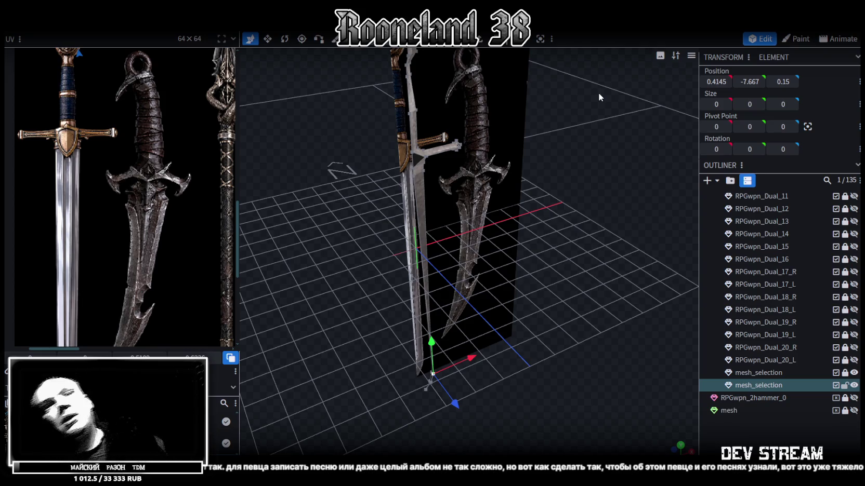
Select a sword edge near the handle and push it back in depth to Z 0.15
{"action": "mouse_move", "coordinate": [419, 89]}
{"action": "left_mouse_down"}
{"action": "mouse_move", "coordinate": [314, 156]}
{"action": "mouse_move", "coordinate": [396, 190]}
{"action": "mouse_move", "coordinate": [321, 194]}
{"action": "mouse_move", "coordinate": [432, 239]}
{"action": "left_mouse_up"}
{"action": "scroll", "coordinate": [388, 199], "scroll_direction": "up", "scroll_amount": 3}
{"action": "scroll", "coordinate": [443, 209], "scroll_direction": "up", "scroll_amount": 3}
{"action": "left_click_drag", "start_coordinate": [443, 210], "coordinate": [450, 185]}
{"action": "scroll", "coordinate": [450, 185], "scroll_direction": "up", "scroll_amount": 2}
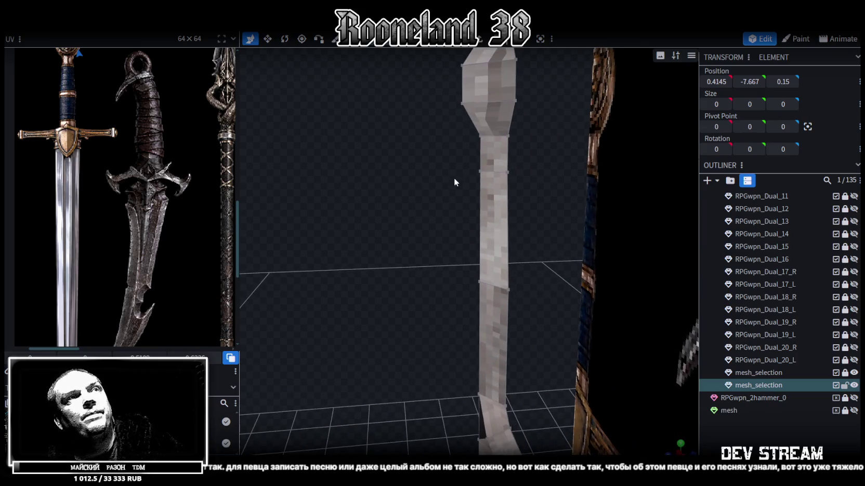
{"action": "left_click", "coordinate": [484, 167]}
{"action": "mouse_move", "coordinate": [441, 156]}
{"action": "left_mouse_down"}
{"action": "mouse_move", "coordinate": [449, 158]}
{"action": "mouse_move", "coordinate": [450, 125]}
{"action": "left_mouse_up"}
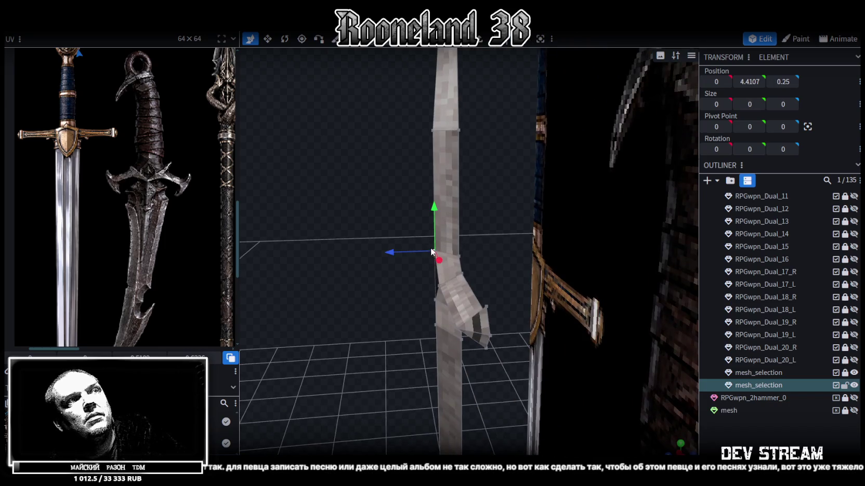
{"action": "mouse_move", "coordinate": [387, 254]}
{"action": "left_mouse_down"}
{"action": "mouse_move", "coordinate": [394, 233]}
{"action": "mouse_move", "coordinate": [491, 245]}
{"action": "mouse_move", "coordinate": [380, 238]}
{"action": "mouse_move", "coordinate": [495, 237]}
{"action": "left_mouse_up"}
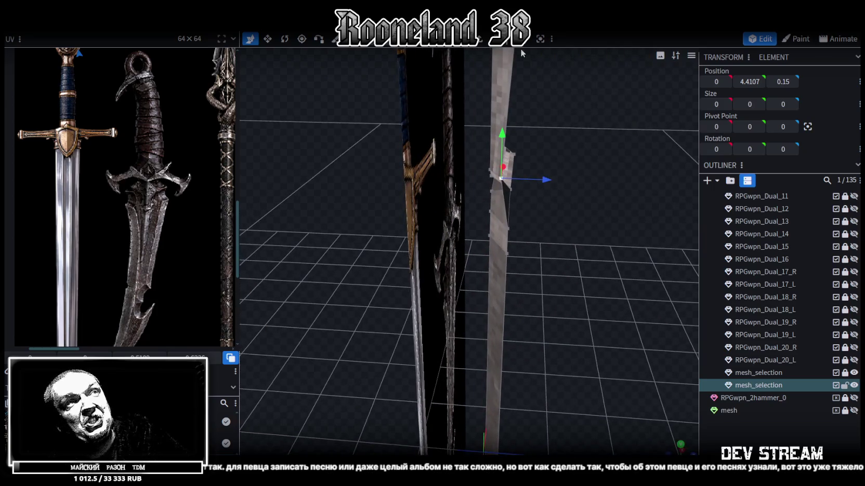
Add a loop cut across the sword blade and select its upper and lower edges
{"action": "left_click", "coordinate": [503, 200]}
{"action": "left_click", "coordinate": [517, 38]}
{"action": "scroll", "coordinate": [642, 219], "scroll_direction": "up", "scroll_amount": 1}
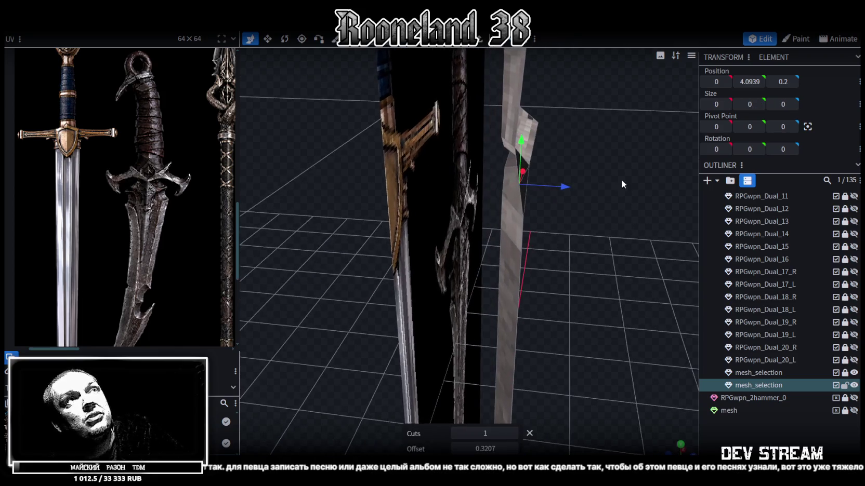
{"action": "scroll", "coordinate": [535, 212], "scroll_direction": "up", "scroll_amount": 1}
{"action": "left_click", "coordinate": [536, 212]}
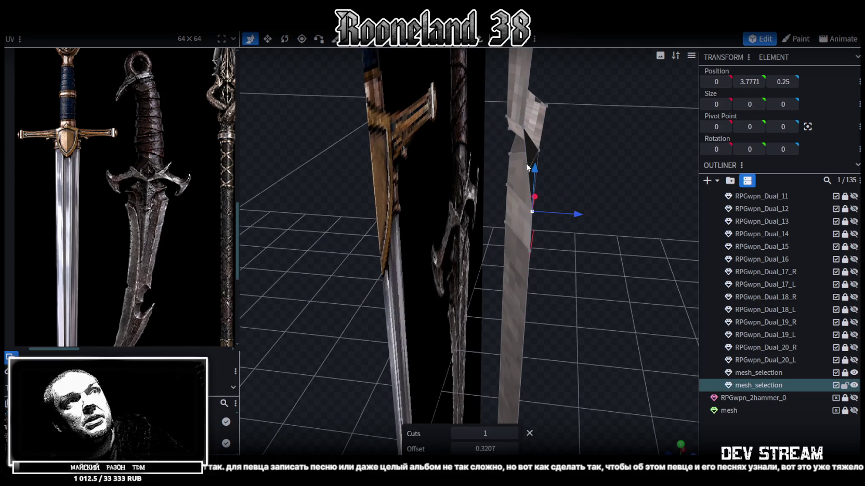
{"action": "left_click", "coordinate": [524, 140]}
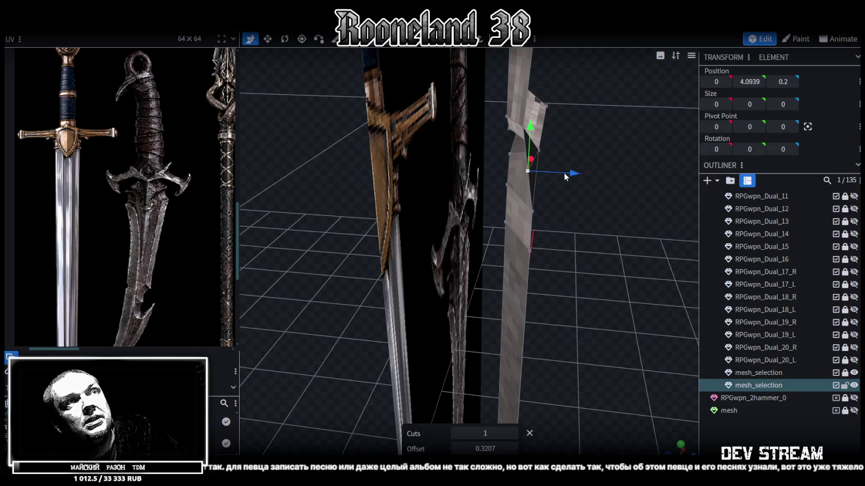
{"action": "left_click", "coordinate": [533, 210]}
{"action": "scroll", "coordinate": [533, 209], "scroll_direction": "up", "scroll_amount": 2}
{"action": "scroll", "coordinate": [515, 239], "scroll_direction": "up", "scroll_amount": 2}
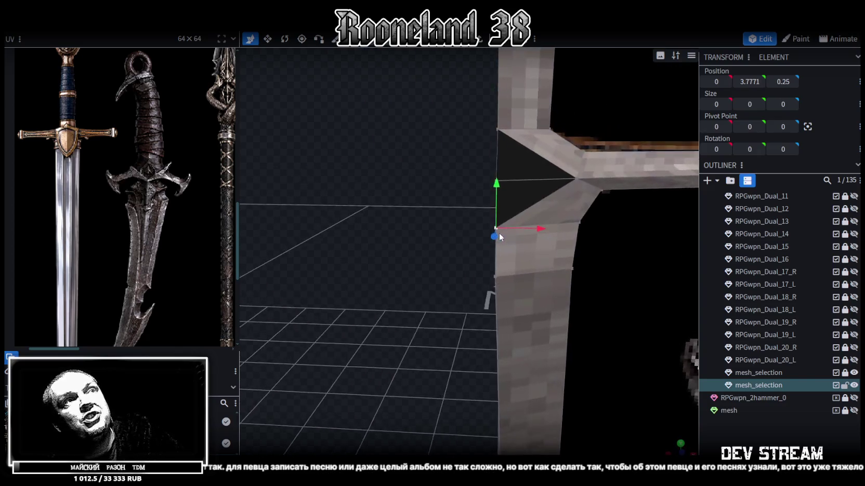
Move the crossguard corner vertex back to Z 0.15, then undo the move
{"action": "left_click_drag", "start_coordinate": [498, 233], "coordinate": [565, 230]}
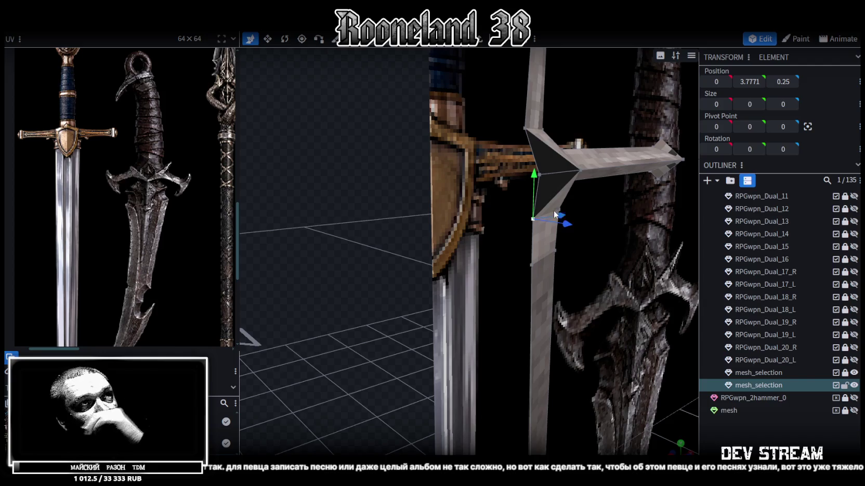
{"action": "mouse_move", "coordinate": [400, 206]}
{"action": "left_mouse_down"}
{"action": "mouse_move", "coordinate": [229, 197]}
{"action": "mouse_move", "coordinate": [355, 199]}
{"action": "mouse_move", "coordinate": [386, 210]}
{"action": "mouse_move", "coordinate": [281, 195]}
{"action": "left_mouse_up"}
{"action": "mouse_move", "coordinate": [391, 260]}
{"action": "left_mouse_down"}
{"action": "mouse_move", "coordinate": [396, 210]}
{"action": "mouse_move", "coordinate": [385, 207]}
{"action": "left_mouse_up"}
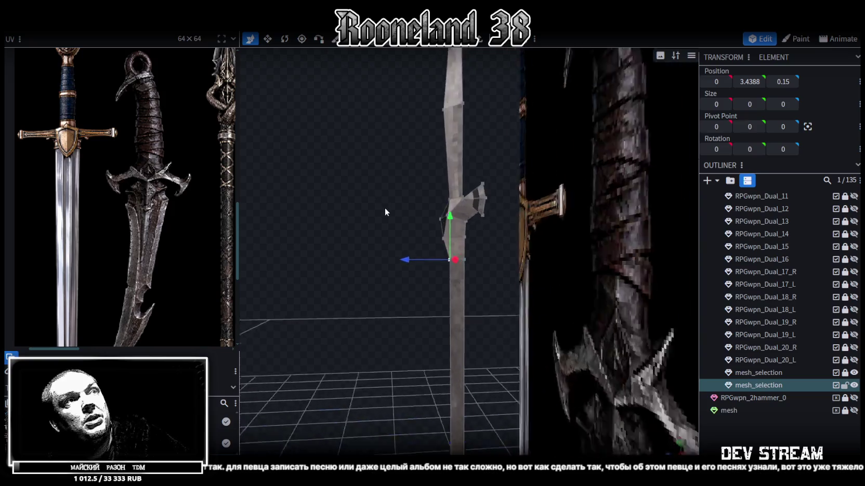
{"action": "scroll", "coordinate": [384, 207], "scroll_direction": "up", "scroll_amount": 5}
{"action": "key", "text": "ctrl+z"}
Move the crossguard vertex back to Z 0.15, then in depth to Z 0.2
{"action": "mouse_move", "coordinate": [378, 229]}
{"action": "left_mouse_down"}
{"action": "mouse_move", "coordinate": [392, 229]}
{"action": "mouse_move", "coordinate": [359, 280]}
{"action": "mouse_move", "coordinate": [428, 274]}
{"action": "mouse_move", "coordinate": [387, 289]}
{"action": "left_mouse_up"}
{"action": "left_click_drag", "start_coordinate": [384, 210], "coordinate": [399, 204]}
{"action": "left_click_drag", "start_coordinate": [394, 171], "coordinate": [435, 165]}
Merge the middle crossguard corner vertex into the top vertex
{"action": "left_click", "coordinate": [482, 97]}
{"action": "left_click", "coordinate": [476, 166], "text": "shift"}
{"action": "right_click", "coordinate": [474, 167]}
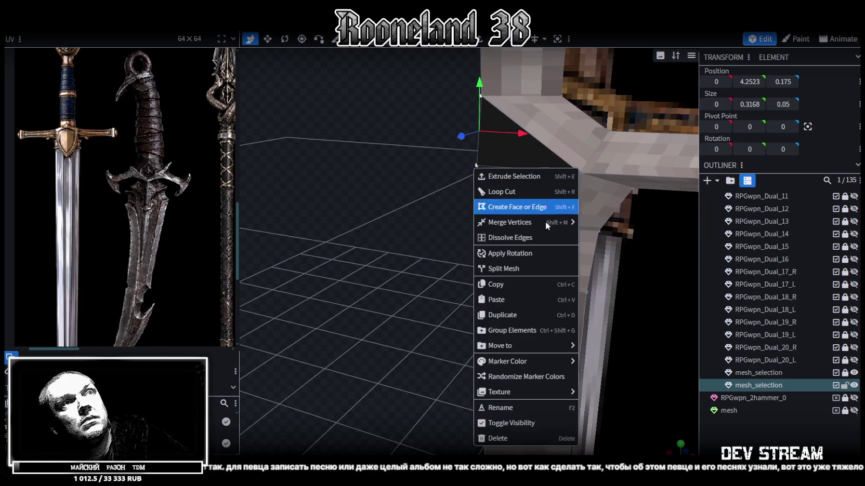
{"action": "left_click", "coordinate": [603, 220]}
{"action": "mouse_move", "coordinate": [407, 247]}
{"action": "left_mouse_down"}
{"action": "mouse_move", "coordinate": [362, 247]}
{"action": "mouse_move", "coordinate": [446, 257]}
{"action": "mouse_move", "coordinate": [309, 225]}
{"action": "mouse_move", "coordinate": [321, 237]}
{"action": "mouse_move", "coordinate": [440, 190]}
{"action": "mouse_move", "coordinate": [419, 258]}
{"action": "mouse_move", "coordinate": [498, 245]}
{"action": "mouse_move", "coordinate": [521, 272]}
{"action": "mouse_move", "coordinate": [412, 304]}
{"action": "mouse_move", "coordinate": [328, 304]}
{"action": "mouse_move", "coordinate": [318, 324]}
{"action": "mouse_move", "coordinate": [360, 279]}
{"action": "mouse_move", "coordinate": [346, 282]}
{"action": "mouse_move", "coordinate": [358, 260]}
{"action": "mouse_move", "coordinate": [323, 287]}
{"action": "mouse_move", "coordinate": [346, 294]}
{"action": "mouse_move", "coordinate": [422, 120]}
{"action": "left_mouse_up"}
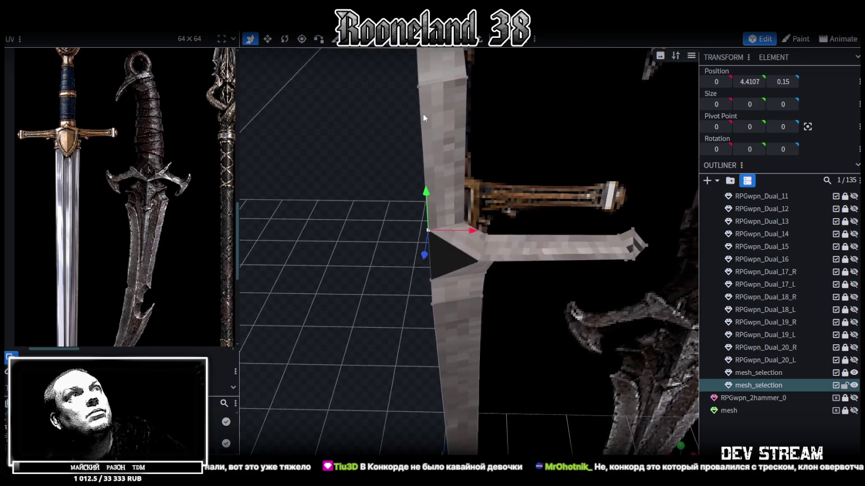
Save the model as RPGweapon.bbmodel
{"action": "left_click", "coordinate": [551, 264]}
{"action": "mouse_move", "coordinate": [497, 209]}
{"action": "left_mouse_down"}
{"action": "mouse_move", "coordinate": [336, 199]}
{"action": "mouse_move", "coordinate": [307, 209]}
{"action": "mouse_move", "coordinate": [279, 192]}
{"action": "mouse_move", "coordinate": [331, 141]}
{"action": "left_mouse_up"}
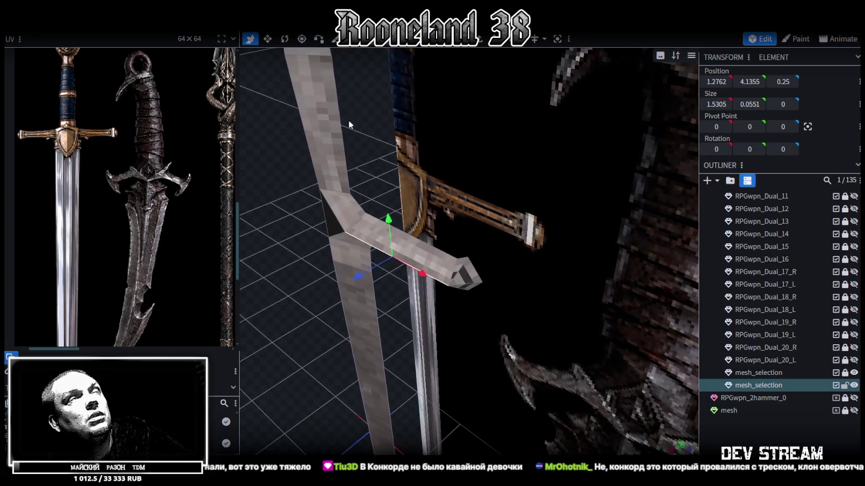
{"action": "left_click", "coordinate": [343, 234]}
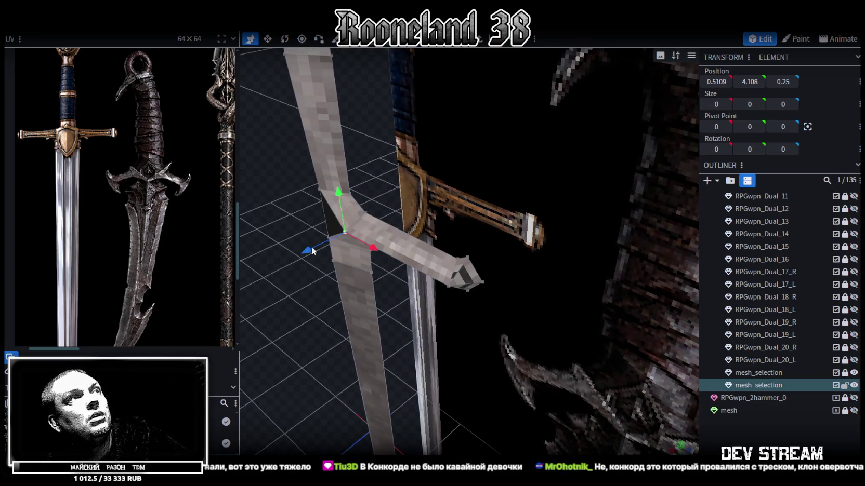
{"action": "mouse_move", "coordinate": [309, 189]}
{"action": "left_mouse_down"}
{"action": "mouse_move", "coordinate": [277, 196]}
{"action": "mouse_move", "coordinate": [366, 154]}
{"action": "mouse_move", "coordinate": [341, 168]}
{"action": "left_mouse_up"}
{"action": "key", "text": "ctrl+s"}
Copy a sword mesh face near the guard and paste a copy beside it
{"action": "key", "text": "3"}
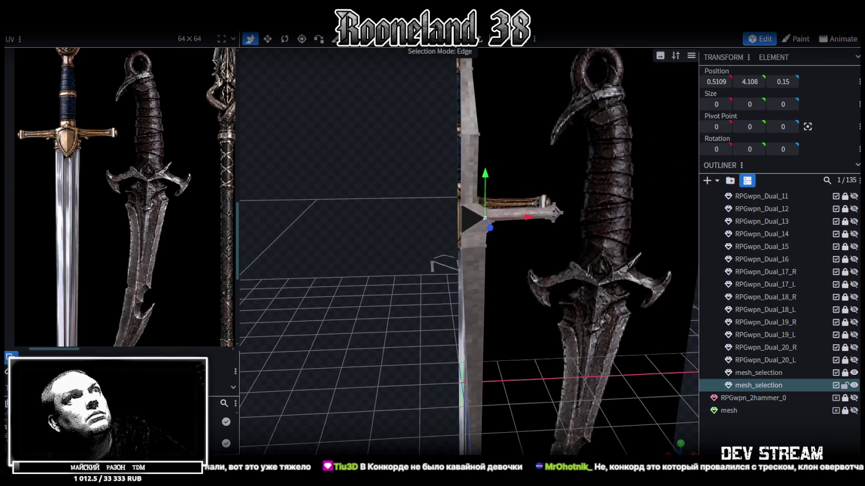
{"action": "left_click", "coordinate": [468, 222]}
{"action": "mouse_move", "coordinate": [423, 222]}
{"action": "left_mouse_down"}
{"action": "mouse_move", "coordinate": [404, 221]}
{"action": "mouse_move", "coordinate": [436, 223]}
{"action": "left_mouse_up"}
{"action": "key", "text": "ctrl+c"}
{"action": "key", "text": "ctrl+v"}
{"action": "left_click", "coordinate": [491, 246]}
{"action": "mouse_move", "coordinate": [436, 236]}
{"action": "left_mouse_down"}
{"action": "mouse_move", "coordinate": [407, 215]}
{"action": "mouse_move", "coordinate": [453, 231]}
{"action": "left_mouse_up"}
Split the pasted face into its own mesh and hide the original mesh_selection
{"action": "right_click", "coordinate": [426, 244]}
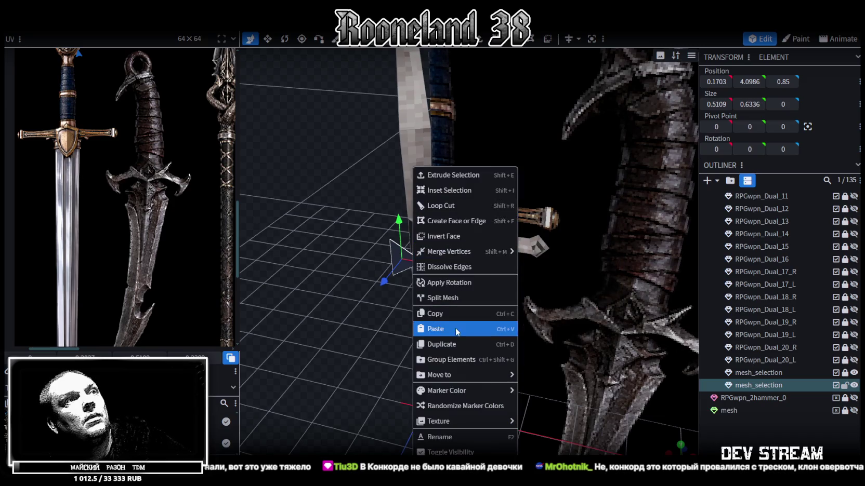
{"action": "left_click", "coordinate": [445, 298]}
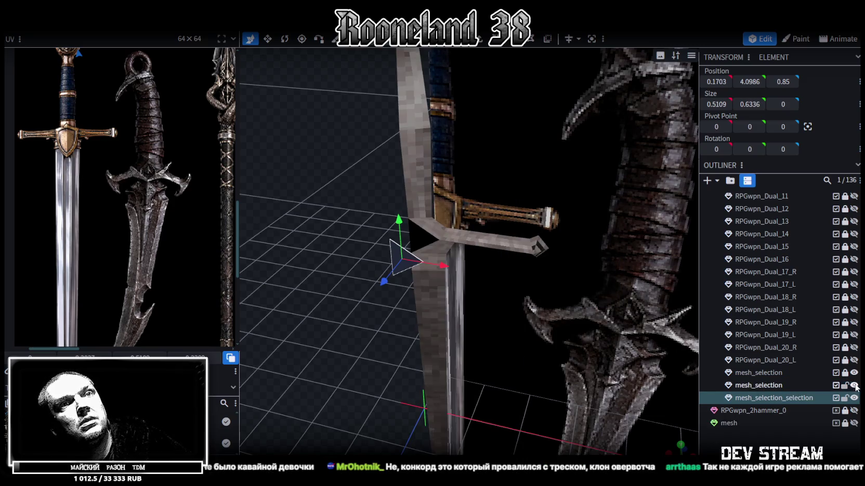
{"action": "left_click", "coordinate": [854, 386]}
{"action": "left_click", "coordinate": [792, 399]}
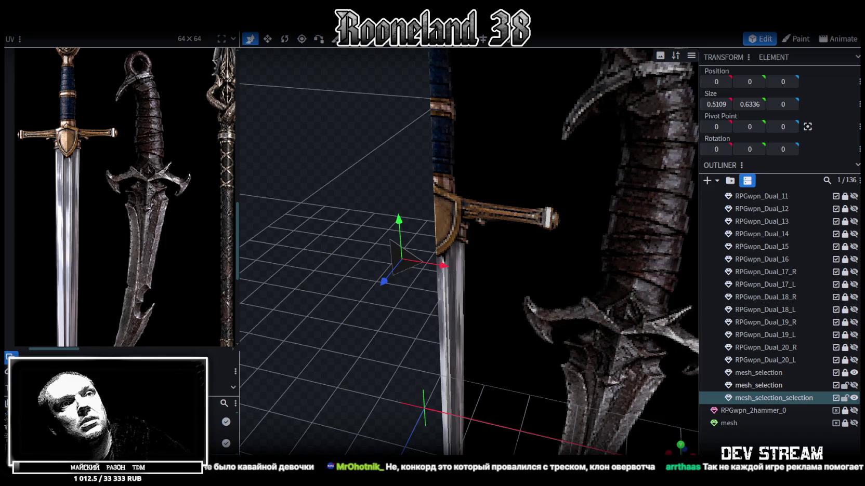
In front view, raise the triangle by 0.1 and lower its top-left vertex 0.1
{"action": "key", "text": "KP_1"}
{"action": "scroll", "coordinate": [514, 295], "scroll_direction": "up", "scroll_amount": 2}
{"action": "scroll", "coordinate": [494, 286], "scroll_direction": "up", "scroll_amount": 2}
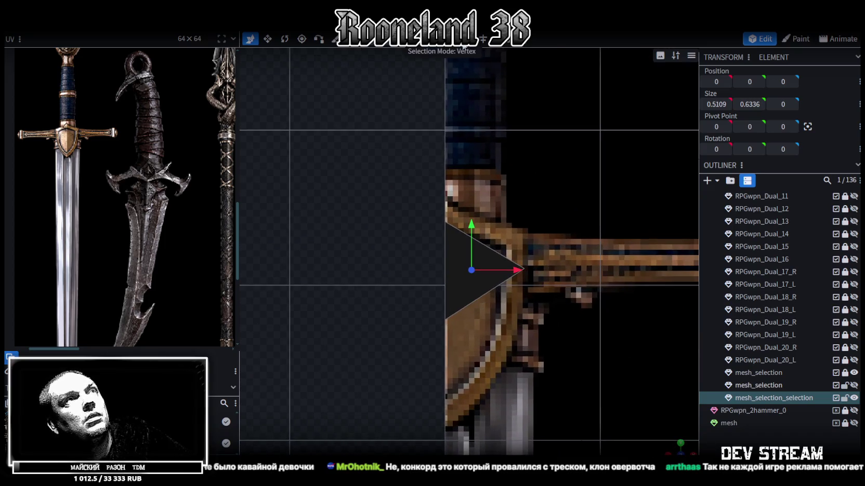
{"action": "left_click_drag", "start_coordinate": [472, 220], "coordinate": [472, 188]}
{"action": "left_click_drag", "start_coordinate": [376, 139], "coordinate": [455, 199]}
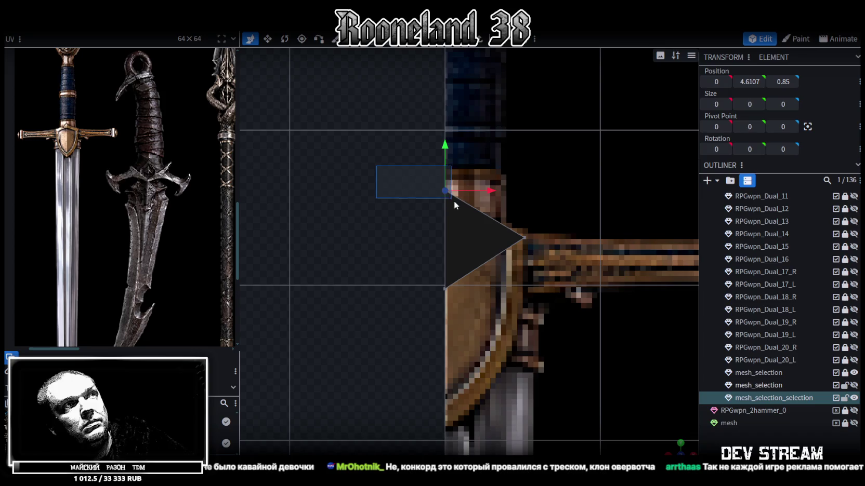
{"action": "left_click_drag", "start_coordinate": [448, 142], "coordinate": [449, 155]}
{"action": "scroll", "coordinate": [376, 173], "scroll_direction": "down", "scroll_amount": 1}
{"action": "scroll", "coordinate": [376, 173], "scroll_direction": "down", "scroll_amount": 1}
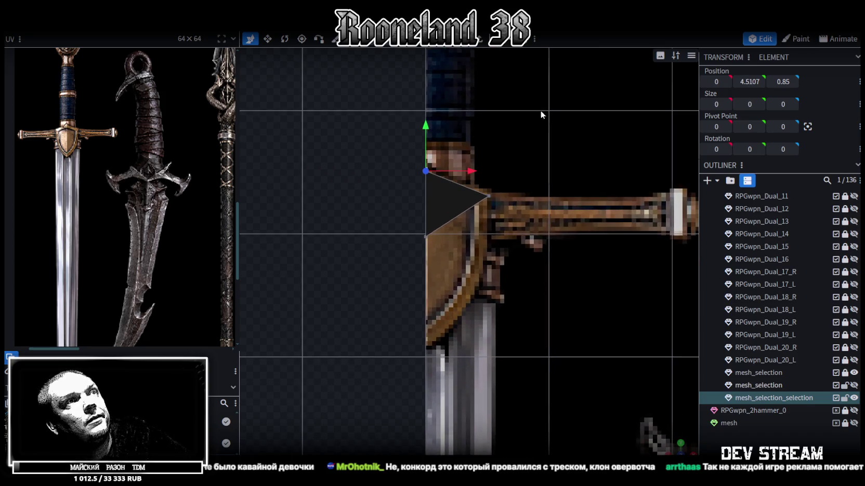
Extrude the triangle's lower-right edge along Y- and move it up 0.1
{"action": "left_click", "coordinate": [449, 221]}
{"action": "key", "text": "shift+e"}
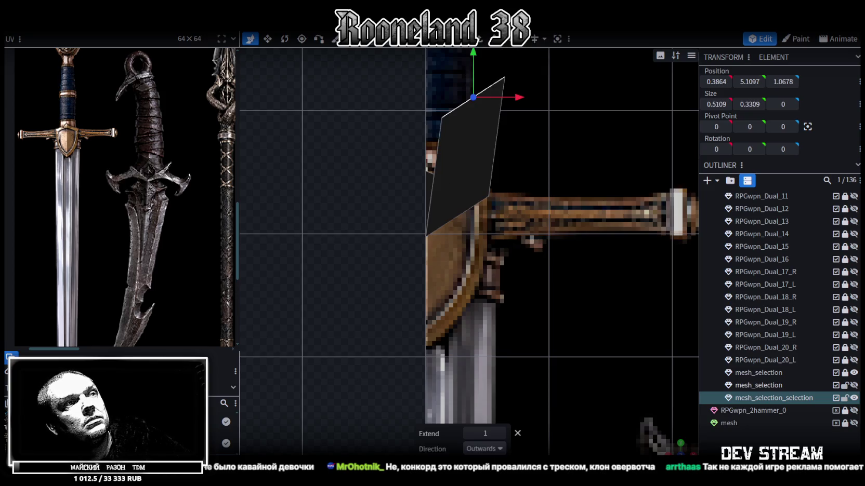
{"action": "left_click", "coordinate": [483, 448]}
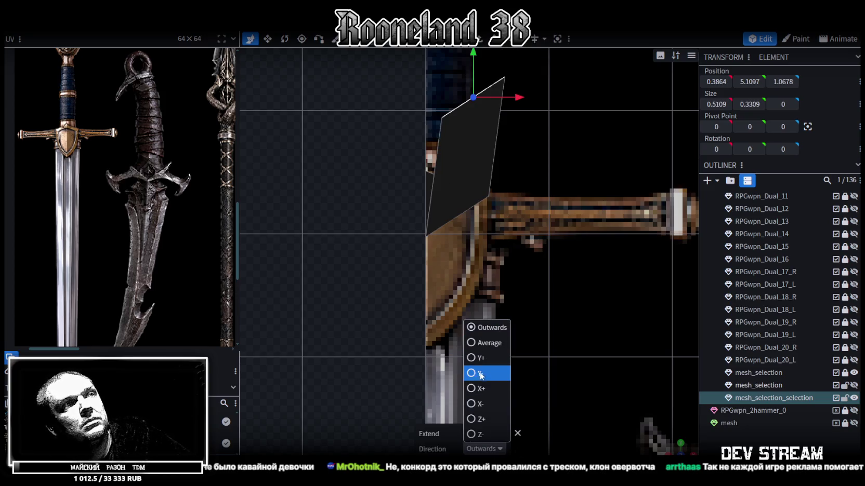
{"action": "left_click", "coordinate": [472, 403]}
{"action": "left_click_drag", "start_coordinate": [457, 297], "coordinate": [457, 283]}
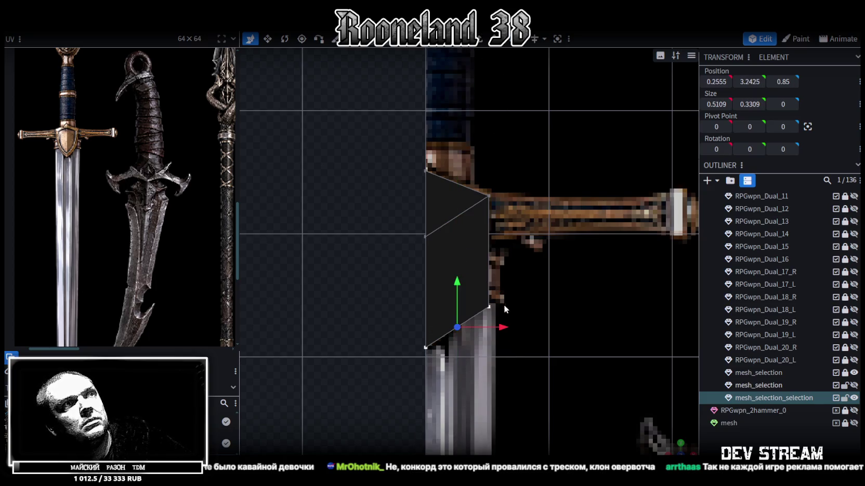
Drag the new face's vertices onto the crossguard outline of the reference
{"action": "left_click", "coordinate": [488, 306]}
{"action": "mouse_move", "coordinate": [543, 309]}
{"action": "left_mouse_down"}
{"action": "mouse_move", "coordinate": [497, 298]}
{"action": "mouse_move", "coordinate": [505, 299]}
{"action": "left_mouse_up"}
{"action": "left_click_drag", "start_coordinate": [465, 259], "coordinate": [465, 248]}
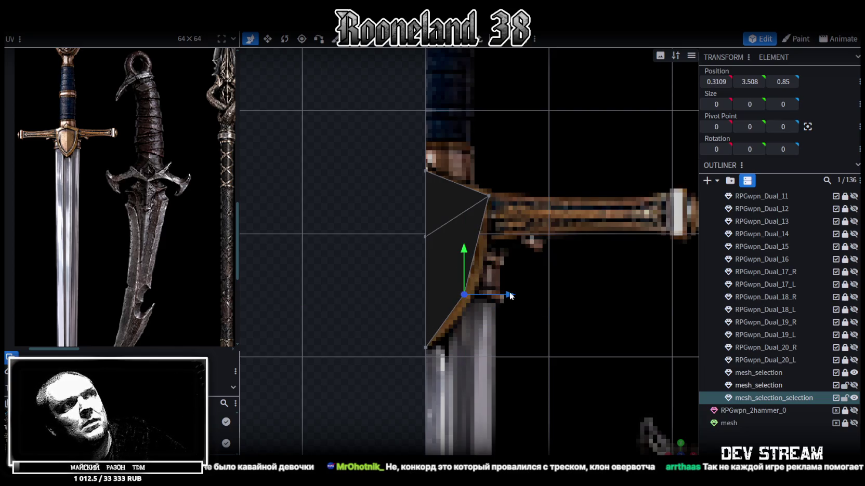
{"action": "left_click_drag", "start_coordinate": [514, 295], "coordinate": [523, 299]}
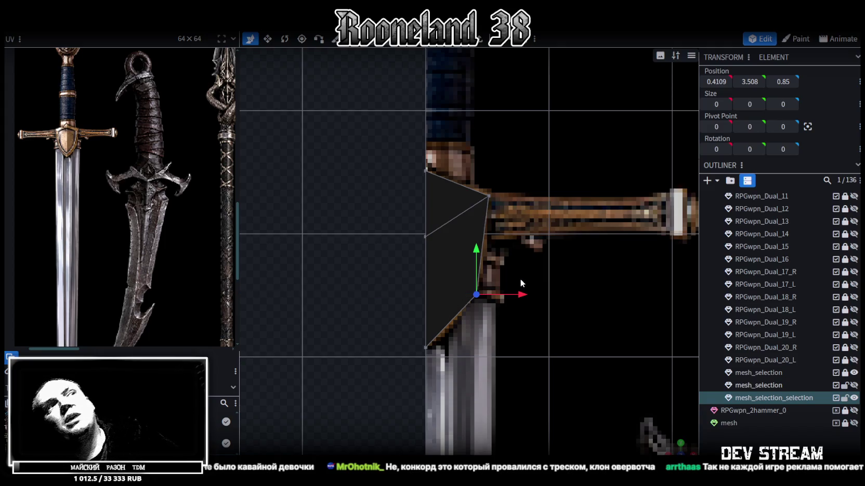
{"action": "scroll", "coordinate": [429, 213], "scroll_direction": "up", "scroll_amount": 2}
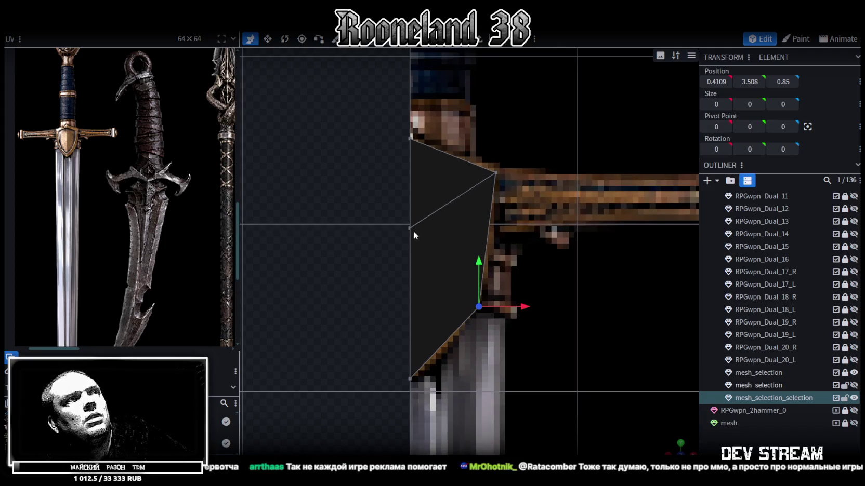
{"action": "left_click", "coordinate": [410, 227]}
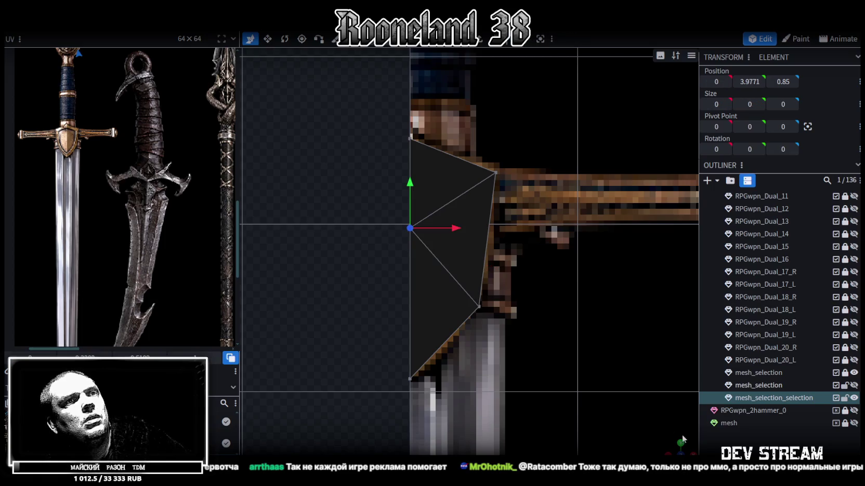
{"action": "mouse_move", "coordinate": [684, 439]}
{"action": "left_mouse_down"}
{"action": "mouse_move", "coordinate": [506, 272]}
{"action": "mouse_move", "coordinate": [578, 280]}
{"action": "mouse_move", "coordinate": [632, 266]}
{"action": "left_mouse_up"}
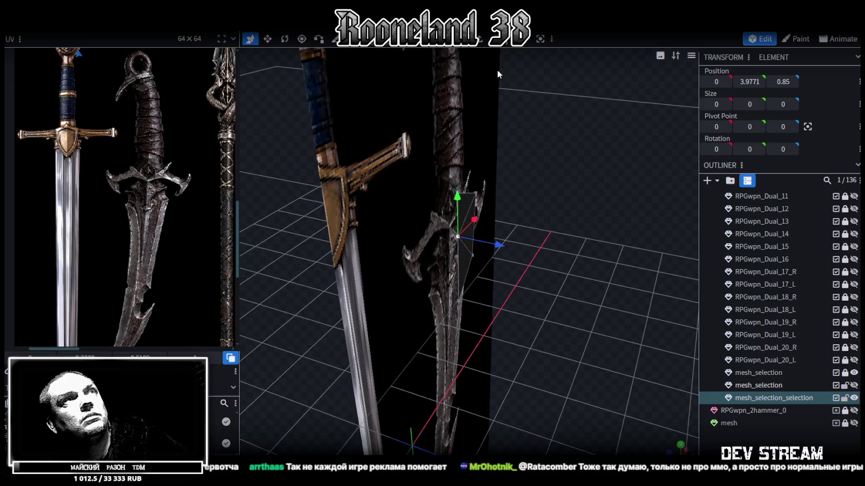
Select the new mesh's faces and set their depth to Z 0
{"action": "left_click", "coordinate": [470, 209]}
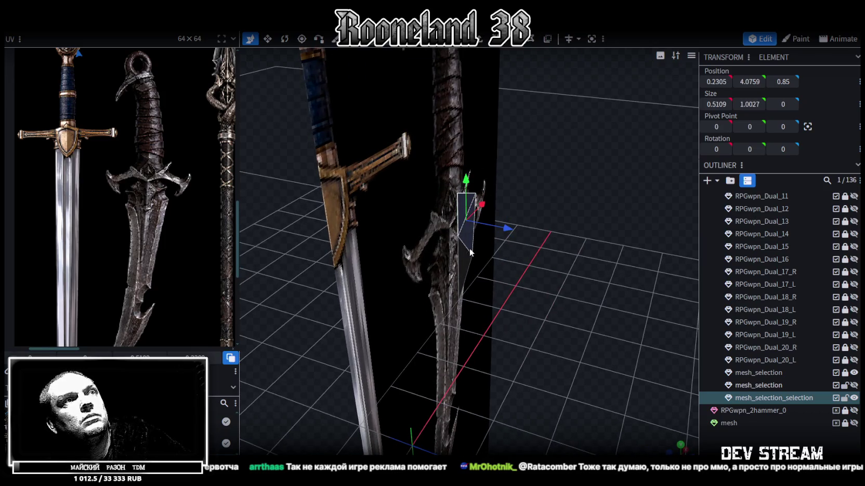
{"action": "left_click", "coordinate": [470, 254], "text": "shift"}
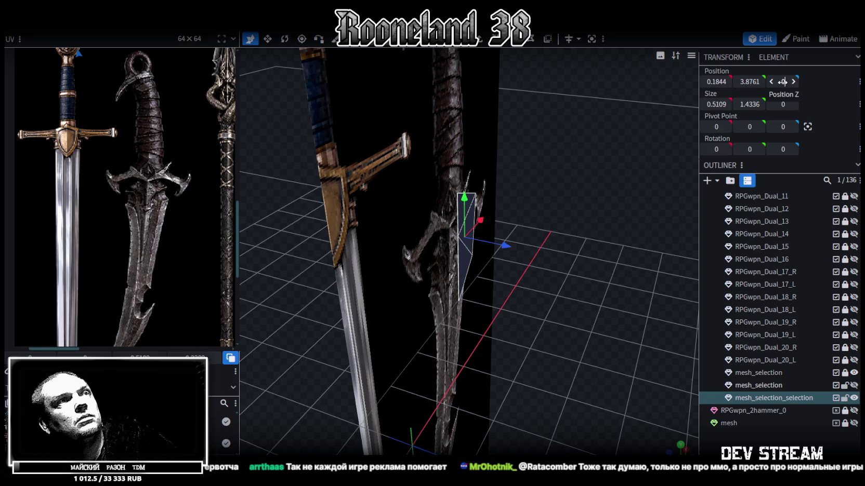
{"action": "left_click_drag", "start_coordinate": [782, 81], "coordinate": [775, 82]}
{"action": "left_click_drag", "start_coordinate": [591, 166], "coordinate": [624, 148]}
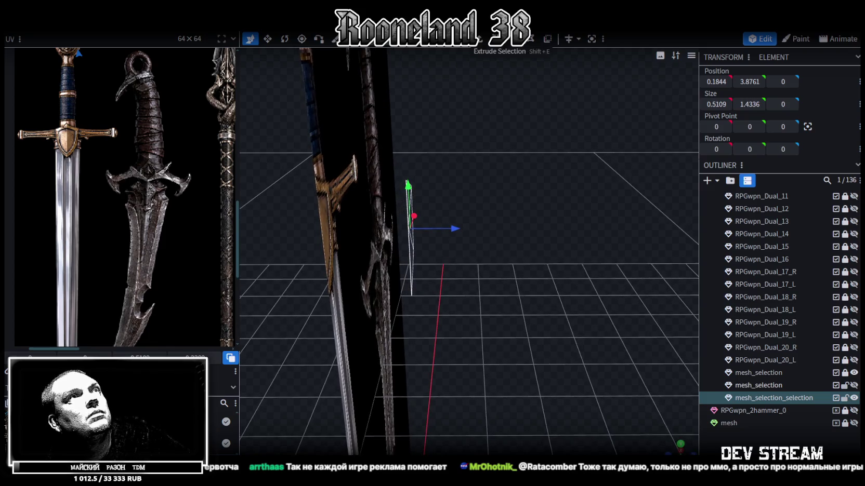
Extrude the selected face into a box 0.35 deep
{"action": "left_click", "coordinate": [478, 45]}
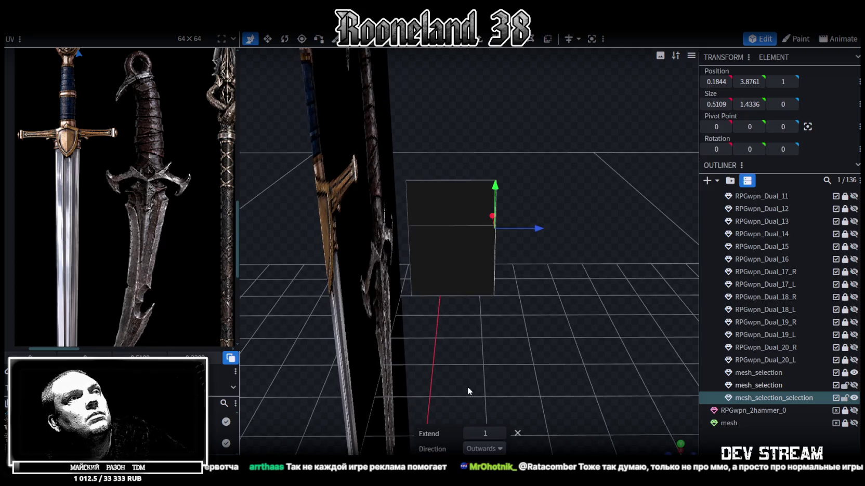
{"action": "left_click", "coordinate": [468, 434]}
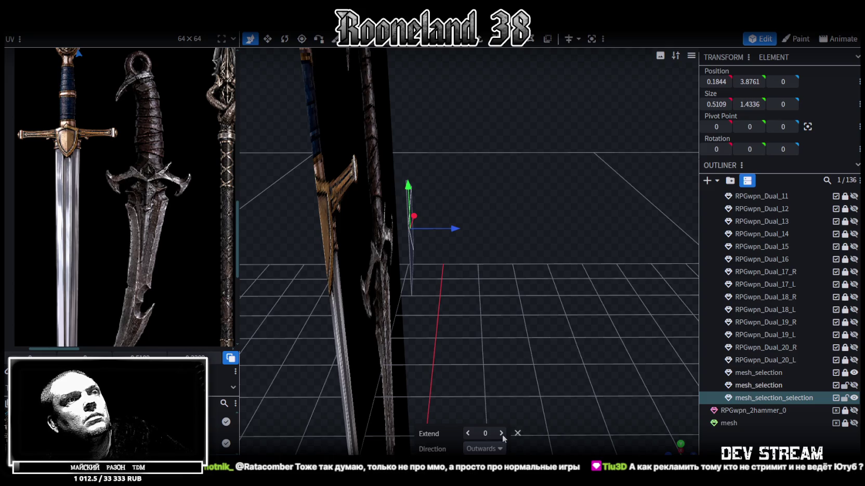
{"action": "left_click", "coordinate": [501, 433]}
{"action": "left_click", "coordinate": [501, 433]}
{"action": "mouse_move", "coordinate": [505, 402]}
{"action": "left_mouse_down"}
{"action": "mouse_move", "coordinate": [459, 335]}
{"action": "mouse_move", "coordinate": [511, 268]}
{"action": "left_mouse_up"}
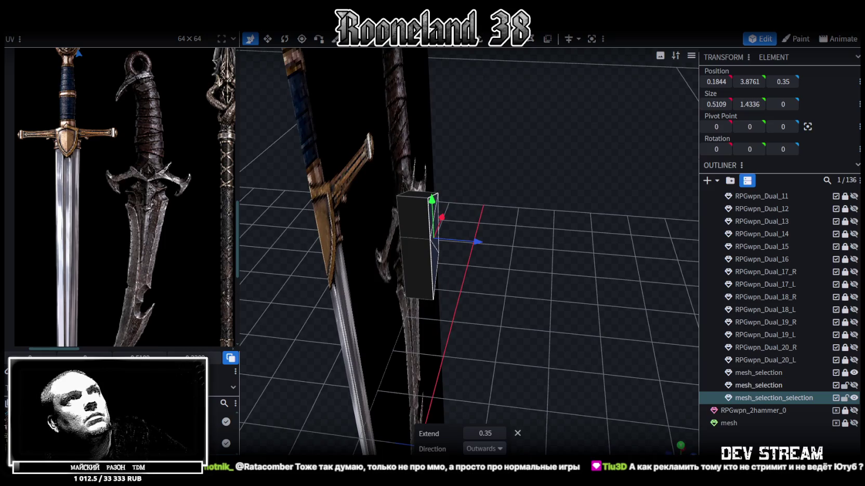
Push one corner vertex of the box back along Z to taper it into a wedge
{"action": "left_click", "coordinate": [436, 129]}
{"action": "left_click", "coordinate": [430, 239]}
{"action": "left_click_drag", "start_coordinate": [481, 241], "coordinate": [477, 246]}
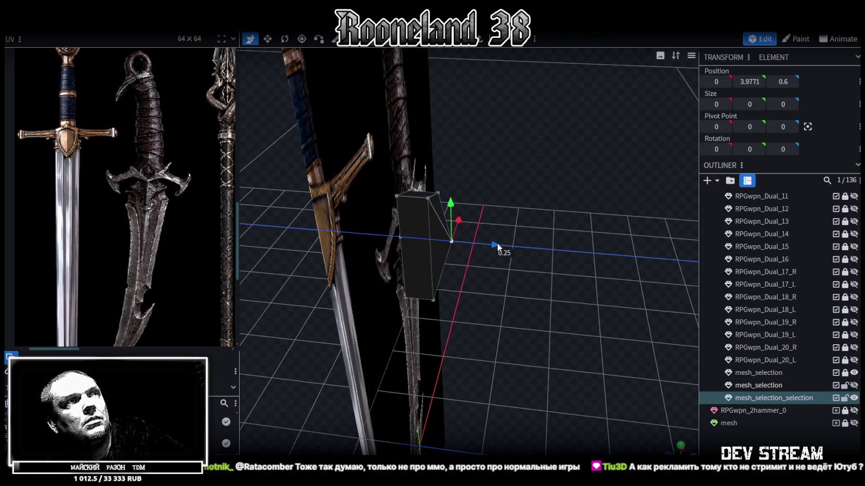
{"action": "mouse_move", "coordinate": [530, 216]}
{"action": "left_mouse_down"}
{"action": "mouse_move", "coordinate": [525, 177]}
{"action": "mouse_move", "coordinate": [528, 196]}
{"action": "left_mouse_up"}
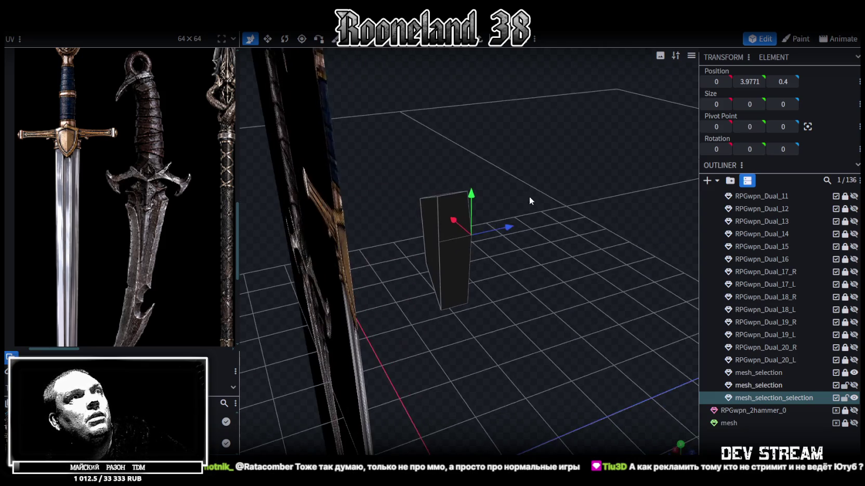
{"action": "left_click", "coordinate": [447, 243]}
{"action": "mouse_move", "coordinate": [535, 242]}
{"action": "left_mouse_down"}
{"action": "mouse_move", "coordinate": [592, 238]}
{"action": "mouse_move", "coordinate": [561, 213]}
{"action": "mouse_move", "coordinate": [304, 213]}
{"action": "mouse_move", "coordinate": [364, 207]}
{"action": "mouse_move", "coordinate": [341, 197]}
{"action": "mouse_move", "coordinate": [375, 187]}
{"action": "mouse_move", "coordinate": [616, 304]}
{"action": "left_mouse_up"}
Unhide the mesh_selection sword mesh and select the small crossguard piece
{"action": "left_click", "coordinate": [853, 386]}
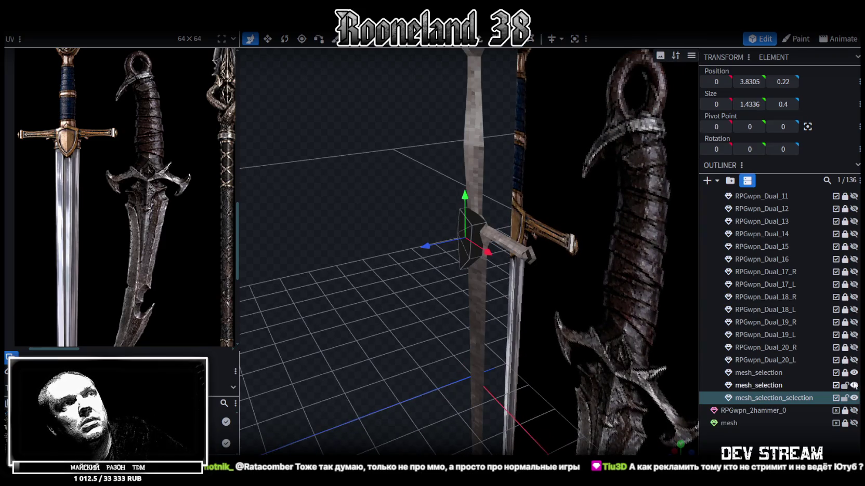
{"action": "mouse_move", "coordinate": [410, 262]}
{"action": "left_mouse_down"}
{"action": "mouse_move", "coordinate": [465, 295]}
{"action": "mouse_move", "coordinate": [409, 304]}
{"action": "mouse_move", "coordinate": [359, 290]}
{"action": "mouse_move", "coordinate": [372, 273]}
{"action": "mouse_move", "coordinate": [463, 257]}
{"action": "mouse_move", "coordinate": [480, 228]}
{"action": "left_mouse_up"}
{"action": "left_click", "coordinate": [447, 158]}
{"action": "mouse_move", "coordinate": [447, 158]}
{"action": "left_mouse_down"}
{"action": "mouse_move", "coordinate": [302, 208]}
{"action": "mouse_move", "coordinate": [470, 206]}
{"action": "mouse_move", "coordinate": [506, 190]}
{"action": "mouse_move", "coordinate": [493, 182]}
{"action": "mouse_move", "coordinate": [456, 184]}
{"action": "mouse_move", "coordinate": [476, 178]}
{"action": "mouse_move", "coordinate": [643, 165]}
{"action": "mouse_move", "coordinate": [774, 168]}
{"action": "mouse_move", "coordinate": [600, 176]}
{"action": "mouse_move", "coordinate": [651, 179]}
{"action": "mouse_move", "coordinate": [662, 164]}
{"action": "left_mouse_up"}
{"action": "left_click", "coordinate": [491, 210]}
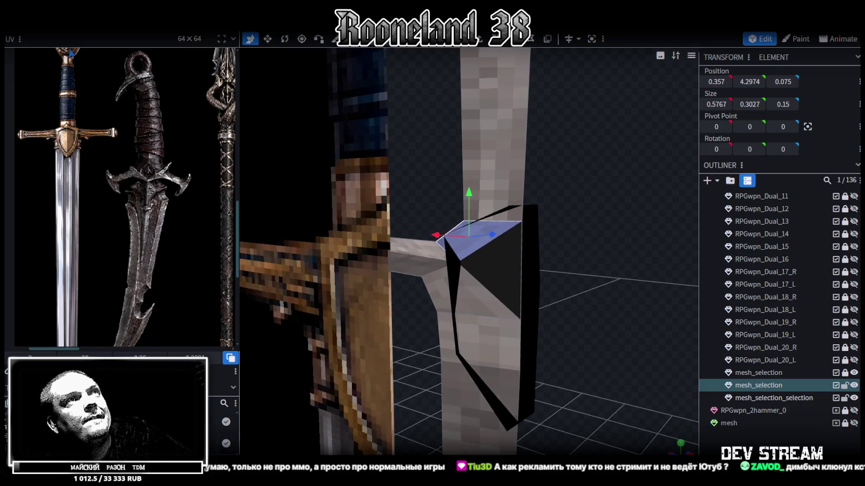
Select a crossguard vertex, then reframe on the blade and dagger plane and select the blade
{"action": "left_click", "coordinate": [464, 220]}
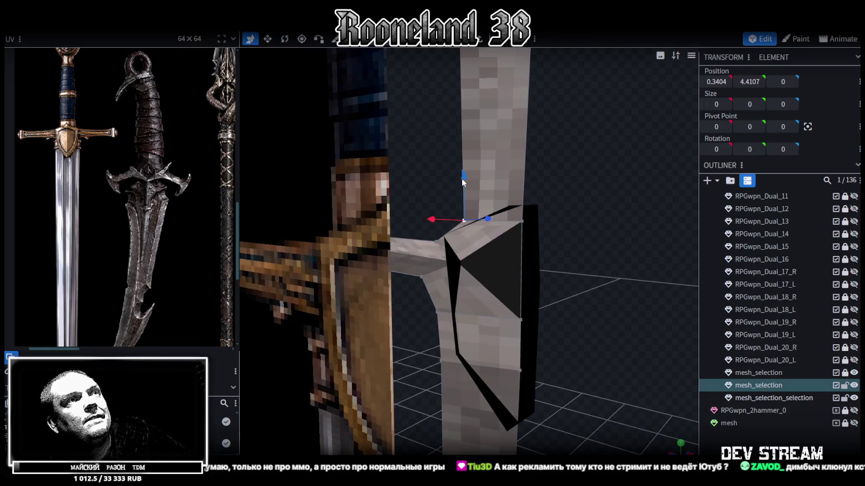
{"action": "left_click", "coordinate": [462, 187]}
{"action": "left_click", "coordinate": [465, 219]}
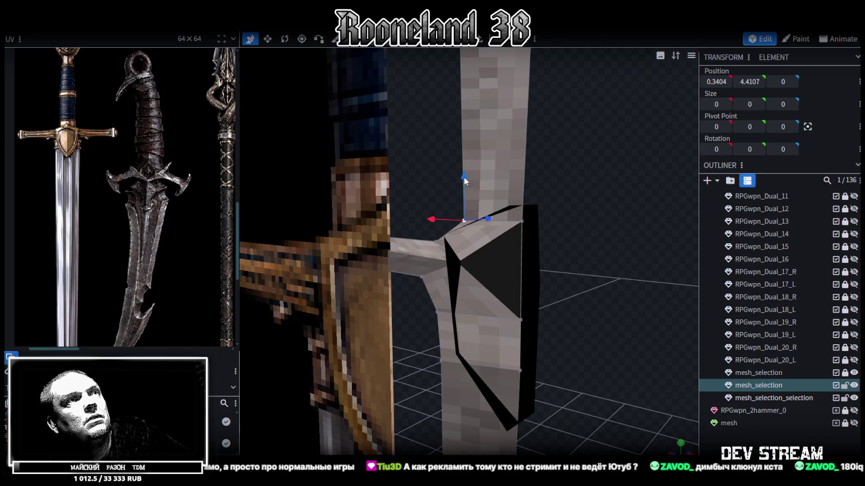
{"action": "mouse_move", "coordinate": [464, 192]}
{"action": "left_mouse_down"}
{"action": "mouse_move", "coordinate": [460, 207]}
{"action": "mouse_move", "coordinate": [503, 200]}
{"action": "mouse_move", "coordinate": [405, 211]}
{"action": "mouse_move", "coordinate": [406, 218]}
{"action": "mouse_move", "coordinate": [405, 196]}
{"action": "left_mouse_up"}
{"action": "scroll", "coordinate": [503, 199], "scroll_direction": "up", "scroll_amount": 2}
{"action": "scroll", "coordinate": [405, 211], "scroll_direction": "down", "scroll_amount": 5}
{"action": "scroll", "coordinate": [402, 203], "scroll_direction": "down", "scroll_amount": 3}
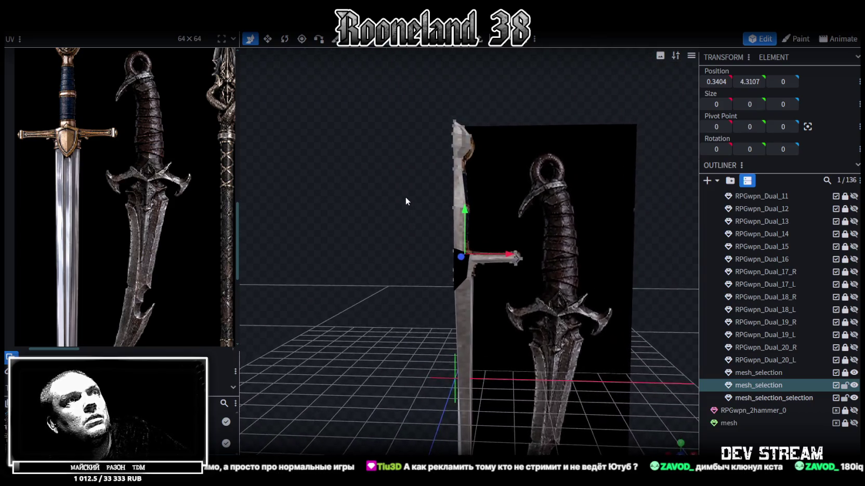
{"action": "scroll", "coordinate": [405, 196], "scroll_direction": "up", "scroll_amount": 2}
{"action": "scroll", "coordinate": [411, 194], "scroll_direction": "down", "scroll_amount": 2}
{"action": "scroll", "coordinate": [409, 205], "scroll_direction": "down", "scroll_amount": 3}
{"action": "scroll", "coordinate": [417, 191], "scroll_direction": "down", "scroll_amount": 2}
{"action": "right_click_drag", "start_coordinate": [418, 190], "coordinate": [451, 49]}
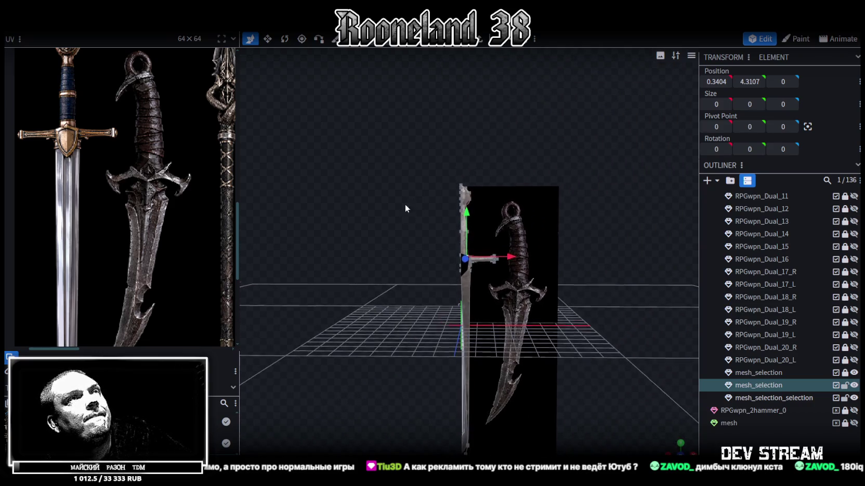
{"action": "left_click", "coordinate": [464, 269]}
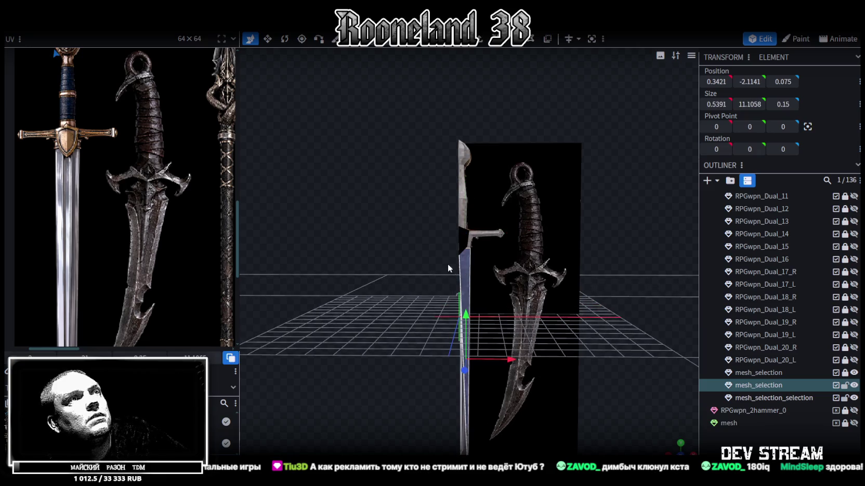
Select the wedge piece together with the sword and merge them with Merge Meshes
{"action": "left_click_drag", "start_coordinate": [451, 265], "coordinate": [383, 231]}
{"action": "scroll", "coordinate": [383, 245], "scroll_direction": "up", "scroll_amount": 3}
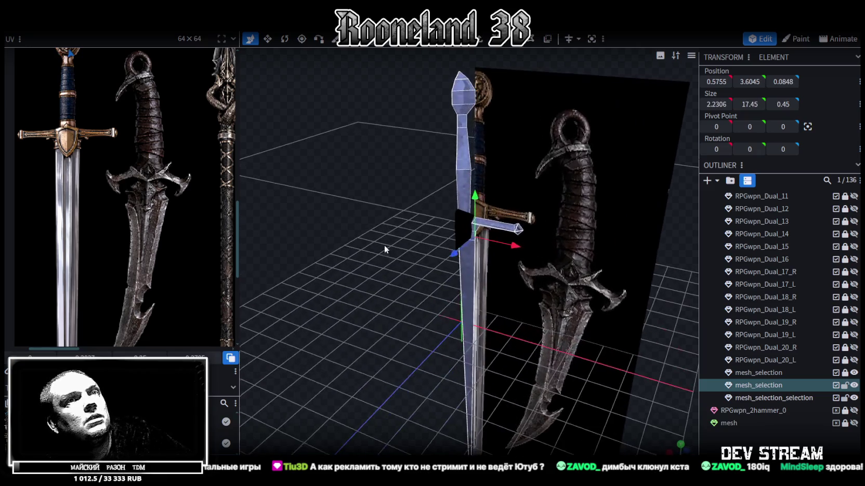
{"action": "left_click", "coordinate": [758, 398], "text": "ctrl"}
{"action": "right_click", "coordinate": [758, 397]}
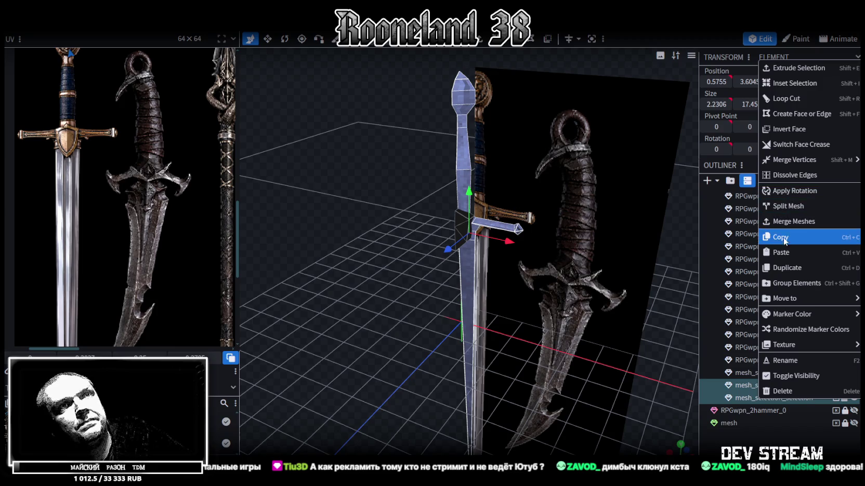
{"action": "left_click", "coordinate": [786, 220]}
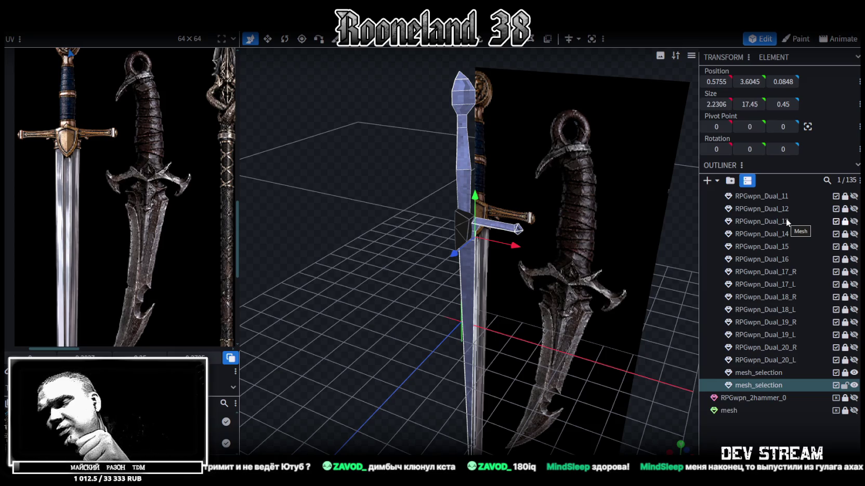
Turn the sword upright and select one small face on the guard wedge
{"action": "scroll", "coordinate": [365, 207], "scroll_direction": "up", "scroll_amount": 2}
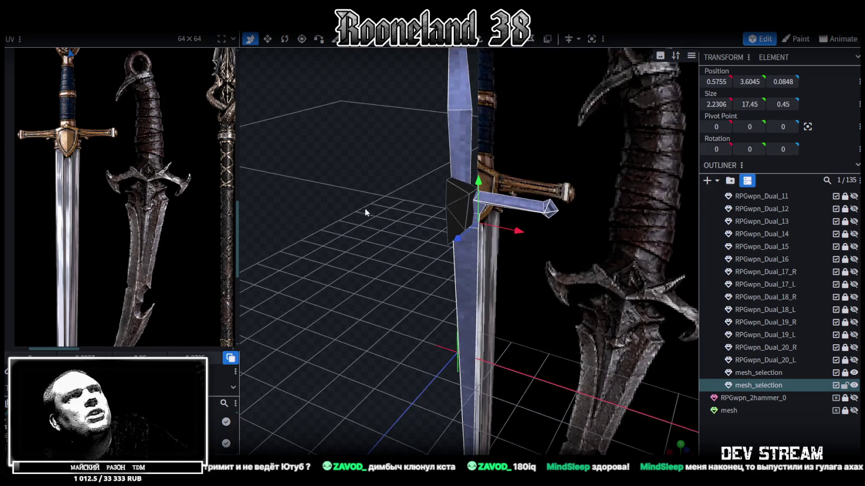
{"action": "scroll", "coordinate": [394, 213], "scroll_direction": "up", "scroll_amount": 2}
{"action": "scroll", "coordinate": [360, 202], "scroll_direction": "up", "scroll_amount": 1}
{"action": "mouse_move", "coordinate": [361, 202]}
{"action": "left_mouse_down"}
{"action": "mouse_move", "coordinate": [427, 191]}
{"action": "mouse_move", "coordinate": [418, 200]}
{"action": "mouse_move", "coordinate": [285, 207]}
{"action": "mouse_move", "coordinate": [455, 62]}
{"action": "left_mouse_up"}
{"action": "scroll", "coordinate": [428, 191], "scroll_direction": "up", "scroll_amount": 1}
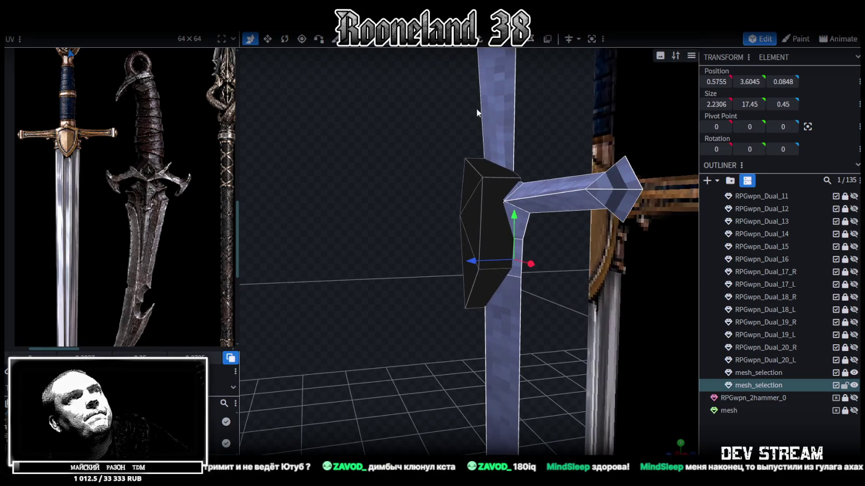
{"action": "left_click", "coordinate": [518, 250]}
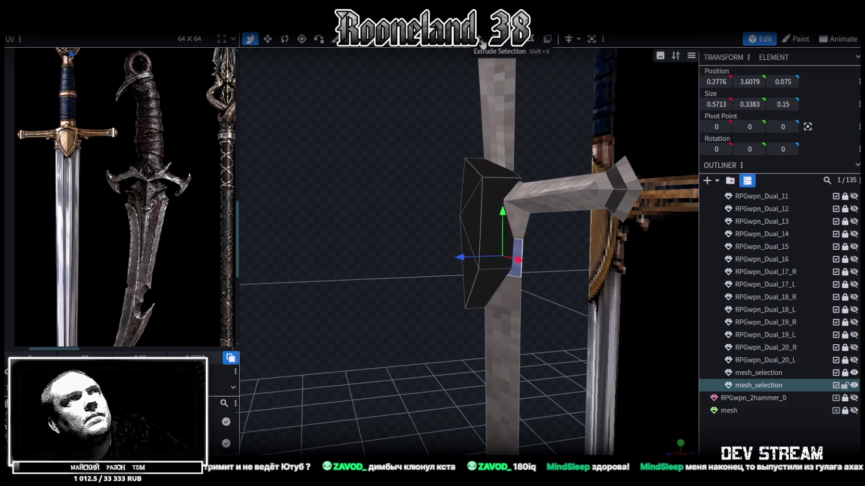
Extrude the selected guard wedge face along Z+ with an extend of 0.15
{"action": "key", "text": "e"}
{"action": "left_click", "coordinate": [497, 448]}
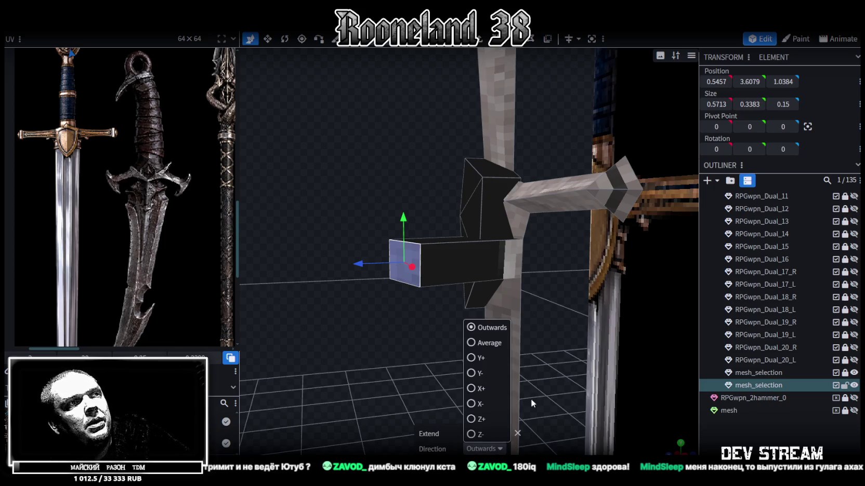
{"action": "left_click", "coordinate": [479, 418]}
{"action": "left_click_drag", "start_coordinate": [379, 335], "coordinate": [355, 350]}
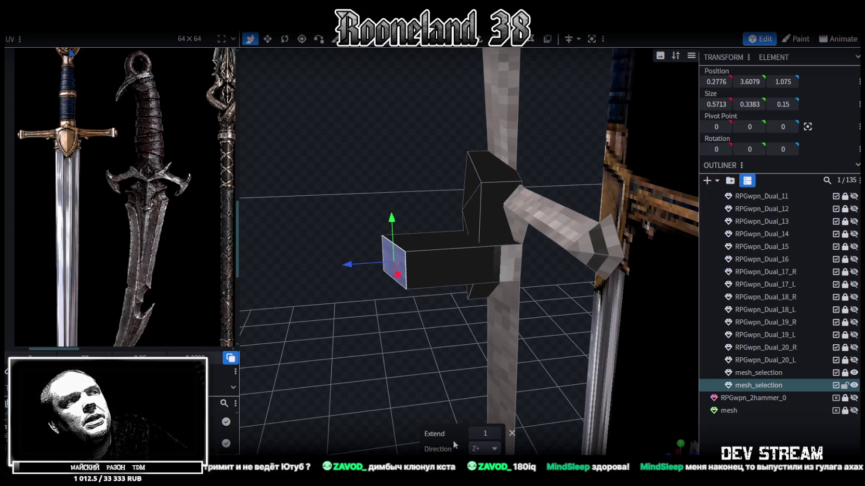
{"action": "left_click", "coordinate": [474, 433]}
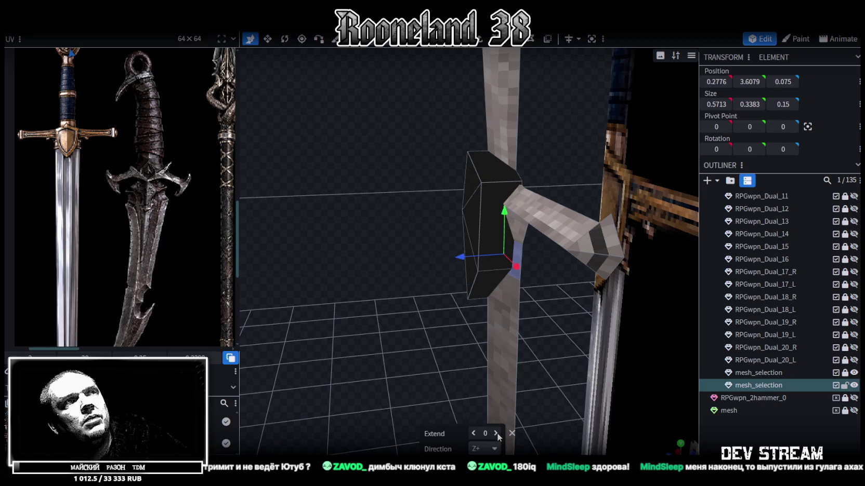
{"action": "left_click", "coordinate": [496, 434], "text": "shift"}
{"action": "left_click", "coordinate": [471, 433], "text": "ctrl"}
{"action": "mouse_move", "coordinate": [372, 311]}
{"action": "left_mouse_down"}
{"action": "mouse_move", "coordinate": [591, 340]}
{"action": "mouse_move", "coordinate": [460, 272]}
{"action": "mouse_move", "coordinate": [574, 275]}
{"action": "mouse_move", "coordinate": [412, 276]}
{"action": "mouse_move", "coordinate": [344, 254]}
{"action": "mouse_move", "coordinate": [340, 230]}
{"action": "mouse_move", "coordinate": [328, 250]}
{"action": "mouse_move", "coordinate": [356, 266]}
{"action": "mouse_move", "coordinate": [349, 255]}
{"action": "mouse_move", "coordinate": [366, 254]}
{"action": "mouse_move", "coordinate": [385, 229]}
{"action": "left_mouse_up"}
In vertex mode, merge two pairs of extruded guard-wedge vertices at their centres
{"action": "left_click", "coordinate": [442, 39]}
{"action": "left_click_drag", "start_coordinate": [540, 213], "coordinate": [552, 209]}
{"action": "left_click", "coordinate": [536, 225]}
{"action": "left_click", "coordinate": [531, 285], "text": "shift"}
{"action": "right_click", "coordinate": [529, 282]}
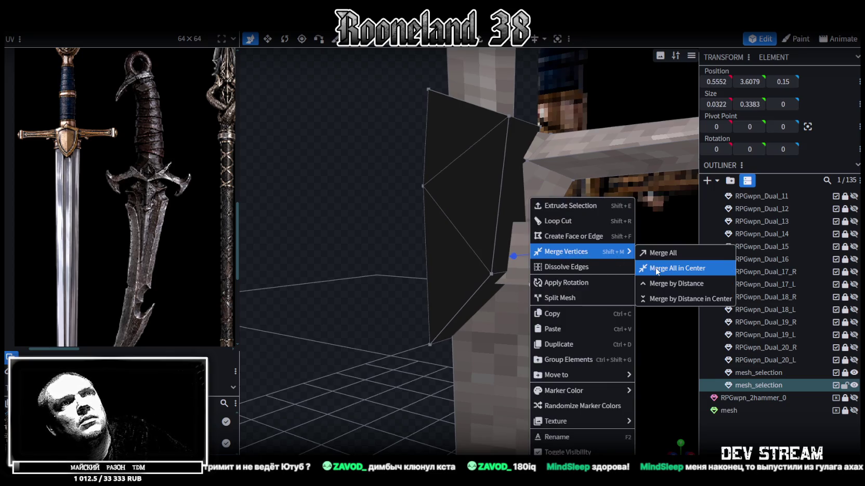
{"action": "left_click", "coordinate": [676, 268]}
{"action": "mouse_move", "coordinate": [499, 249]}
{"action": "left_mouse_down"}
{"action": "mouse_move", "coordinate": [405, 244]}
{"action": "mouse_move", "coordinate": [532, 258]}
{"action": "mouse_move", "coordinate": [450, 244]}
{"action": "left_mouse_up"}
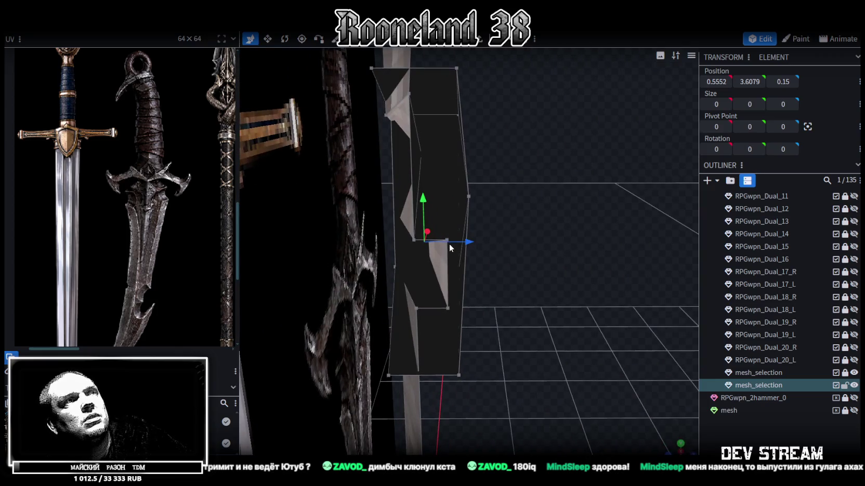
{"action": "left_click", "coordinate": [448, 309]}
{"action": "left_click", "coordinate": [447, 241], "text": "shift"}
{"action": "right_click", "coordinate": [446, 244]}
{"action": "left_click", "coordinate": [583, 268]}
Move a guard-wedge corner vertex 0.1 along X and up toward the blade
{"action": "mouse_move", "coordinate": [584, 272]}
{"action": "left_mouse_down"}
{"action": "mouse_move", "coordinate": [467, 265]}
{"action": "mouse_move", "coordinate": [367, 241]}
{"action": "mouse_move", "coordinate": [424, 251]}
{"action": "left_mouse_up"}
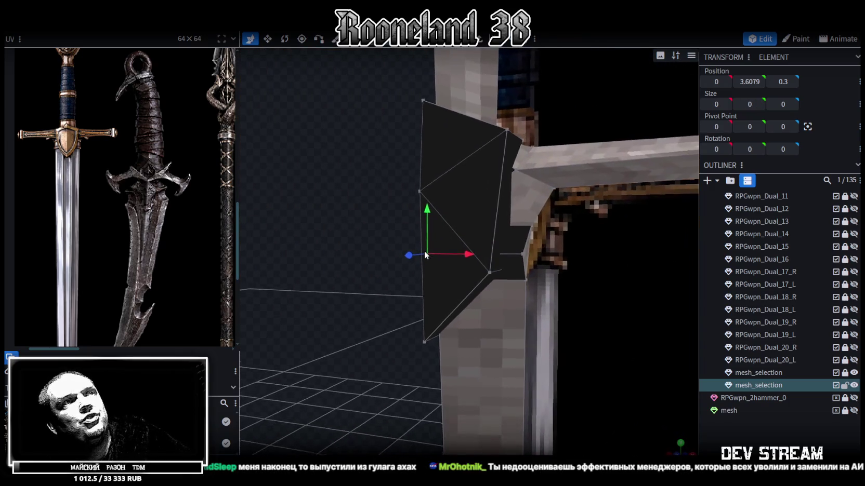
{"action": "left_click", "coordinate": [524, 254]}
{"action": "left_click_drag", "start_coordinate": [534, 263], "coordinate": [597, 345]}
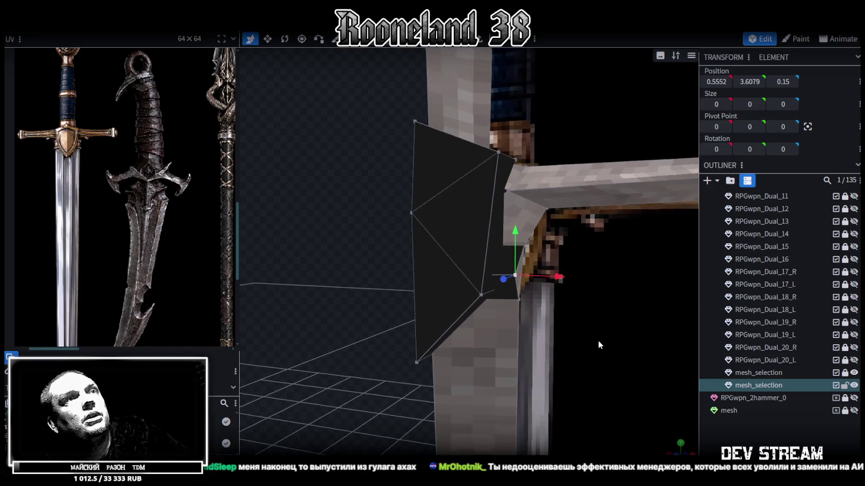
{"action": "scroll", "coordinate": [600, 297], "scroll_direction": "up", "scroll_amount": 2}
{"action": "mouse_move", "coordinate": [577, 286]}
{"action": "left_mouse_down"}
{"action": "mouse_move", "coordinate": [562, 283]}
{"action": "mouse_move", "coordinate": [589, 336]}
{"action": "mouse_move", "coordinate": [608, 336]}
{"action": "left_mouse_up"}
{"action": "scroll", "coordinate": [608, 335], "scroll_direction": "down", "scroll_amount": 3}
{"action": "left_click_drag", "start_coordinate": [500, 343], "coordinate": [521, 336]}
{"action": "scroll", "coordinate": [545, 348], "scroll_direction": "up", "scroll_amount": 3}
{"action": "left_click_drag", "start_coordinate": [539, 252], "coordinate": [539, 248]}
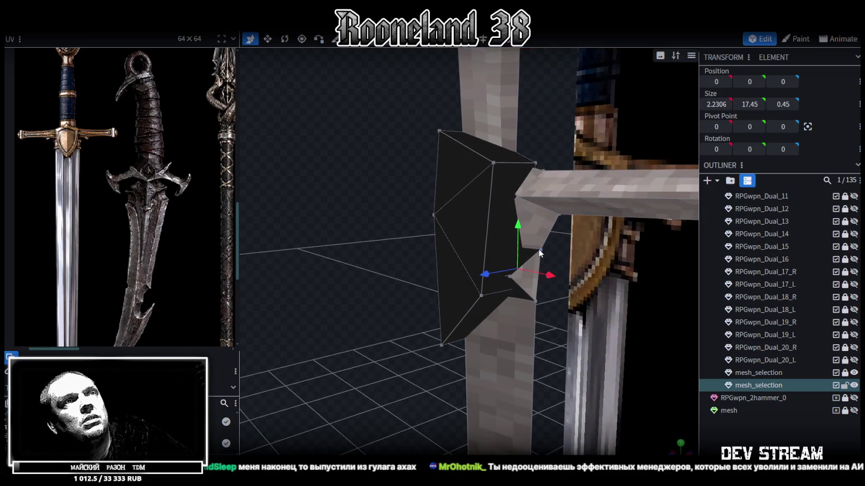
Select the vertex pairs at the guard's tip from several angles to shape the spike
{"action": "mouse_move", "coordinate": [314, 249]}
{"action": "left_mouse_down"}
{"action": "mouse_move", "coordinate": [497, 263]}
{"action": "mouse_move", "coordinate": [576, 260]}
{"action": "mouse_move", "coordinate": [622, 246]}
{"action": "mouse_move", "coordinate": [517, 254]}
{"action": "mouse_move", "coordinate": [317, 250]}
{"action": "mouse_move", "coordinate": [517, 204]}
{"action": "left_mouse_up"}
{"action": "left_click", "coordinate": [517, 197], "text": "shift"}
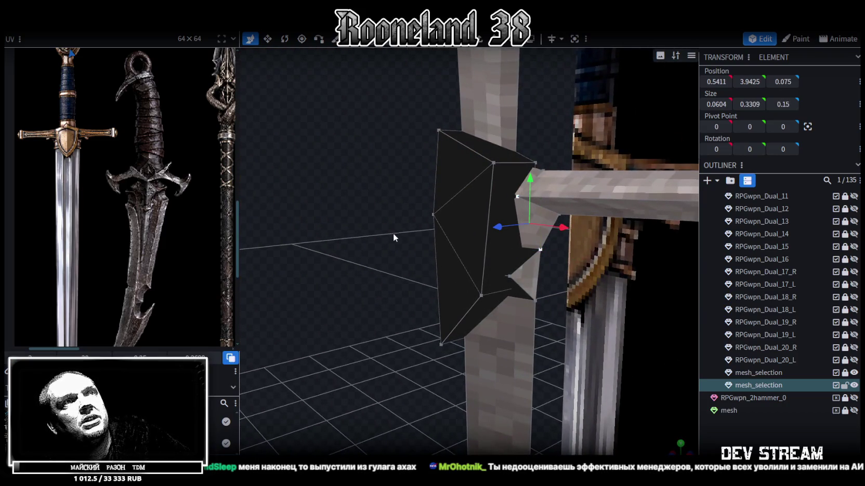
{"action": "mouse_move", "coordinate": [393, 232]}
{"action": "left_mouse_down"}
{"action": "mouse_move", "coordinate": [360, 241]}
{"action": "mouse_move", "coordinate": [565, 220]}
{"action": "left_mouse_up"}
{"action": "left_click", "coordinate": [557, 167]}
{"action": "left_click_drag", "start_coordinate": [381, 285], "coordinate": [619, 284]}
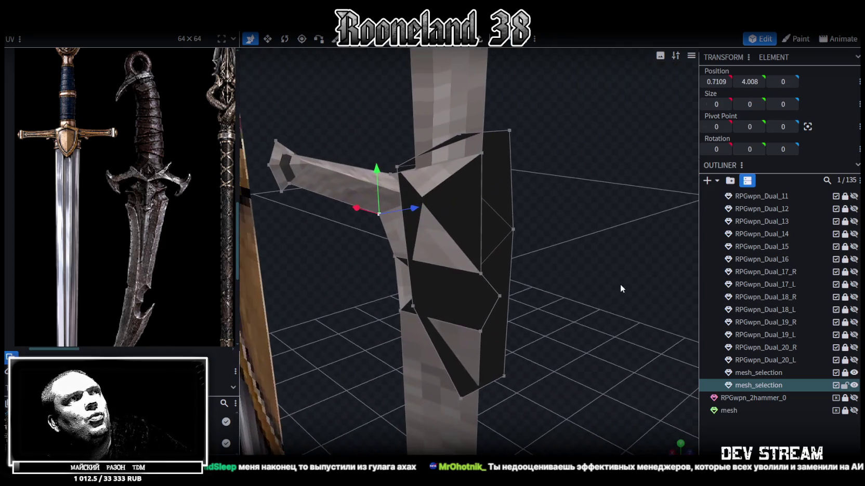
{"action": "left_click", "coordinate": [480, 273], "text": "shift"}
{"action": "mouse_move", "coordinate": [546, 265]}
{"action": "left_mouse_down"}
{"action": "mouse_move", "coordinate": [326, 223]}
{"action": "mouse_move", "coordinate": [232, 230]}
{"action": "mouse_move", "coordinate": [355, 221]}
{"action": "left_mouse_up"}
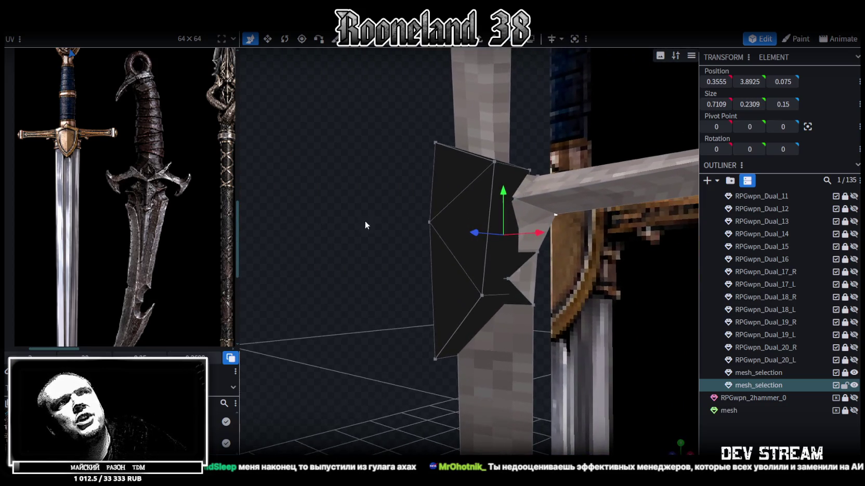
{"action": "left_click", "coordinate": [515, 200]}
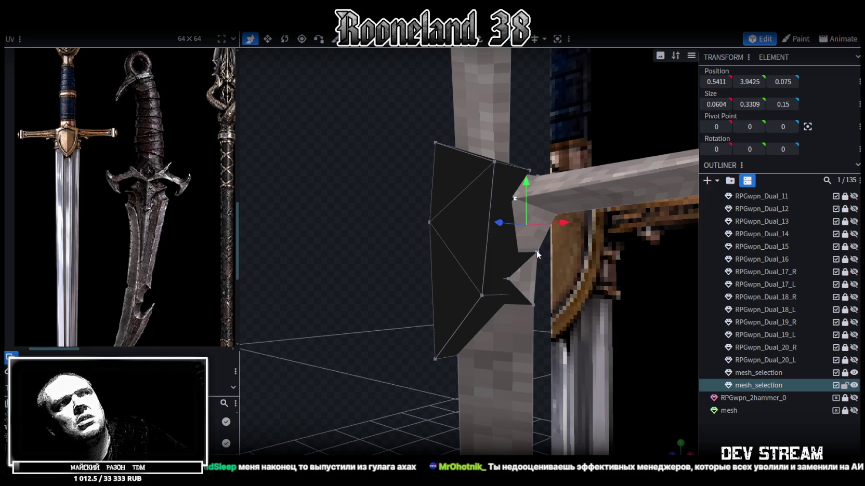
{"action": "mouse_move", "coordinate": [355, 239]}
{"action": "left_mouse_down"}
{"action": "mouse_move", "coordinate": [395, 247]}
{"action": "mouse_move", "coordinate": [397, 214]}
{"action": "mouse_move", "coordinate": [478, 249]}
{"action": "mouse_move", "coordinate": [549, 264]}
{"action": "left_mouse_up"}
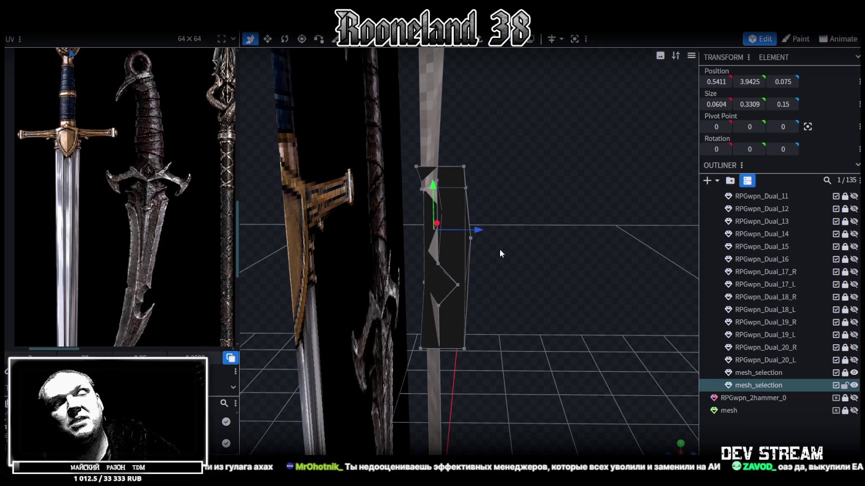
Move two guard-wedge vertices 0.1 back along Z
{"action": "mouse_move", "coordinate": [499, 248]}
{"action": "left_mouse_down"}
{"action": "mouse_move", "coordinate": [501, 266]}
{"action": "mouse_move", "coordinate": [335, 277]}
{"action": "mouse_move", "coordinate": [308, 270]}
{"action": "mouse_move", "coordinate": [447, 218]}
{"action": "left_mouse_up"}
{"action": "left_click", "coordinate": [482, 187]}
{"action": "left_click", "coordinate": [477, 289], "text": "shift"}
{"action": "mouse_move", "coordinate": [441, 246]}
{"action": "left_mouse_down"}
{"action": "mouse_move", "coordinate": [455, 246]}
{"action": "mouse_move", "coordinate": [291, 266]}
{"action": "mouse_move", "coordinate": [386, 228]}
{"action": "mouse_move", "coordinate": [329, 194]}
{"action": "mouse_move", "coordinate": [350, 199]}
{"action": "mouse_move", "coordinate": [317, 269]}
{"action": "mouse_move", "coordinate": [372, 239]}
{"action": "mouse_move", "coordinate": [555, 232]}
{"action": "mouse_move", "coordinate": [448, 242]}
{"action": "mouse_move", "coordinate": [354, 233]}
{"action": "mouse_move", "coordinate": [573, 240]}
{"action": "mouse_move", "coordinate": [592, 222]}
{"action": "mouse_move", "coordinate": [386, 225]}
{"action": "mouse_move", "coordinate": [453, 214]}
{"action": "mouse_move", "coordinate": [573, 225]}
{"action": "left_mouse_up"}
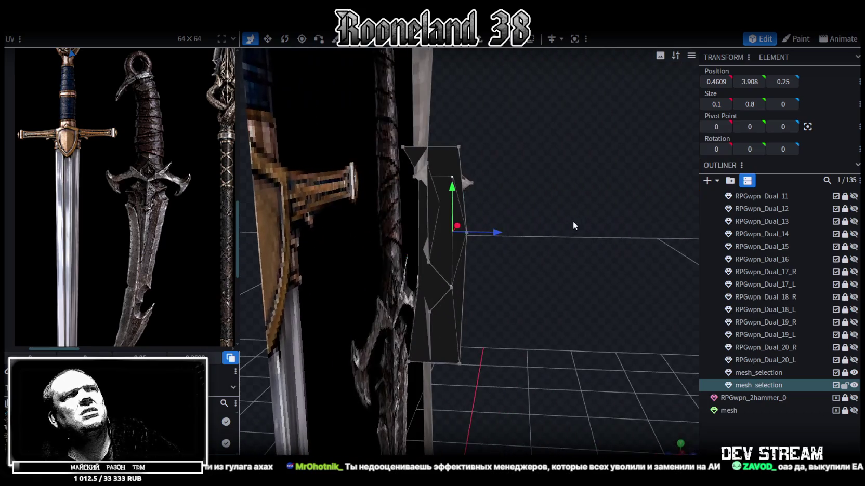
{"action": "left_click", "coordinate": [451, 287]}
{"action": "mouse_move", "coordinate": [552, 295]}
{"action": "left_mouse_down"}
{"action": "mouse_move", "coordinate": [557, 329]}
{"action": "mouse_move", "coordinate": [565, 329]}
{"action": "mouse_move", "coordinate": [516, 292]}
{"action": "mouse_move", "coordinate": [492, 288]}
{"action": "left_mouse_up"}
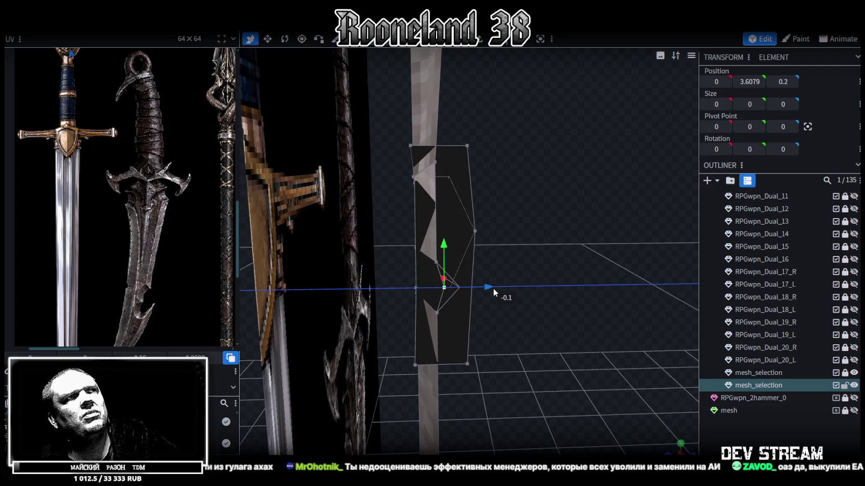
{"action": "mouse_move", "coordinate": [557, 304]}
{"action": "left_mouse_down"}
{"action": "mouse_move", "coordinate": [323, 279]}
{"action": "mouse_move", "coordinate": [440, 284]}
{"action": "mouse_move", "coordinate": [547, 315]}
{"action": "mouse_move", "coordinate": [357, 332]}
{"action": "mouse_move", "coordinate": [456, 95]}
{"action": "left_mouse_up"}
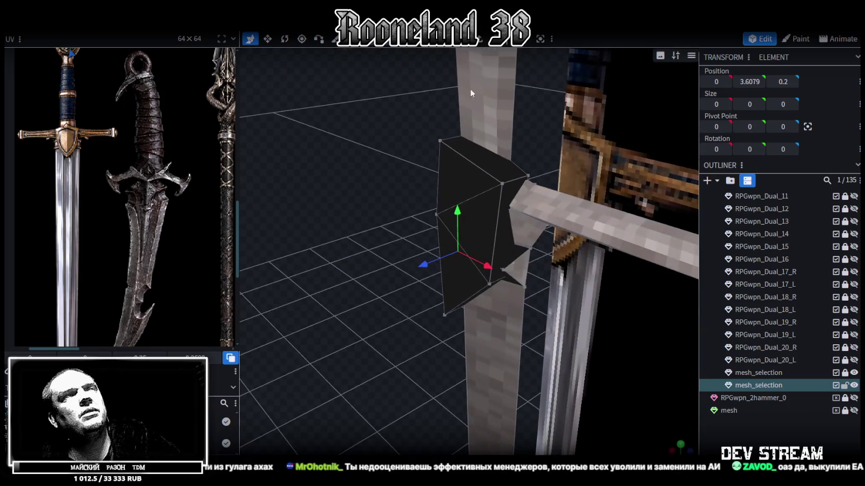
Push the guard face back in depth to Z 0.27 and save RPGweapon.bbmodel
{"action": "left_click", "coordinate": [486, 207]}
{"action": "mouse_move", "coordinate": [468, 262]}
{"action": "left_mouse_down"}
{"action": "mouse_move", "coordinate": [349, 213]}
{"action": "mouse_move", "coordinate": [305, 179]}
{"action": "left_mouse_up"}
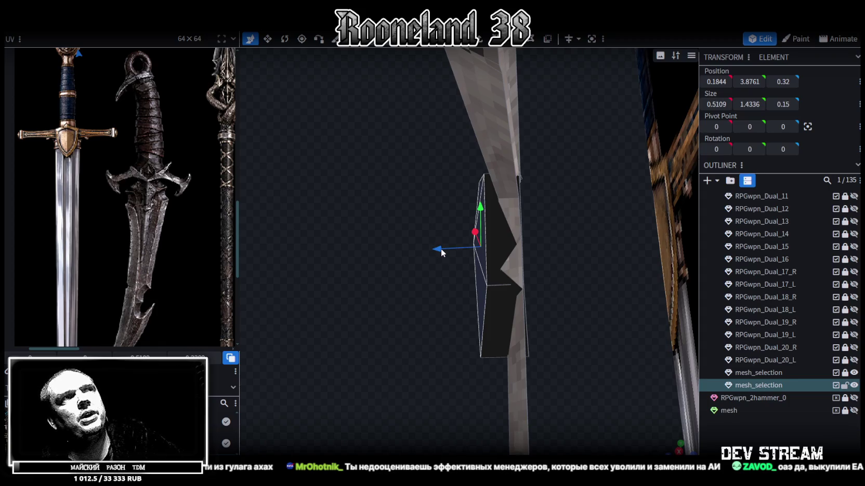
{"action": "left_click_drag", "start_coordinate": [441, 248], "coordinate": [455, 259]}
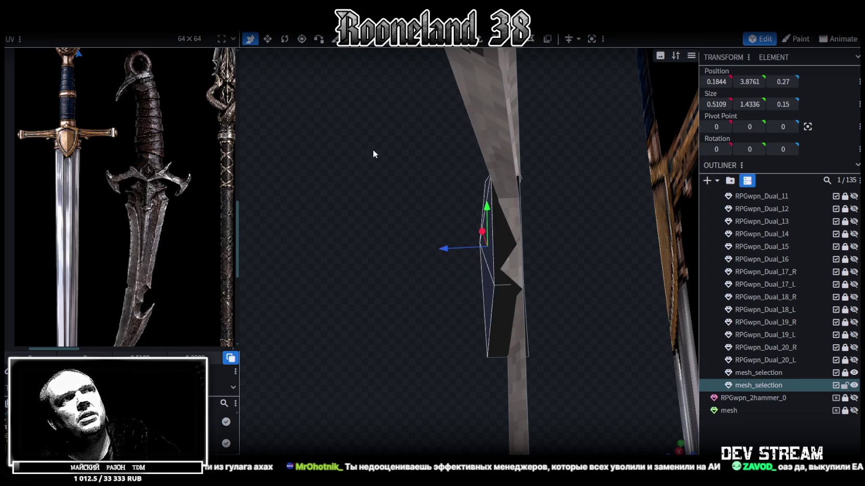
{"action": "left_click_drag", "start_coordinate": [373, 154], "coordinate": [563, 219]}
{"action": "key", "text": "ctrl+s"}
{"action": "mouse_move", "coordinate": [504, 335]}
{"action": "left_mouse_down"}
{"action": "mouse_move", "coordinate": [649, 345]}
{"action": "mouse_move", "coordinate": [605, 295]}
{"action": "left_mouse_up"}
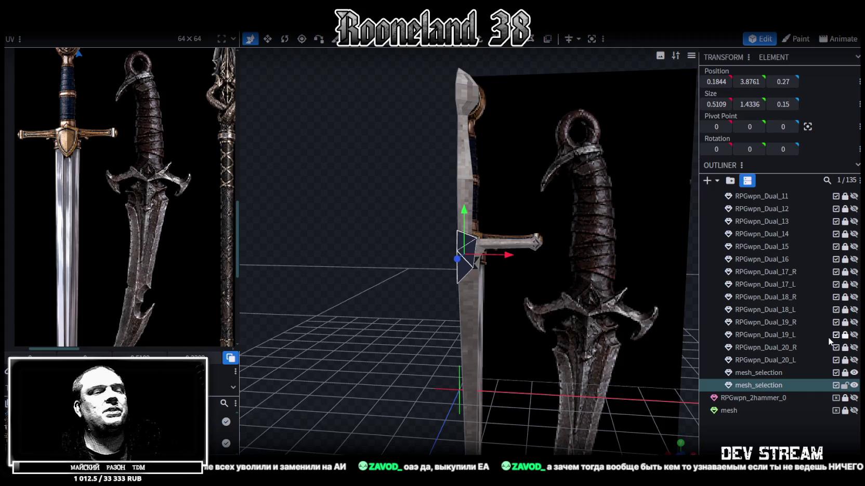
Select the sword's blade mesh beside the dagger reference, then switch to the browser
{"action": "mouse_move", "coordinate": [472, 235]}
{"action": "left_mouse_down"}
{"action": "mouse_move", "coordinate": [424, 172]}
{"action": "mouse_move", "coordinate": [358, 202]}
{"action": "mouse_move", "coordinate": [393, 192]}
{"action": "mouse_move", "coordinate": [279, 192]}
{"action": "mouse_move", "coordinate": [329, 177]}
{"action": "mouse_move", "coordinate": [474, 68]}
{"action": "left_mouse_up"}
{"action": "left_click", "coordinate": [474, 155]}
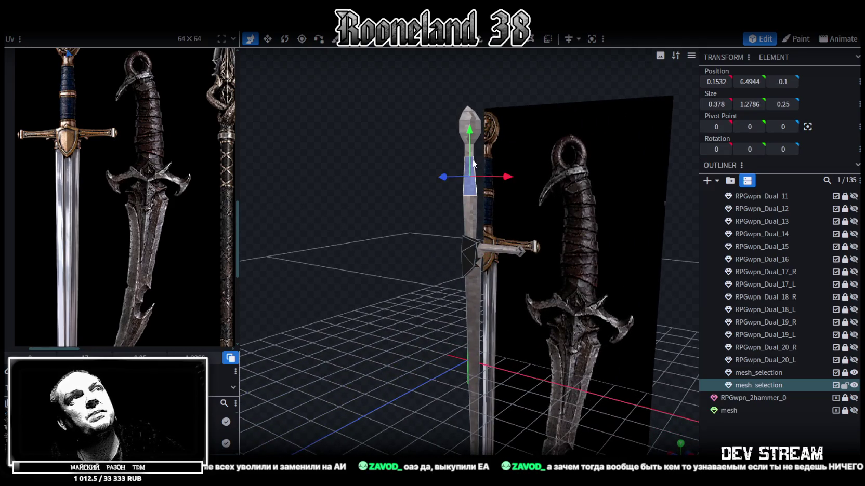
{"action": "left_click_drag", "start_coordinate": [474, 155], "coordinate": [396, 234]}
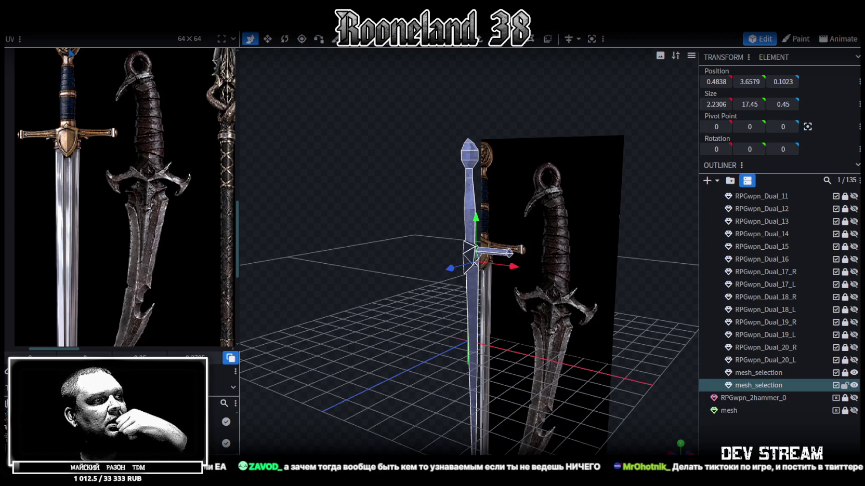
{"action": "key", "text": "alt+Tab"}
Scroll the GameDev.ru feed to the НАШИ ИГРЫ 161 post, play its video, and maximize the browser
{"action": "scroll", "coordinate": [405, 297], "scroll_direction": "down", "scroll_amount": 2}
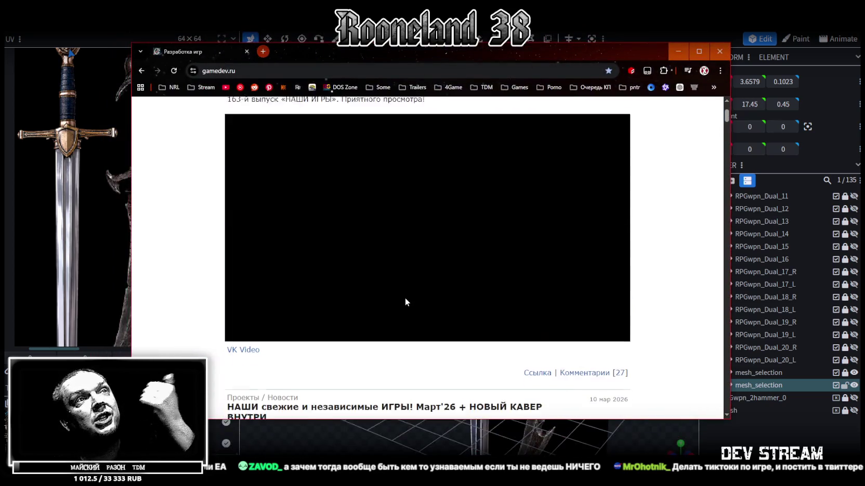
{"action": "scroll", "coordinate": [514, 241], "scroll_direction": "up", "scroll_amount": 2}
{"action": "scroll", "coordinate": [507, 246], "scroll_direction": "down", "scroll_amount": 1}
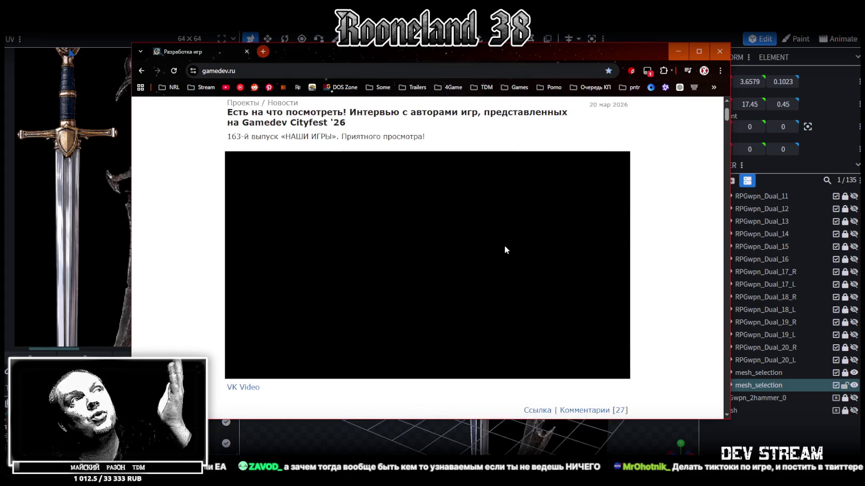
{"action": "scroll", "coordinate": [475, 257], "scroll_direction": "down", "scroll_amount": 1}
{"action": "scroll", "coordinate": [474, 255], "scroll_direction": "down", "scroll_amount": 4}
{"action": "scroll", "coordinate": [470, 250], "scroll_direction": "down", "scroll_amount": 2}
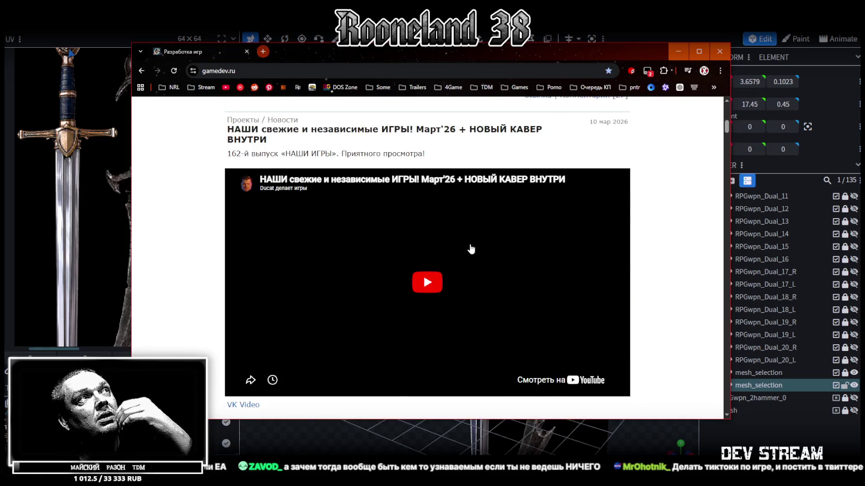
{"action": "scroll", "coordinate": [465, 247], "scroll_direction": "down", "scroll_amount": 3}
{"action": "scroll", "coordinate": [462, 247], "scroll_direction": "down", "scroll_amount": 2}
{"action": "scroll", "coordinate": [461, 246], "scroll_direction": "up", "scroll_amount": 2}
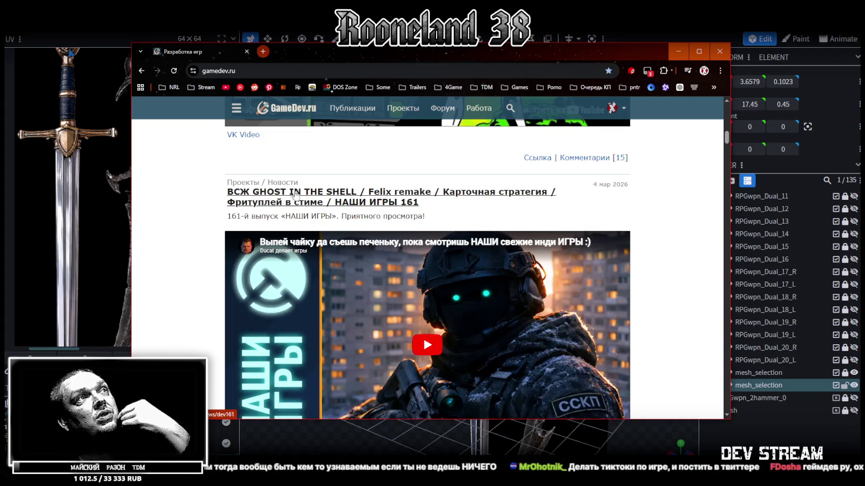
{"action": "scroll", "coordinate": [438, 219], "scroll_direction": "down", "scroll_amount": 2}
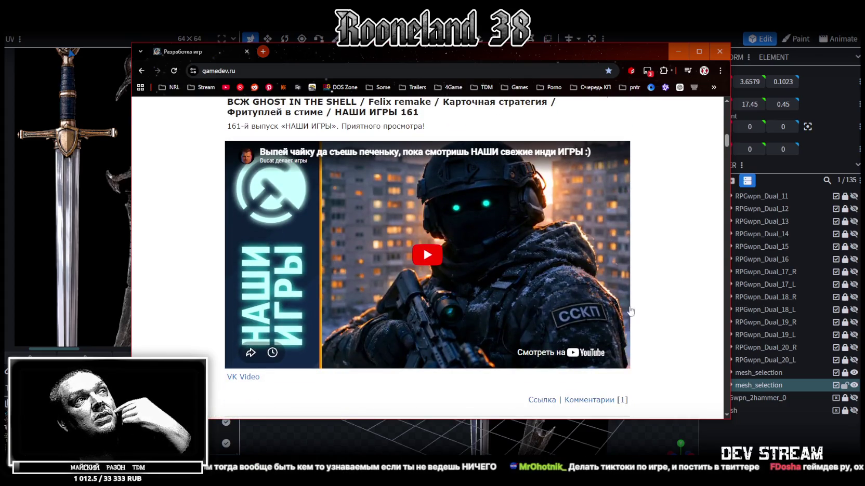
{"action": "scroll", "coordinate": [453, 248], "scroll_direction": "up", "scroll_amount": 2}
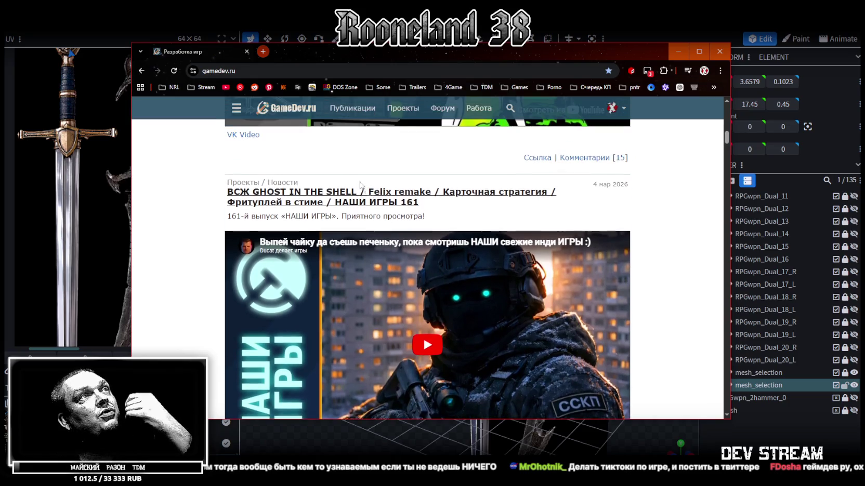
{"action": "left_click", "coordinate": [427, 345]}
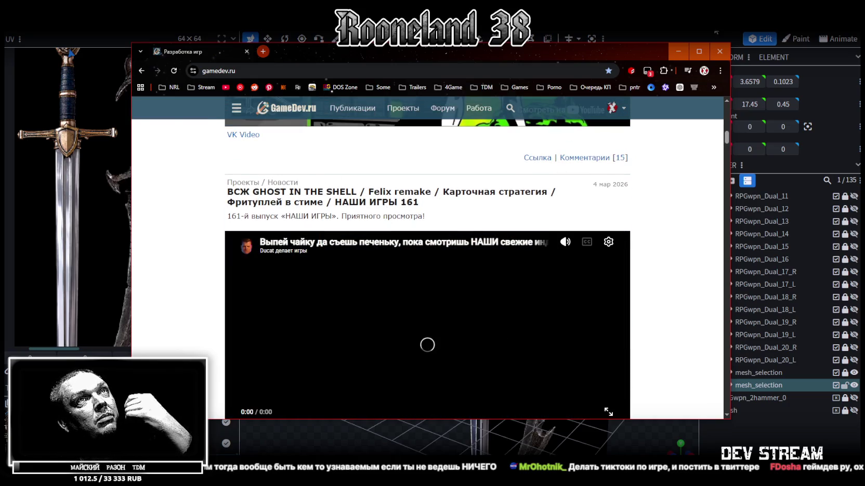
{"action": "left_click", "coordinate": [700, 55]}
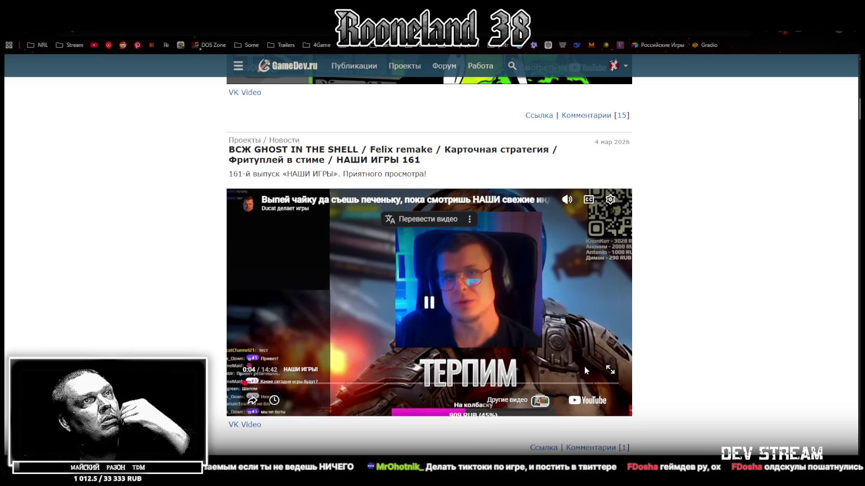
Lower the volume and jump through chapters at 0:56, 2:42, Black Sun, Бурить-Копать! and 8:25
{"action": "key", "text": "Down"}
{"action": "key", "text": "Down"}
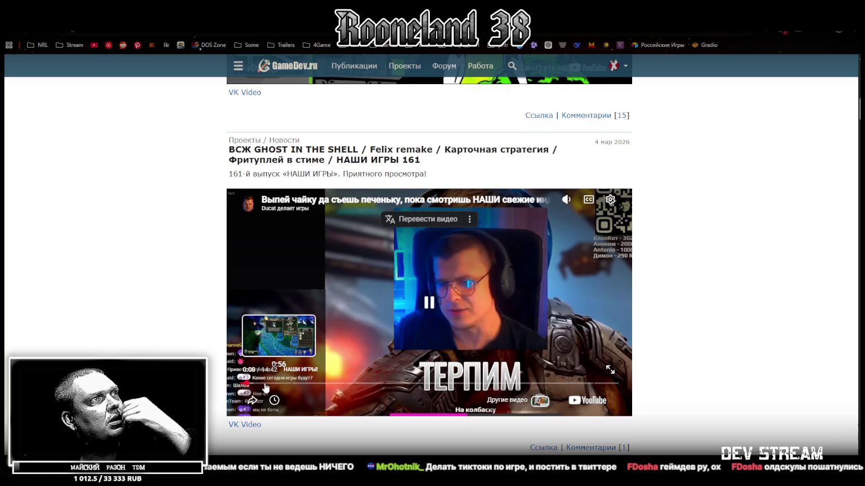
{"action": "left_click", "coordinate": [266, 384]}
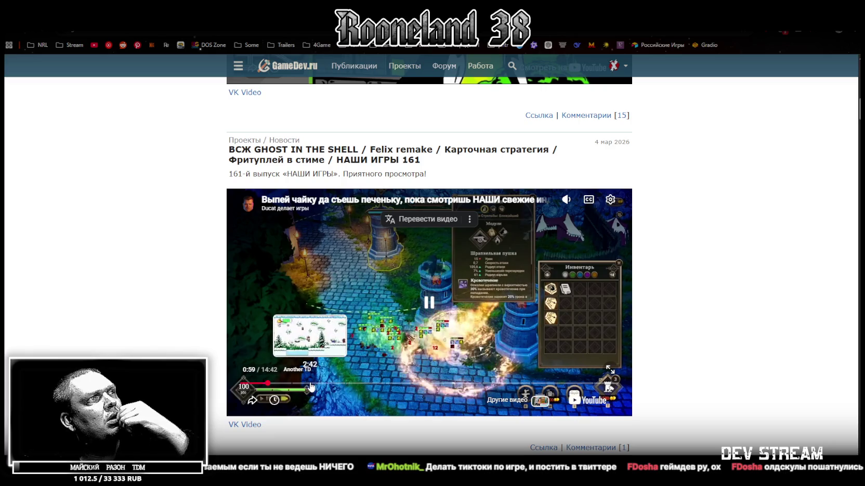
{"action": "left_click", "coordinate": [311, 384]}
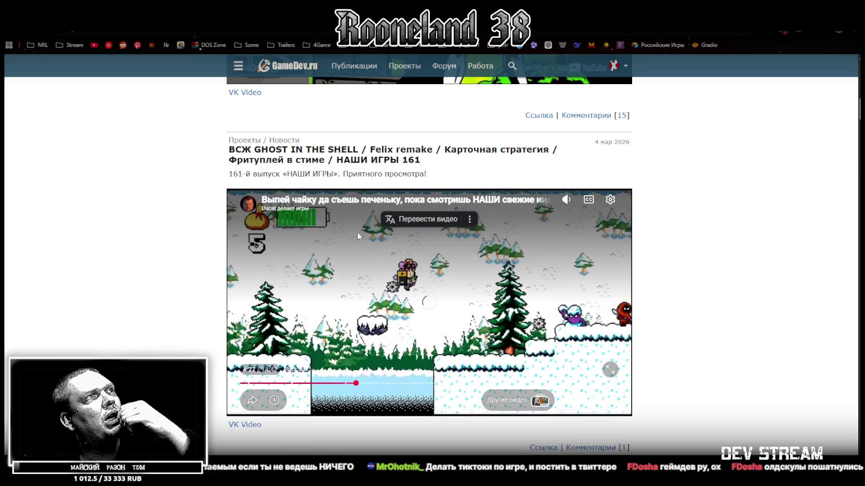
{"action": "left_click", "coordinate": [356, 384]}
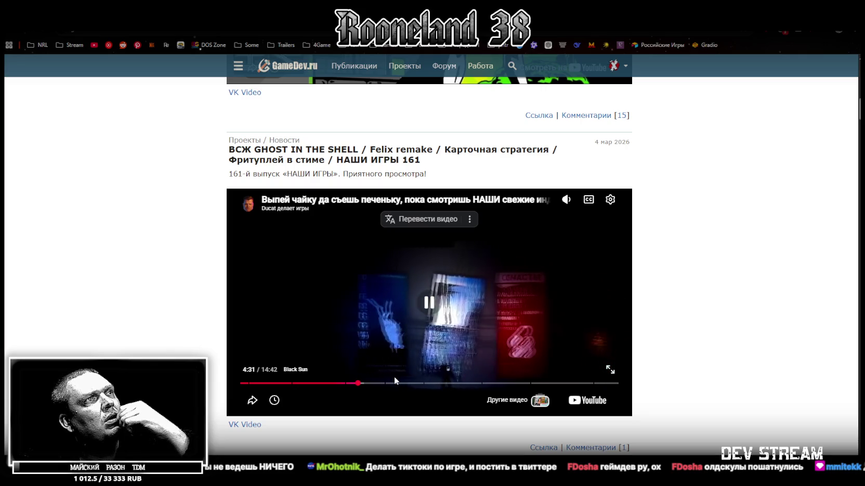
{"action": "left_click", "coordinate": [400, 385]}
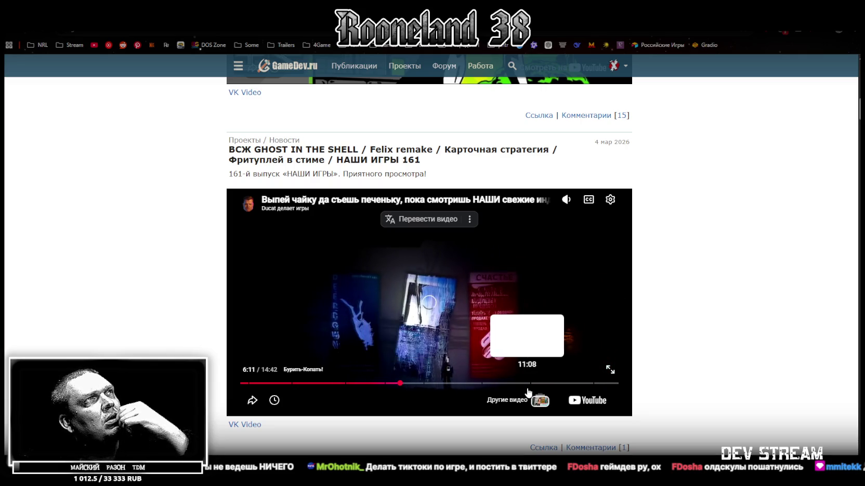
{"action": "left_click", "coordinate": [457, 384]}
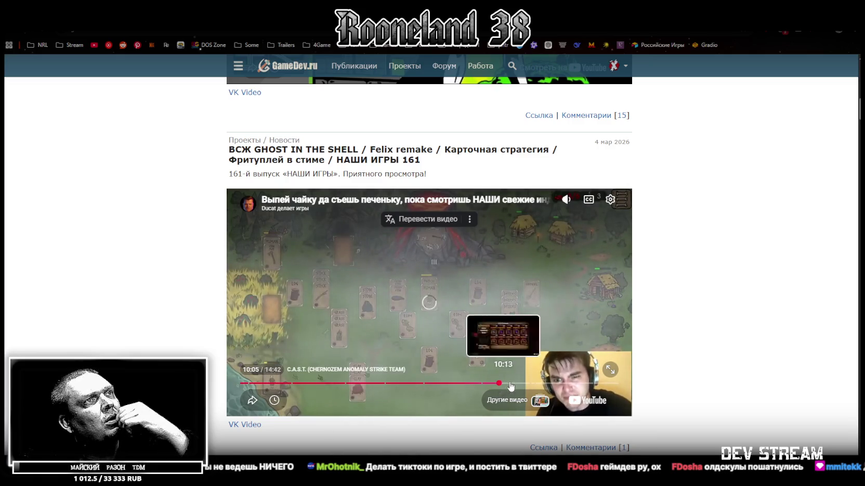
Skip ahead to 10:05, 11:45 and 12:57, then return to Blockbench
{"action": "left_click", "coordinate": [499, 383]}
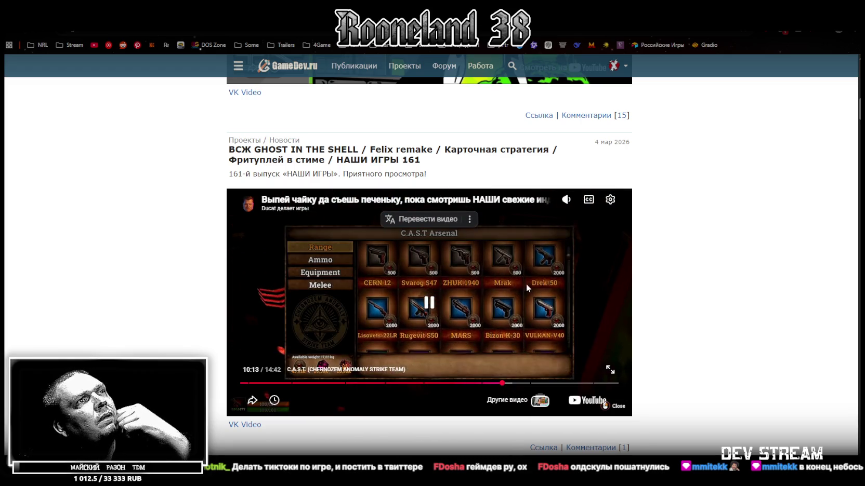
{"action": "left_click", "coordinate": [540, 383]}
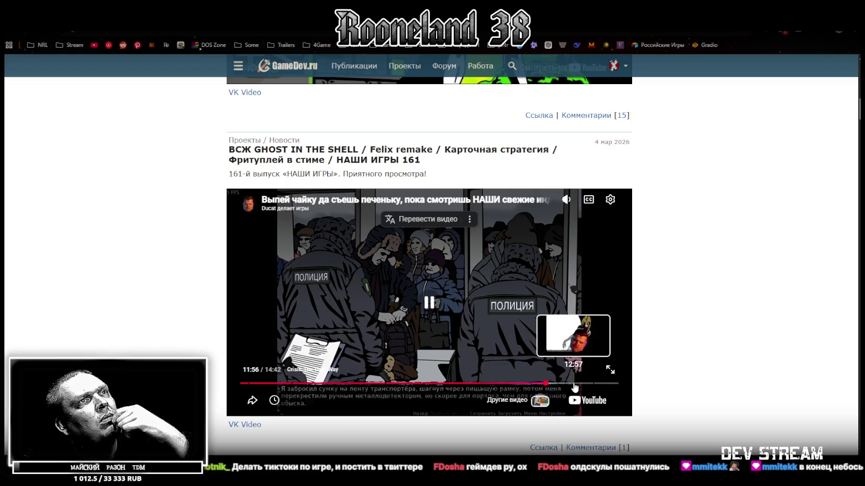
{"action": "left_click", "coordinate": [573, 384]}
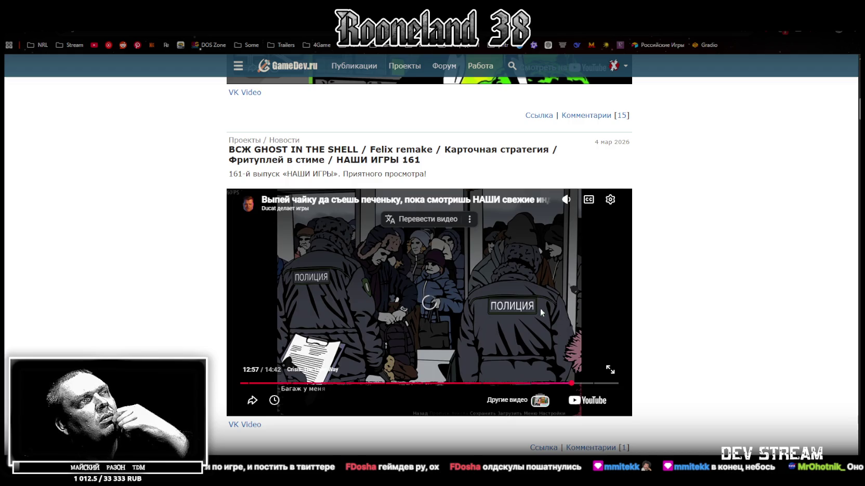
{"action": "left_click", "coordinate": [511, 294]}
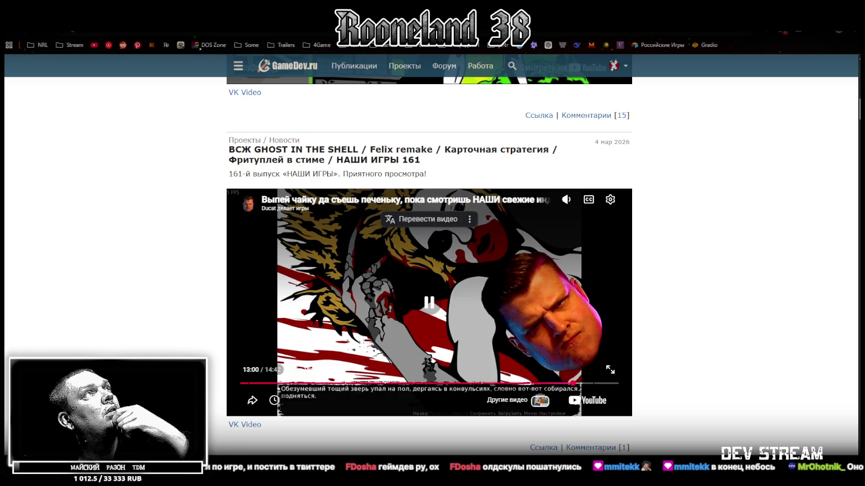
{"action": "key", "text": "alt+Tab"}
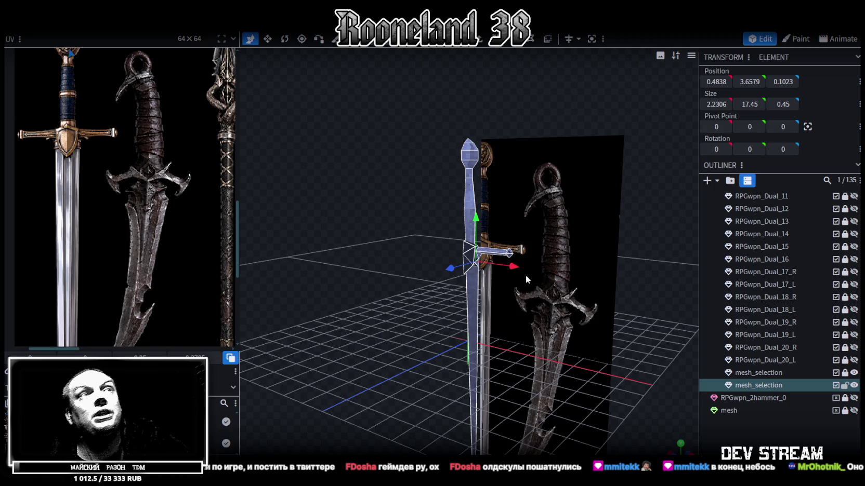
Line the chosen seam vertices up at X 0
{"action": "scroll", "coordinate": [382, 341], "scroll_direction": "down", "scroll_amount": 3}
{"action": "mouse_move", "coordinate": [381, 340]}
{"action": "left_mouse_down"}
{"action": "mouse_move", "coordinate": [352, 268]}
{"action": "mouse_move", "coordinate": [448, 270]}
{"action": "mouse_move", "coordinate": [405, 221]}
{"action": "mouse_move", "coordinate": [395, 282]}
{"action": "mouse_move", "coordinate": [405, 248]}
{"action": "mouse_move", "coordinate": [402, 178]}
{"action": "mouse_move", "coordinate": [434, 124]}
{"action": "mouse_move", "coordinate": [363, 199]}
{"action": "mouse_move", "coordinate": [472, 240]}
{"action": "left_mouse_up"}
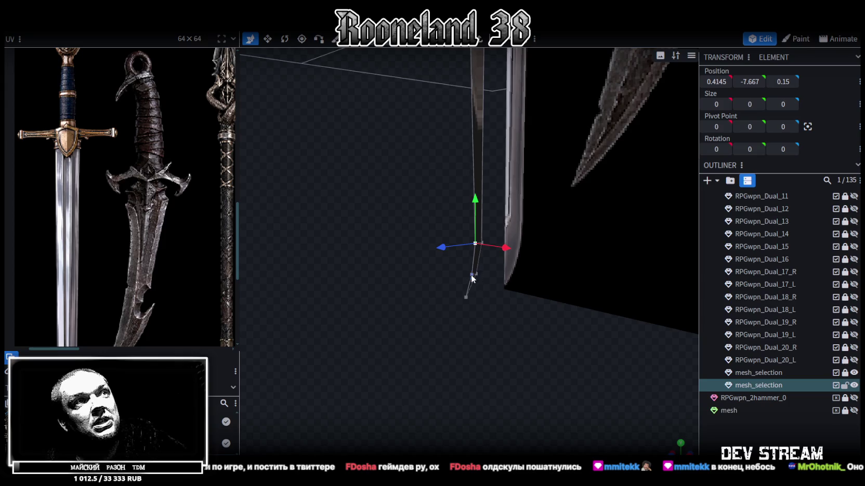
{"action": "type", "text": "0"}
{"action": "key", "text": "Return"}
Select the whole half of the sword mesh, 29 faces
{"action": "scroll", "coordinate": [394, 180], "scroll_direction": "down", "scroll_amount": 3}
{"action": "scroll", "coordinate": [399, 141], "scroll_direction": "down", "scroll_amount": 3}
{"action": "scroll", "coordinate": [410, 243], "scroll_direction": "down", "scroll_amount": 3}
{"action": "left_click_drag", "start_coordinate": [410, 243], "coordinate": [468, 78]}
{"action": "left_click", "coordinate": [482, 129]}
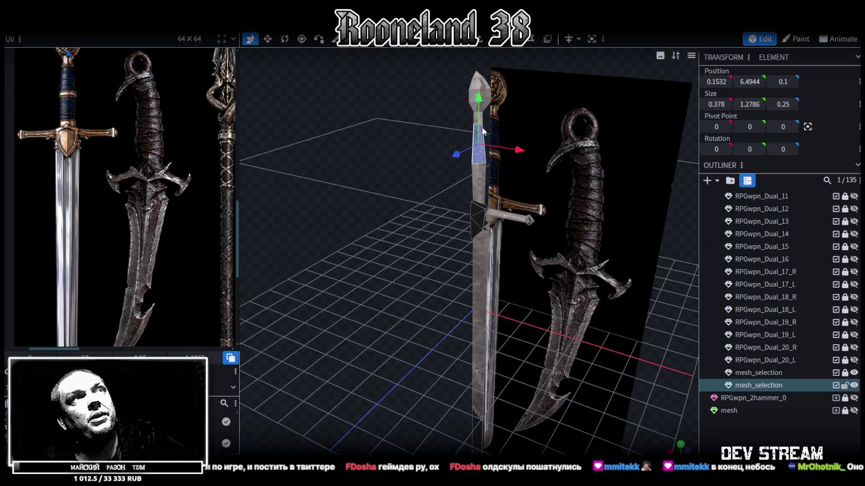
{"action": "double_click", "coordinate": [470, 135]}
{"action": "mouse_move", "coordinate": [366, 269]}
{"action": "left_mouse_down"}
{"action": "mouse_move", "coordinate": [385, 247]}
{"action": "mouse_move", "coordinate": [328, 248]}
{"action": "mouse_move", "coordinate": [299, 260]}
{"action": "mouse_move", "coordinate": [385, 252]}
{"action": "left_mouse_up"}
{"action": "scroll", "coordinate": [385, 252], "scroll_direction": "down", "scroll_amount": 3}
{"action": "scroll", "coordinate": [389, 254], "scroll_direction": "down", "scroll_amount": 2}
Copy and paste the faces as a mesh selection, flip them on X, and merge the seam vertices
{"action": "key", "text": "ctrl+c"}
{"action": "key", "text": "ctrl+v"}
{"action": "left_click", "coordinate": [501, 281]}
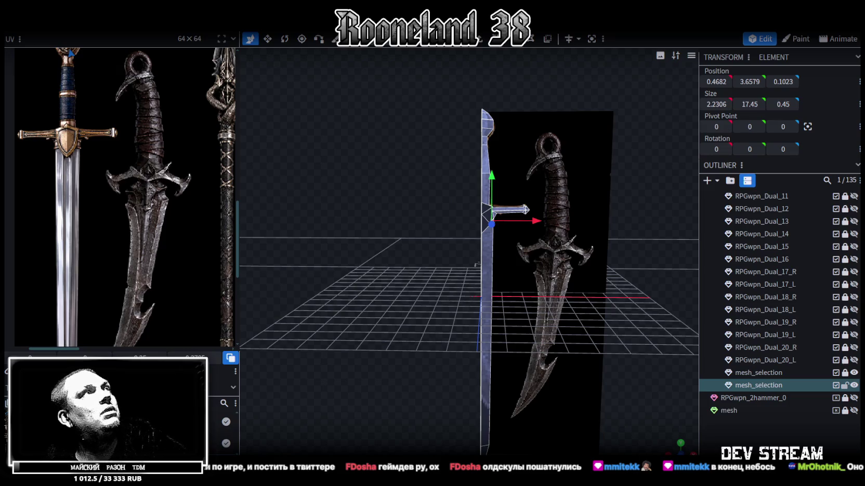
{"action": "right_click", "coordinate": [108, 31]}
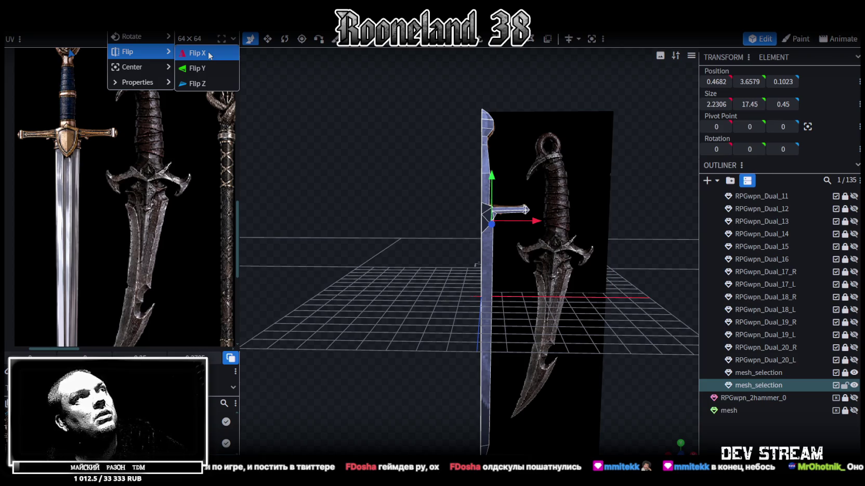
{"action": "left_click", "coordinate": [210, 53]}
{"action": "left_click", "coordinate": [449, 115]}
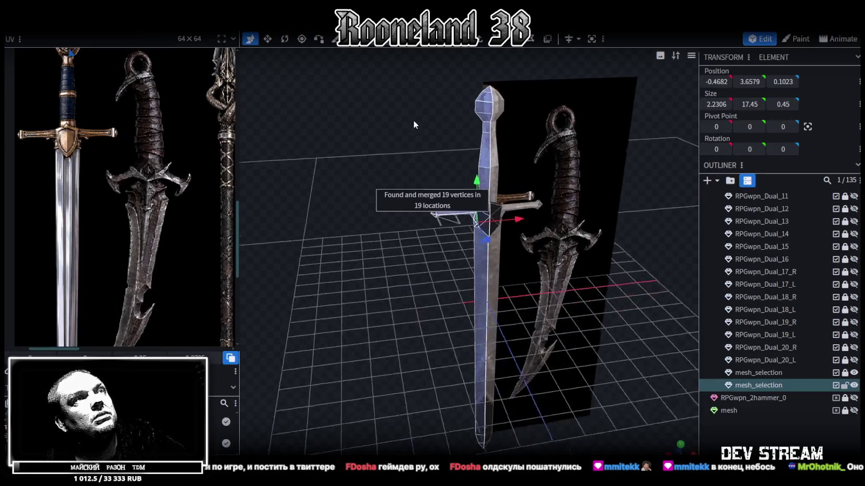
View the full sword in flat front orthographic view
{"action": "left_click_drag", "start_coordinate": [415, 124], "coordinate": [715, 438]}
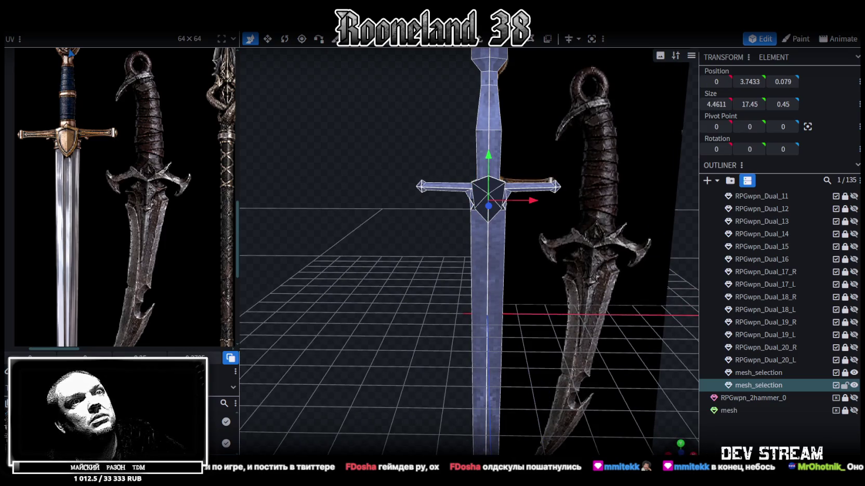
{"action": "key", "text": "KP_1"}
{"action": "scroll", "coordinate": [573, 324], "scroll_direction": "down", "scroll_amount": 3}
{"action": "scroll", "coordinate": [574, 325], "scroll_direction": "down", "scroll_amount": 2}
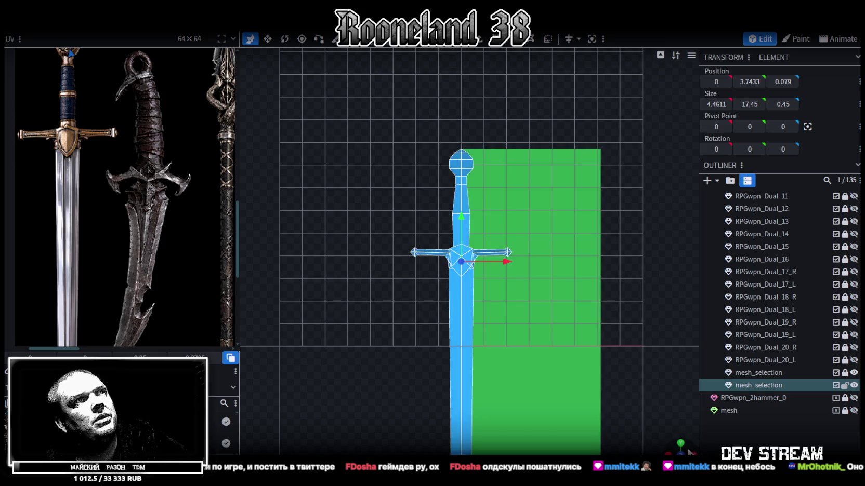
{"action": "mouse_move", "coordinate": [675, 449]}
{"action": "left_mouse_down"}
{"action": "mouse_move", "coordinate": [436, 287]}
{"action": "mouse_move", "coordinate": [590, 276]}
{"action": "mouse_move", "coordinate": [511, 302]}
{"action": "mouse_move", "coordinate": [681, 446]}
{"action": "left_mouse_up"}
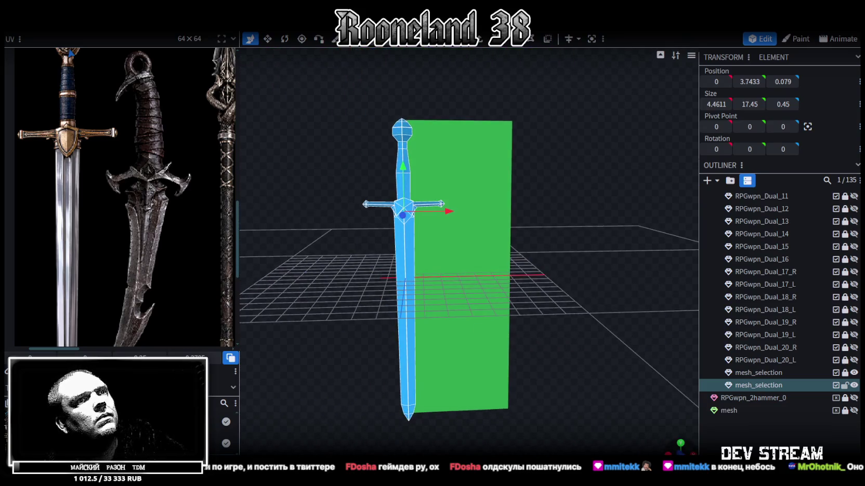
{"action": "left_click", "coordinate": [681, 446]}
Shift the sword's UVs across the weapons texture and widen the UV editing area
{"action": "scroll", "coordinate": [577, 274], "scroll_direction": "up", "scroll_amount": 2}
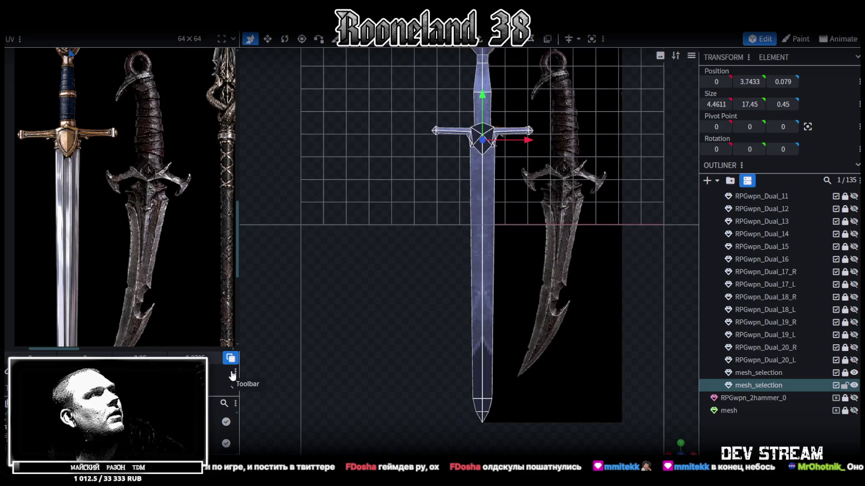
{"action": "left_click_drag", "start_coordinate": [57, 268], "coordinate": [128, 268]}
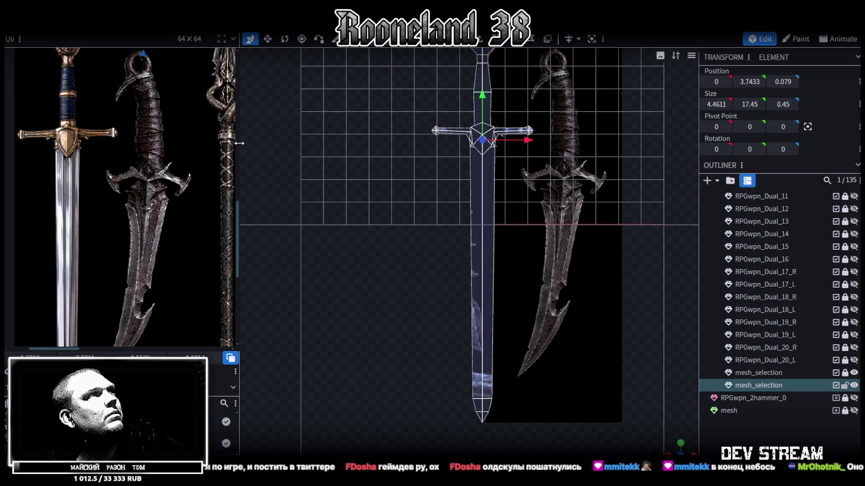
{"action": "left_click_drag", "start_coordinate": [237, 148], "coordinate": [322, 156]}
{"action": "scroll", "coordinate": [214, 192], "scroll_direction": "down", "scroll_amount": 2}
{"action": "scroll", "coordinate": [198, 141], "scroll_direction": "up", "scroll_amount": 1}
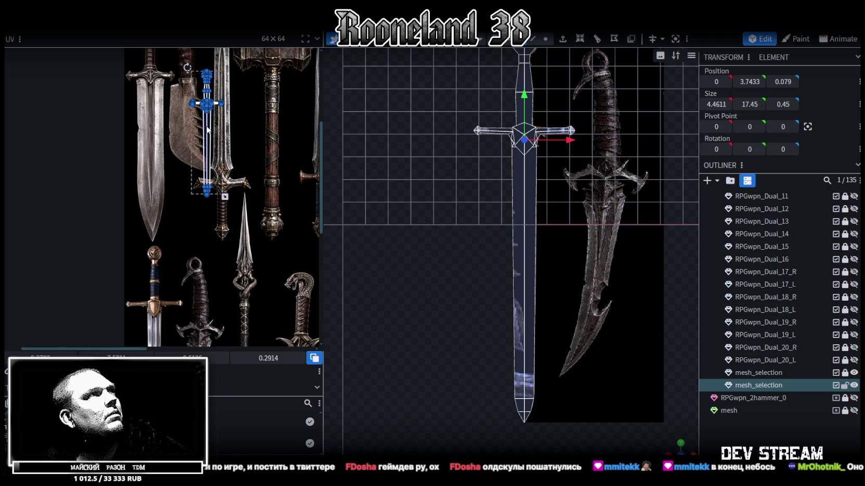
Drag the sword's UV island onto the lion-pommel sword in the texture and line it up
{"action": "left_click_drag", "start_coordinate": [207, 130], "coordinate": [146, 309]}
{"action": "scroll", "coordinate": [132, 265], "scroll_direction": "up", "scroll_amount": 3}
{"action": "scroll", "coordinate": [177, 217], "scroll_direction": "up", "scroll_amount": 1}
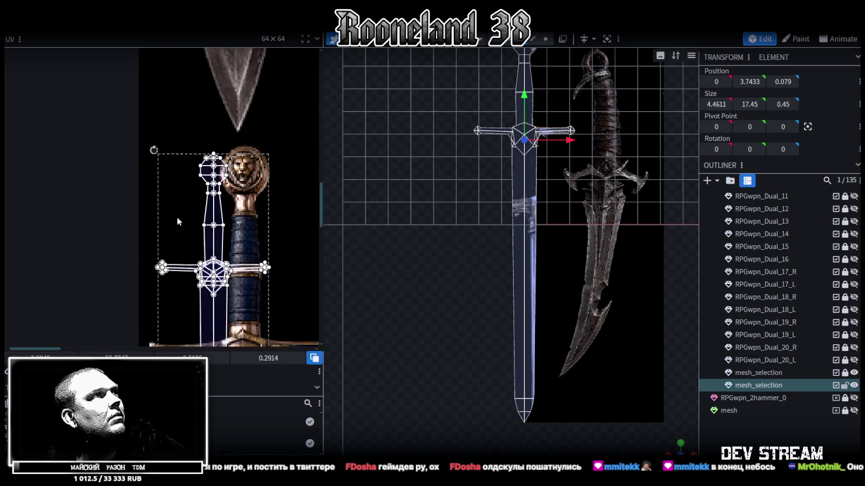
{"action": "scroll", "coordinate": [177, 218], "scroll_direction": "down", "scroll_amount": 1}
{"action": "left_click_drag", "start_coordinate": [216, 187], "coordinate": [206, 183]}
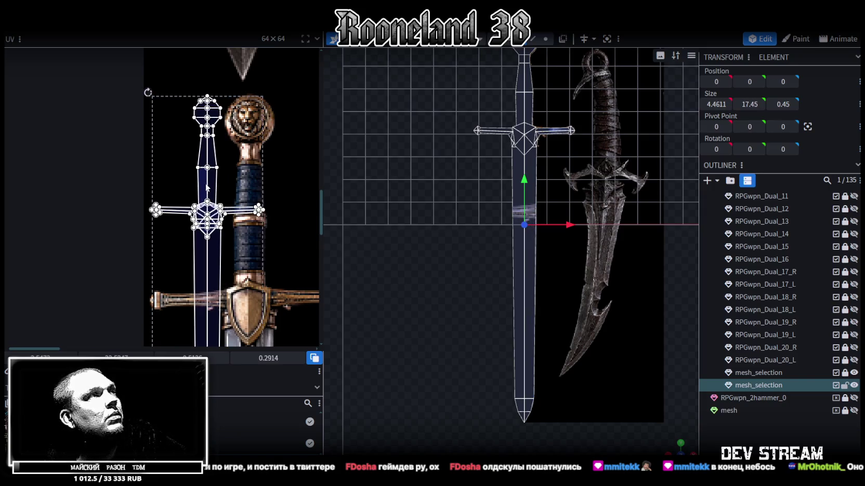
{"action": "scroll", "coordinate": [205, 185], "scroll_direction": "down", "scroll_amount": 2}
{"action": "scroll", "coordinate": [204, 183], "scroll_direction": "down", "scroll_amount": 2}
{"action": "scroll", "coordinate": [202, 182], "scroll_direction": "down", "scroll_amount": 2}
{"action": "scroll", "coordinate": [199, 180], "scroll_direction": "down", "scroll_amount": 1}
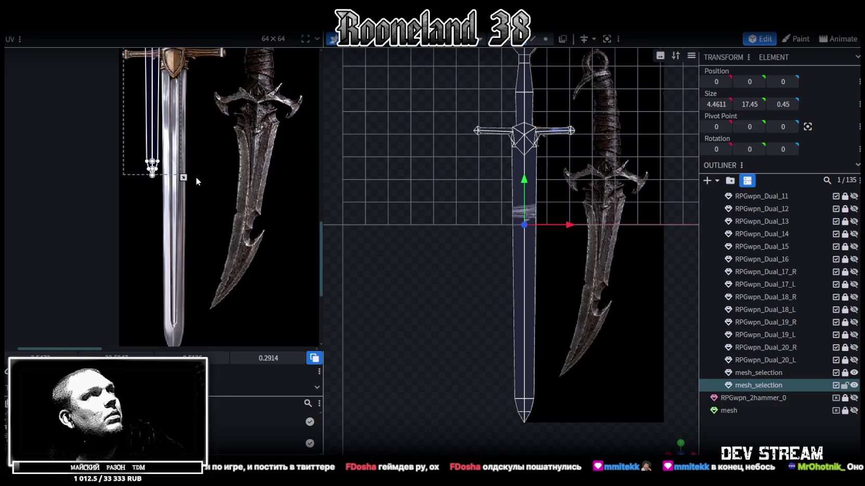
Scale the UV island to cover the whole sword image, reaching the blade's point
{"action": "left_click_drag", "start_coordinate": [183, 177], "coordinate": [231, 267]}
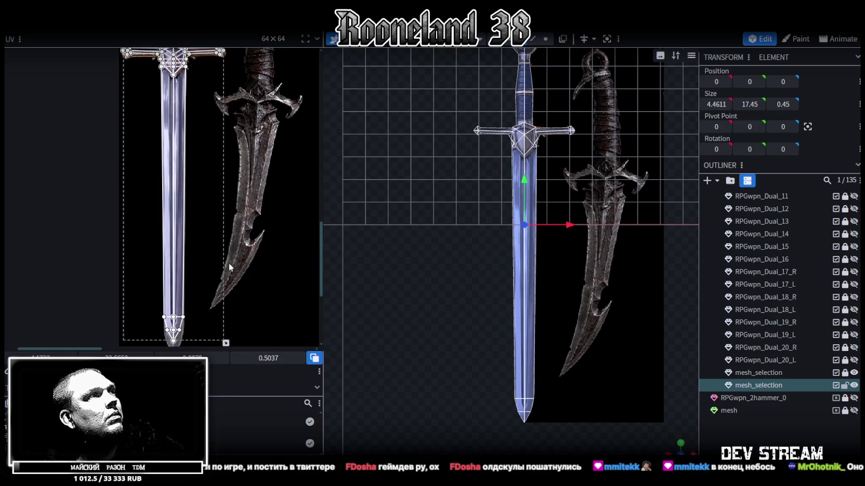
{"action": "scroll", "coordinate": [231, 266], "scroll_direction": "down", "scroll_amount": 1}
{"action": "scroll", "coordinate": [233, 244], "scroll_direction": "up", "scroll_amount": 2, "text": "ctrl"}
{"action": "scroll", "coordinate": [234, 218], "scroll_direction": "up", "scroll_amount": 2, "text": "ctrl"}
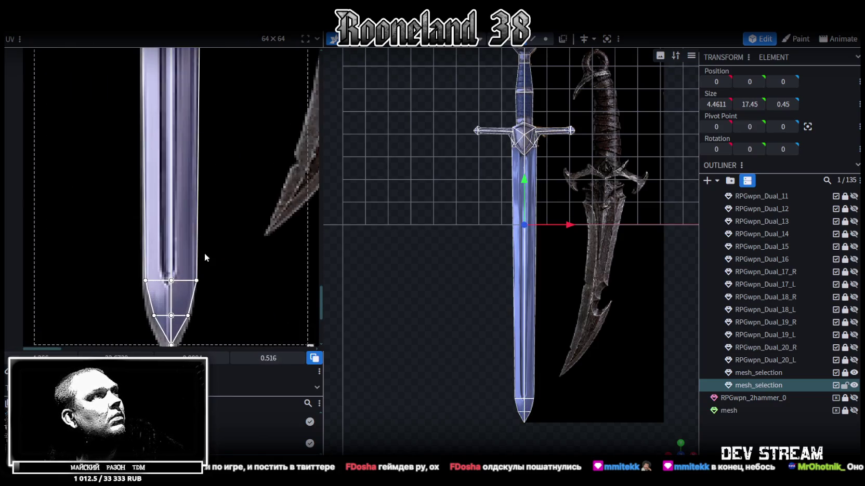
{"action": "scroll", "coordinate": [235, 188], "scroll_direction": "up", "scroll_amount": 1, "text": "ctrl"}
{"action": "scroll", "coordinate": [218, 192], "scroll_direction": "right", "scroll_amount": 2, "text": "shift"}
{"action": "scroll", "coordinate": [228, 249], "scroll_direction": "right", "scroll_amount": 2, "text": "shift"}
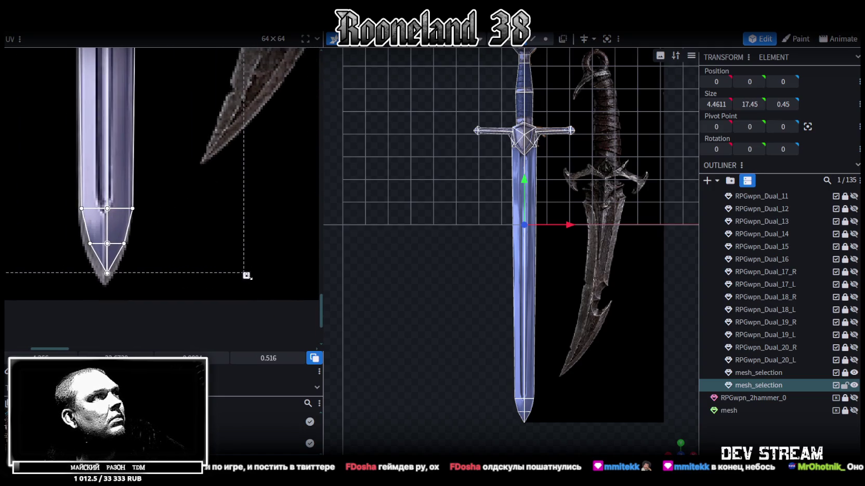
{"action": "left_click_drag", "start_coordinate": [248, 276], "coordinate": [252, 281]}
{"action": "scroll", "coordinate": [171, 176], "scroll_direction": "up", "scroll_amount": 2}
{"action": "scroll", "coordinate": [161, 156], "scroll_direction": "up", "scroll_amount": 2}
{"action": "scroll", "coordinate": [151, 135], "scroll_direction": "up", "scroll_amount": 2}
{"action": "scroll", "coordinate": [139, 106], "scroll_direction": "up", "scroll_amount": 1}
{"action": "scroll", "coordinate": [140, 106], "scroll_direction": "up", "scroll_amount": 5}
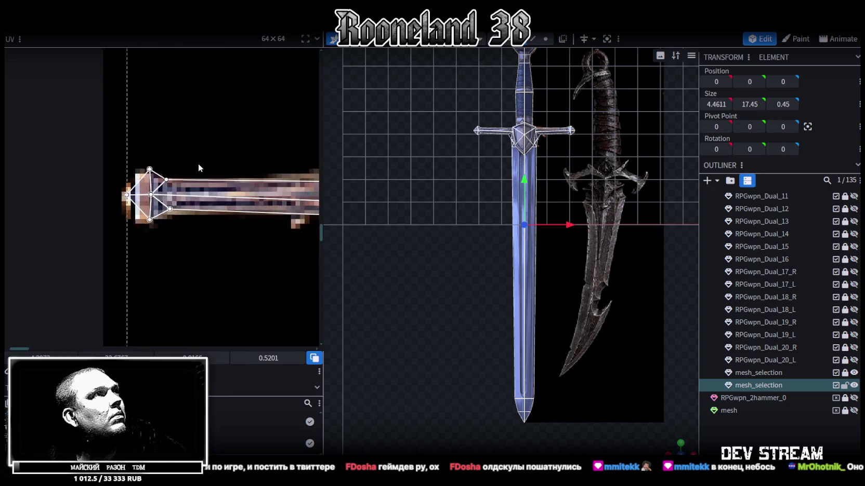
{"action": "scroll", "coordinate": [208, 172], "scroll_direction": "right", "scroll_amount": 3, "text": "shift"}
{"action": "scroll", "coordinate": [220, 175], "scroll_direction": "right", "scroll_amount": 2, "text": "shift"}
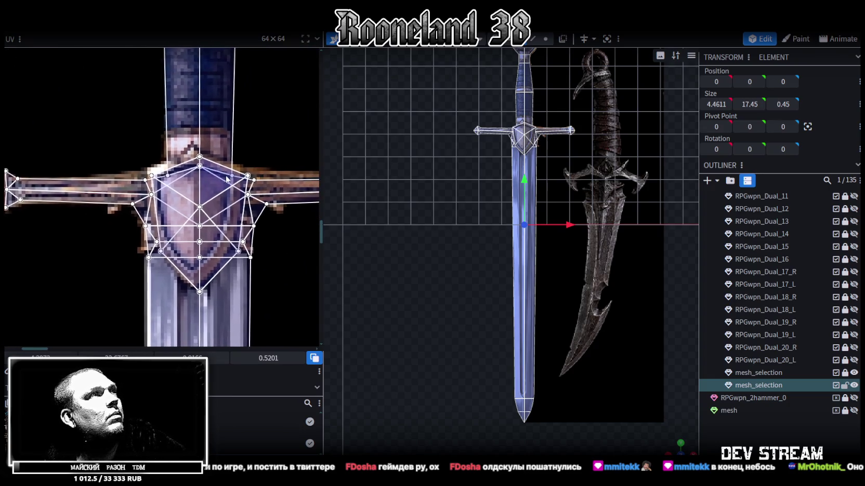
{"action": "scroll", "coordinate": [208, 177], "scroll_direction": "down", "scroll_amount": 1}
{"action": "scroll", "coordinate": [165, 179], "scroll_direction": "down", "scroll_amount": 2}
Check the crossguard, pommel and tip, then shift the blade UVs slightly left onto the blade
{"action": "mouse_move", "coordinate": [166, 179]}
{"action": "middle_mouse_down"}
{"action": "mouse_move", "coordinate": [108, 196]}
{"action": "mouse_move", "coordinate": [156, 187]}
{"action": "middle_mouse_up"}
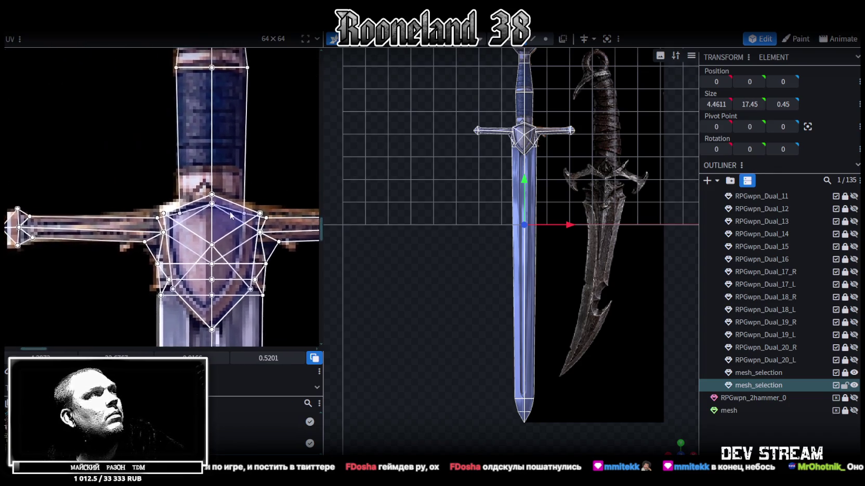
{"action": "scroll", "coordinate": [162, 186], "scroll_direction": "down", "scroll_amount": 1}
{"action": "scroll", "coordinate": [162, 186], "scroll_direction": "up", "scroll_amount": 1}
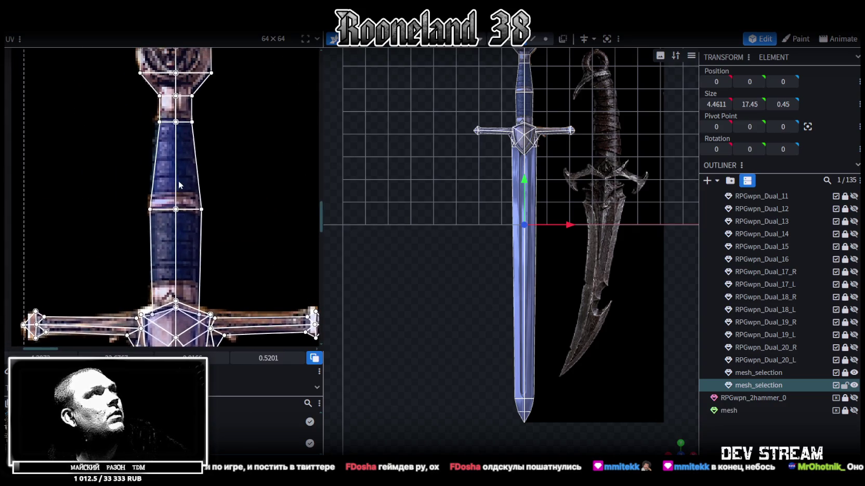
{"action": "middle_click_drag", "start_coordinate": [179, 188], "coordinate": [160, 141]}
{"action": "scroll", "coordinate": [160, 140], "scroll_direction": "down", "scroll_amount": 2}
{"action": "scroll", "coordinate": [160, 141], "scroll_direction": "up", "scroll_amount": 2}
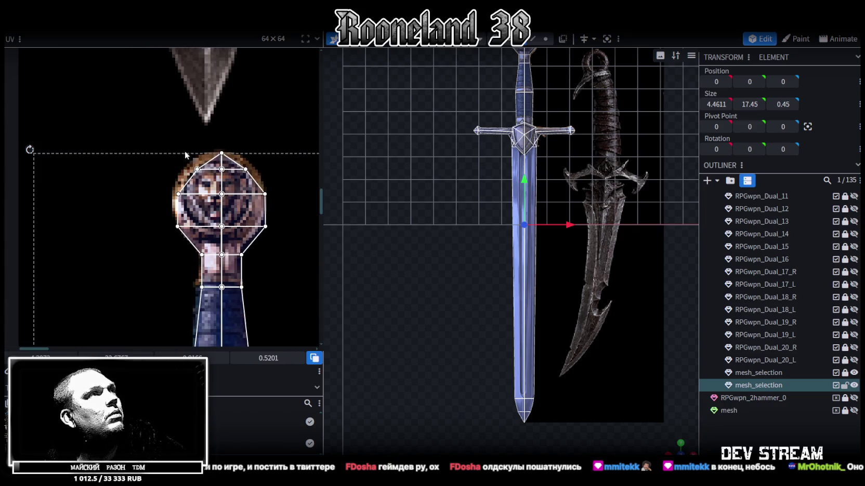
{"action": "scroll", "coordinate": [197, 161], "scroll_direction": "down", "scroll_amount": 2}
{"action": "middle_click_drag", "start_coordinate": [197, 161], "coordinate": [223, 251]}
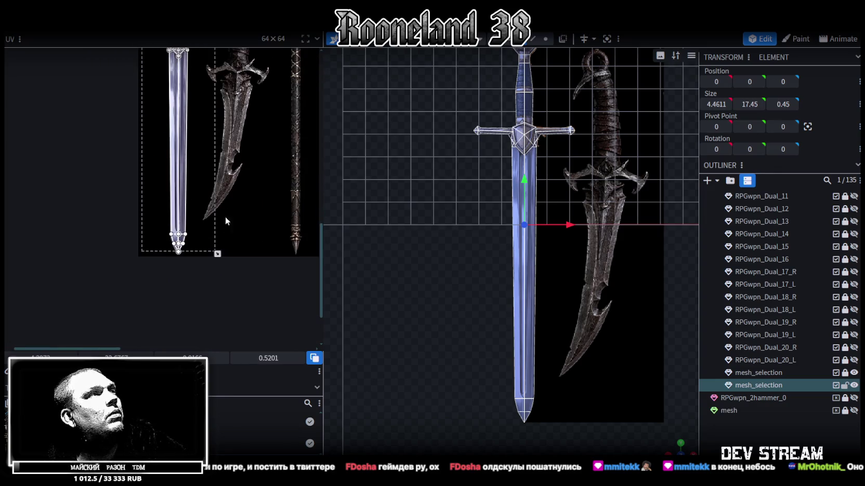
{"action": "scroll", "coordinate": [206, 290], "scroll_direction": "up", "scroll_amount": 2}
{"action": "left_click_drag", "start_coordinate": [158, 281], "coordinate": [154, 280]}
Select the UV vertices at the crossguard's left end
{"action": "scroll", "coordinate": [181, 218], "scroll_direction": "up", "scroll_amount": 3}
{"action": "scroll", "coordinate": [180, 223], "scroll_direction": "up", "scroll_amount": 3}
{"action": "scroll", "coordinate": [179, 229], "scroll_direction": "up", "scroll_amount": 3}
{"action": "scroll", "coordinate": [179, 234], "scroll_direction": "up", "scroll_amount": 3}
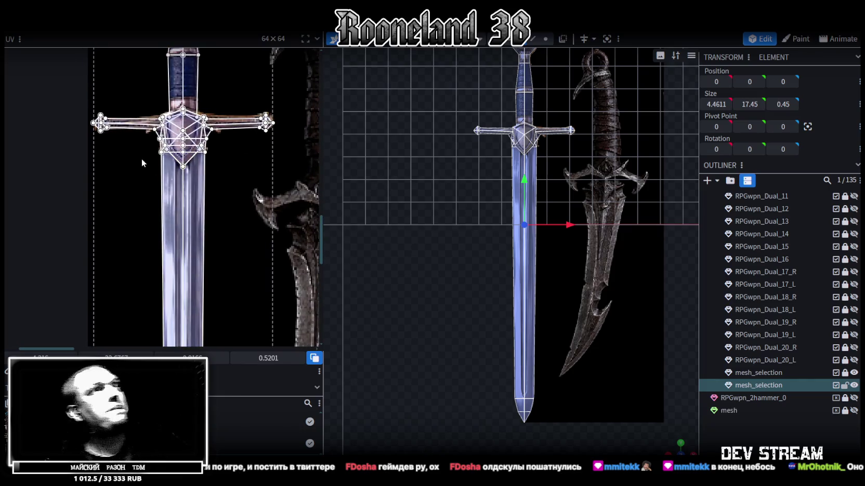
{"action": "scroll", "coordinate": [171, 133], "scroll_direction": "up", "scroll_amount": 2}
{"action": "scroll", "coordinate": [171, 130], "scroll_direction": "up", "scroll_amount": 2}
{"action": "middle_click_drag", "start_coordinate": [171, 130], "coordinate": [218, 195]}
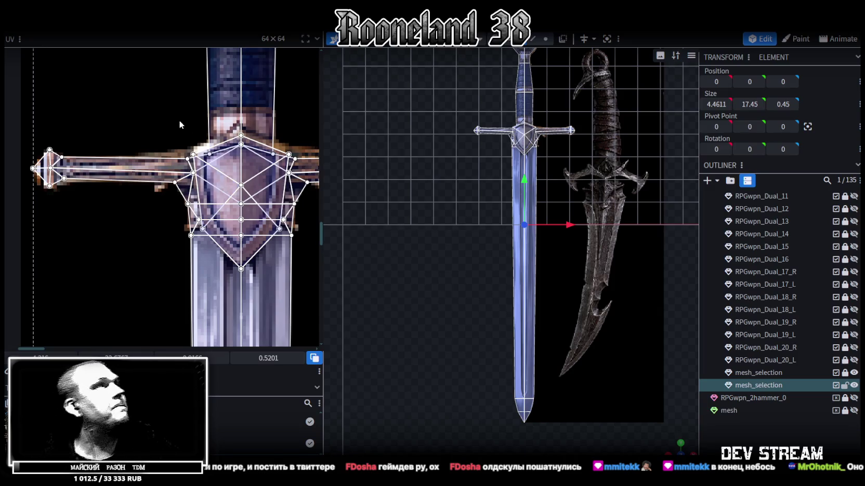
{"action": "middle_click_drag", "start_coordinate": [86, 124], "coordinate": [195, 156]}
{"action": "left_click_drag", "start_coordinate": [190, 157], "coordinate": [136, 237]}
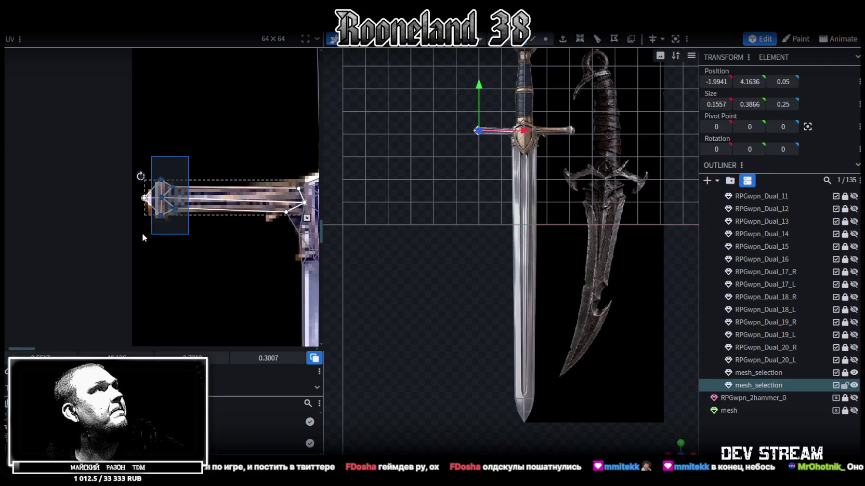
Move the guard-end UVs down slightly and nudge the guard and shield UV vertices up
{"action": "left_click_drag", "start_coordinate": [306, 218], "coordinate": [306, 221]}
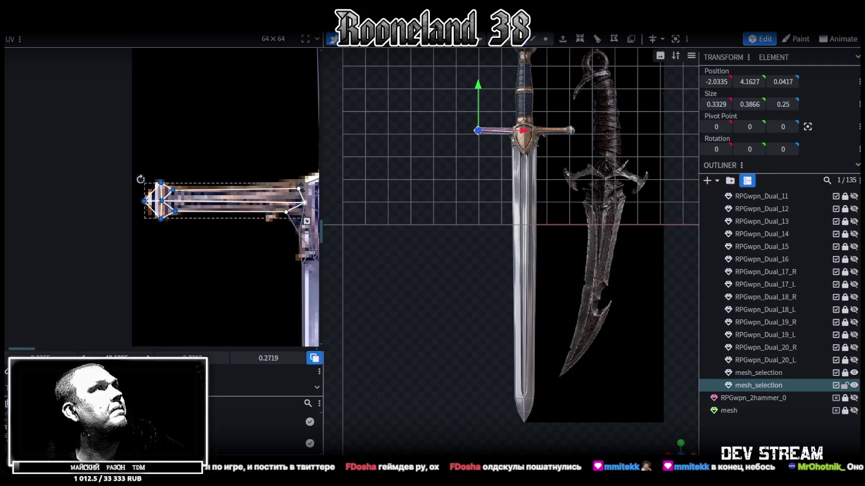
{"action": "scroll", "coordinate": [170, 264], "scroll_direction": "up", "scroll_amount": 3}
{"action": "mouse_move", "coordinate": [170, 264]}
{"action": "middle_mouse_down"}
{"action": "mouse_move", "coordinate": [146, 210]}
{"action": "mouse_move", "coordinate": [197, 196]}
{"action": "middle_mouse_up"}
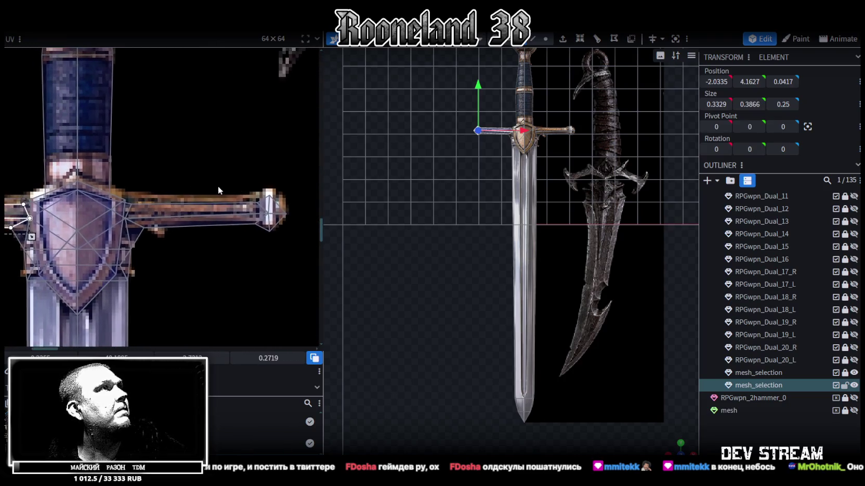
{"action": "scroll", "coordinate": [114, 198], "scroll_direction": "up", "scroll_amount": 3}
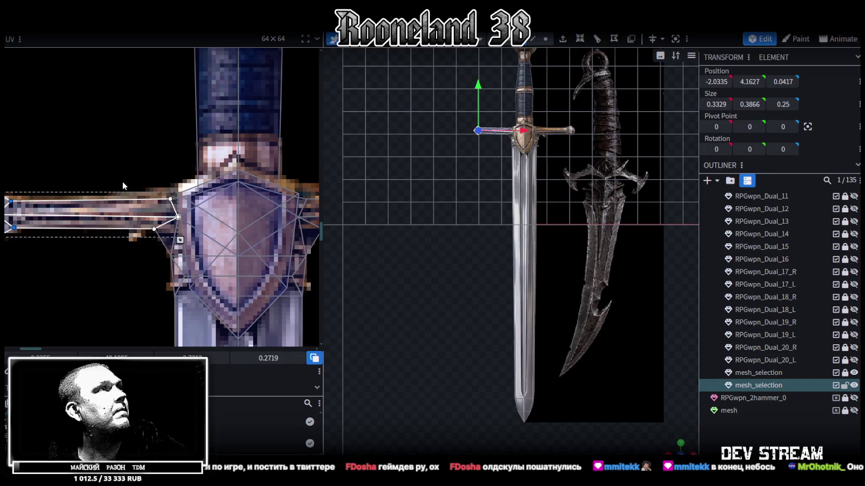
{"action": "left_click_drag", "start_coordinate": [123, 186], "coordinate": [179, 235]}
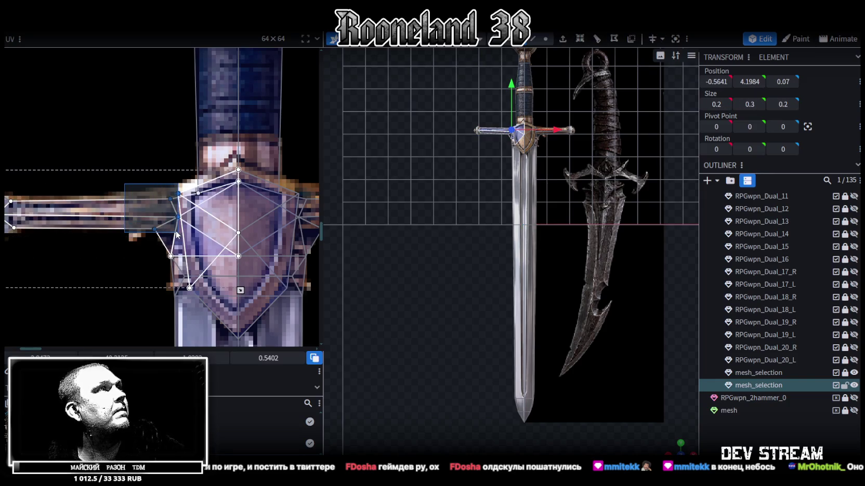
{"action": "left_click_drag", "start_coordinate": [133, 245], "coordinate": [179, 198]}
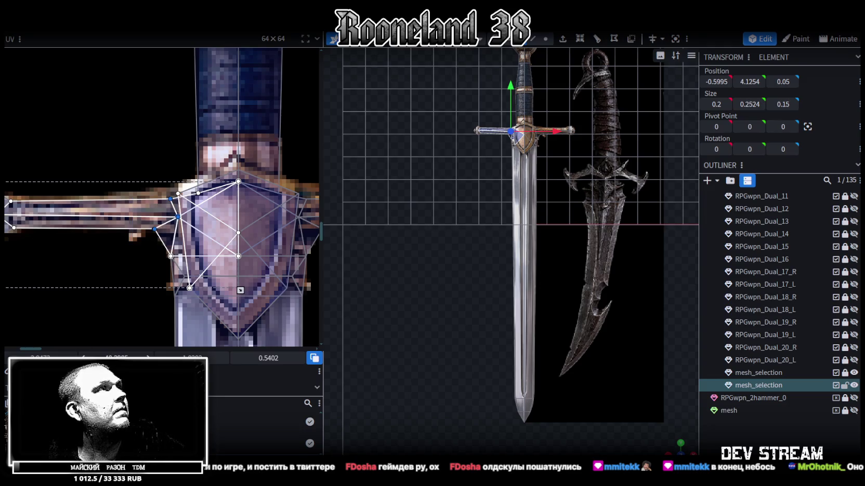
{"action": "key", "text": "Up"}
Nudge the vertices near the guard and at the crossguard's right end upward
{"action": "scroll", "coordinate": [186, 188], "scroll_direction": "up", "scroll_amount": 3}
{"action": "left_click", "coordinate": [152, 238]}
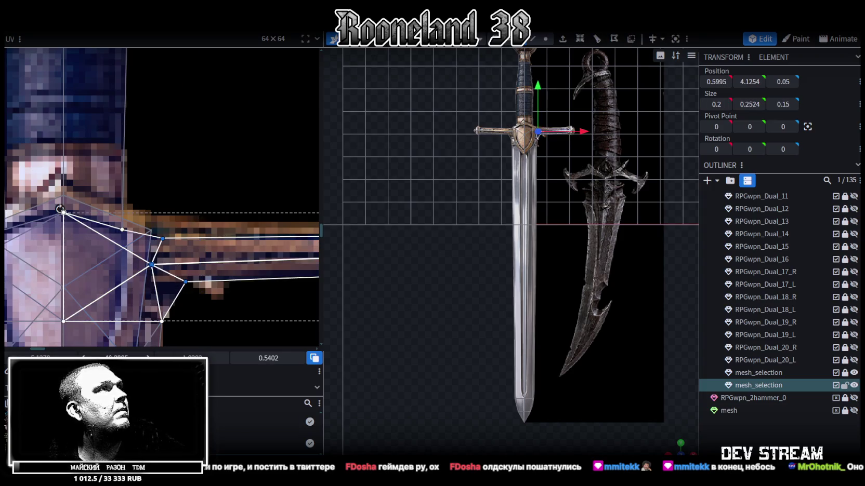
{"action": "key", "text": "Up"}
{"action": "middle_click_drag", "start_coordinate": [229, 257], "coordinate": [57, 260]}
{"action": "left_click_drag", "start_coordinate": [283, 216], "coordinate": [218, 299]}
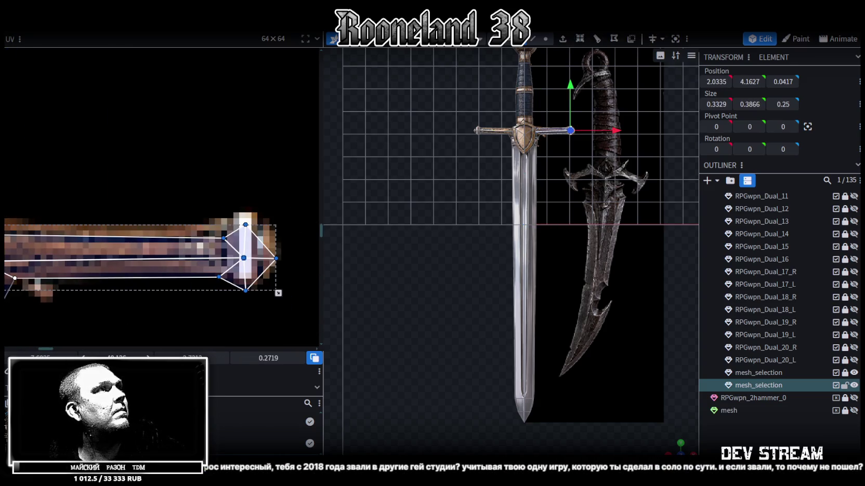
{"action": "key", "text": "Up"}
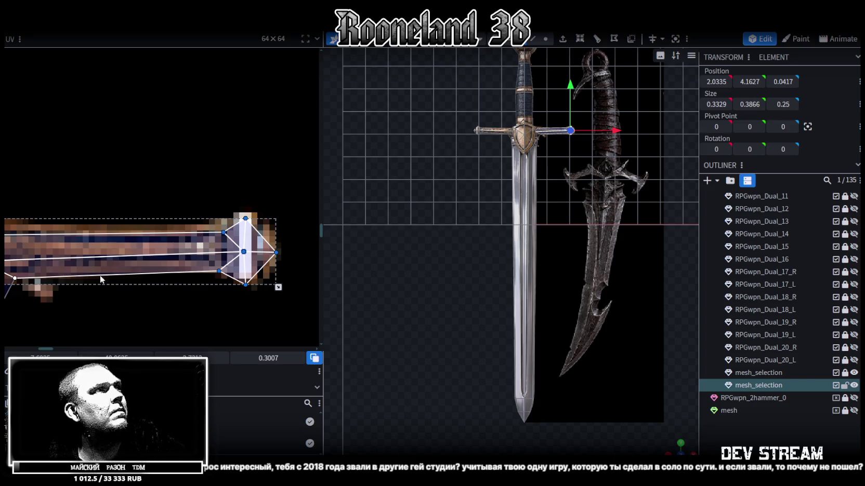
Raise the two guard-centre UV vertices onto the top of the shield
{"action": "middle_click_drag", "start_coordinate": [100, 292], "coordinate": [209, 226]}
{"action": "scroll", "coordinate": [208, 227], "scroll_direction": "up", "scroll_amount": 1}
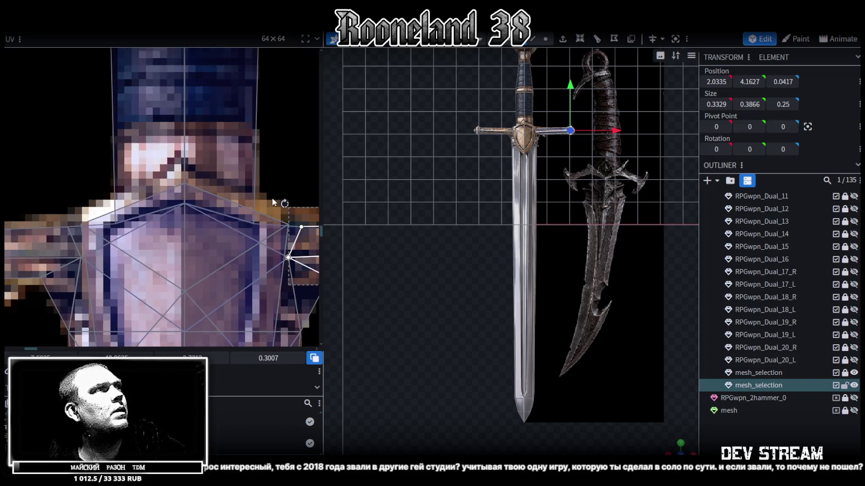
{"action": "left_click_drag", "start_coordinate": [272, 202], "coordinate": [250, 231]}
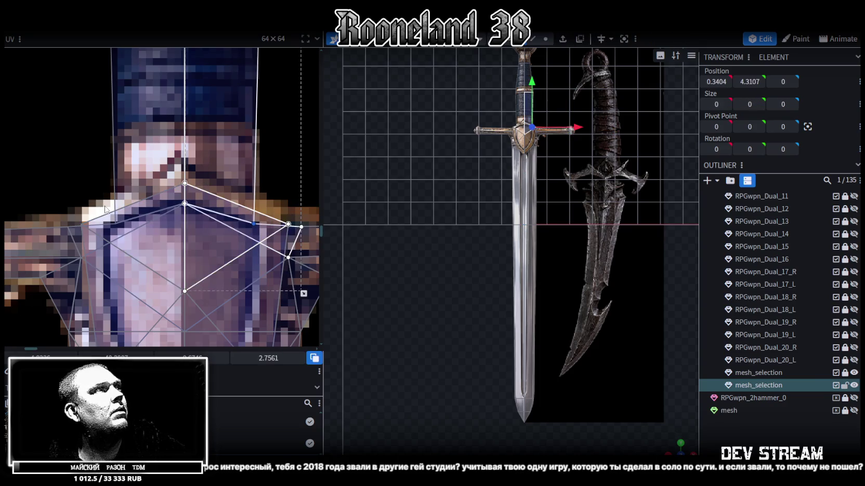
{"action": "left_click", "coordinate": [114, 223], "text": "shift"}
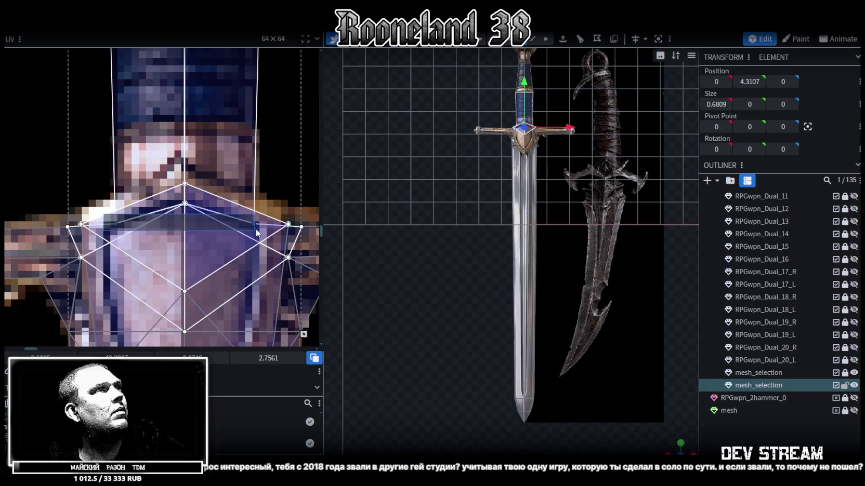
{"action": "key", "text": "Up"}
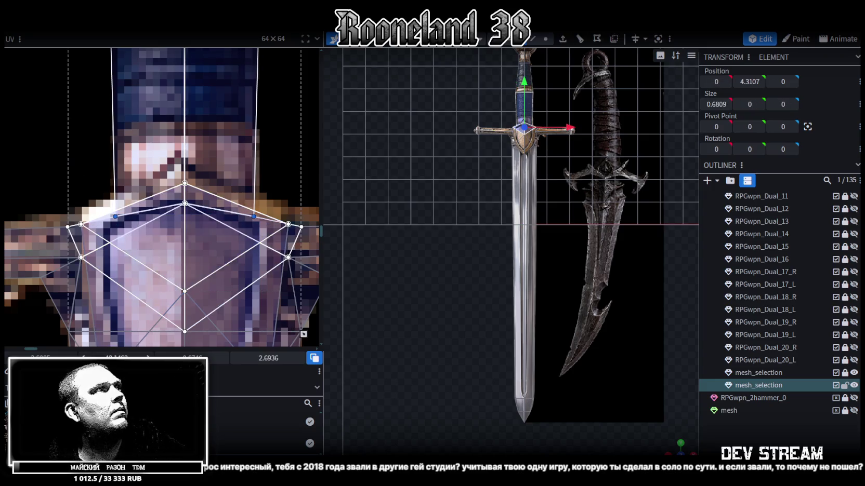
{"action": "key", "text": "Up"}
{"action": "scroll", "coordinate": [403, 194], "scroll_direction": "up", "scroll_amount": 2}
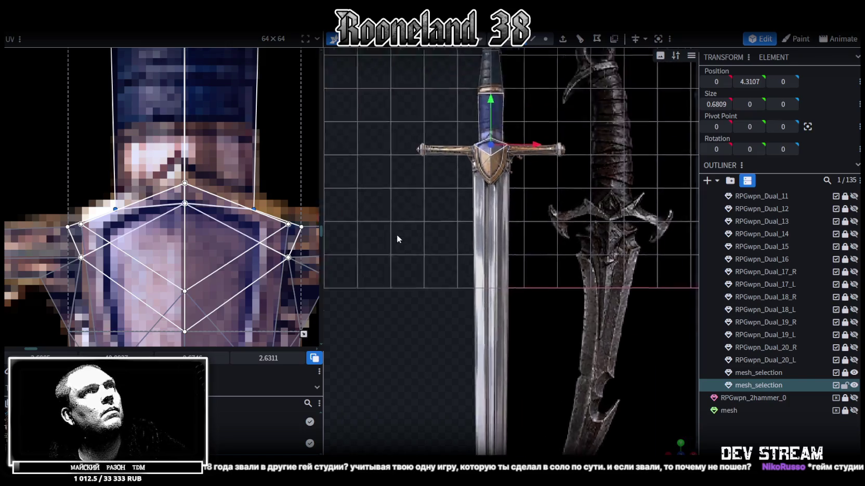
{"action": "scroll", "coordinate": [396, 235], "scroll_direction": "up", "scroll_amount": 2}
{"action": "scroll", "coordinate": [417, 260], "scroll_direction": "up", "scroll_amount": 1}
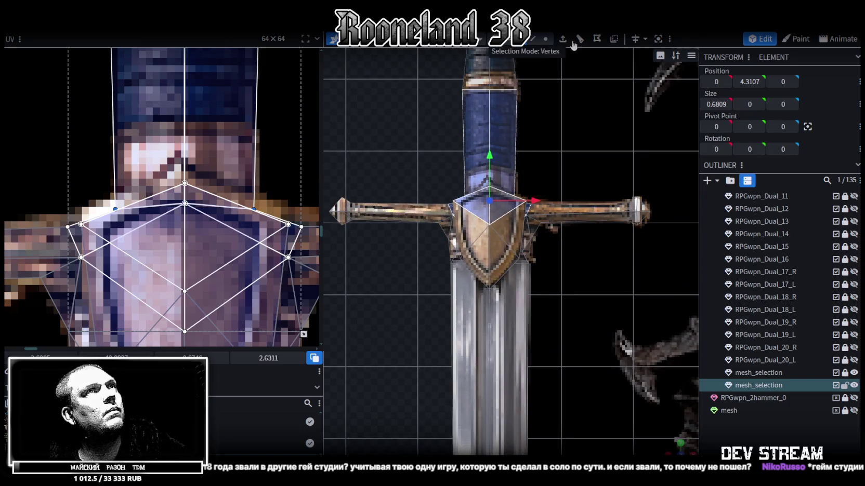
Shift the shield face's UVs upward and make them narrower and taller
{"action": "left_click", "coordinate": [477, 227]}
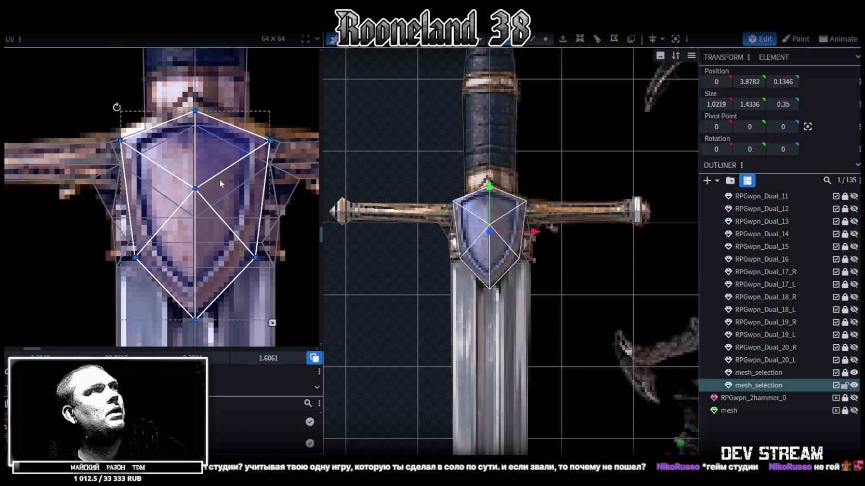
{"action": "left_click_drag", "start_coordinate": [216, 263], "coordinate": [217, 255]}
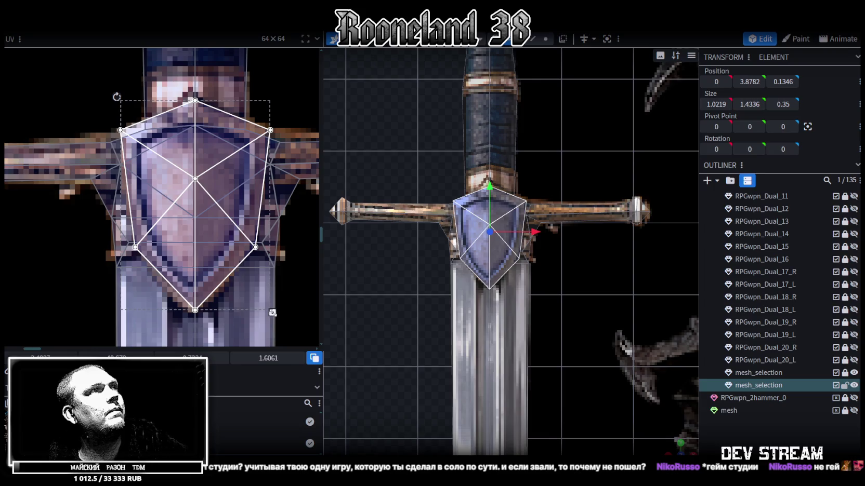
{"action": "left_click_drag", "start_coordinate": [272, 312], "coordinate": [268, 318]}
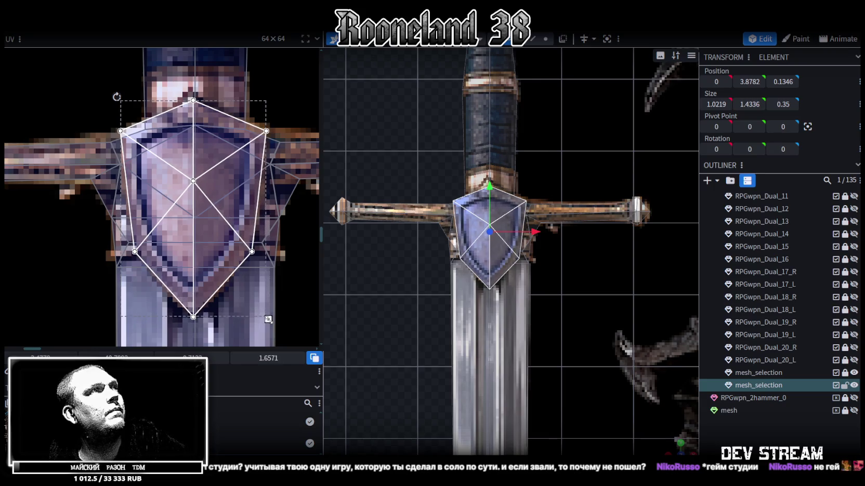
Orbit around the sword, select the shield's top face in face mode, and view the hilt side-on
{"action": "mouse_move", "coordinate": [549, 307]}
{"action": "left_mouse_down"}
{"action": "mouse_move", "coordinate": [554, 284]}
{"action": "mouse_move", "coordinate": [563, 322]}
{"action": "left_mouse_up"}
{"action": "mouse_move", "coordinate": [676, 445]}
{"action": "left_mouse_down"}
{"action": "mouse_move", "coordinate": [597, 384]}
{"action": "mouse_move", "coordinate": [545, 386]}
{"action": "mouse_move", "coordinate": [586, 401]}
{"action": "mouse_move", "coordinate": [457, 236]}
{"action": "left_mouse_up"}
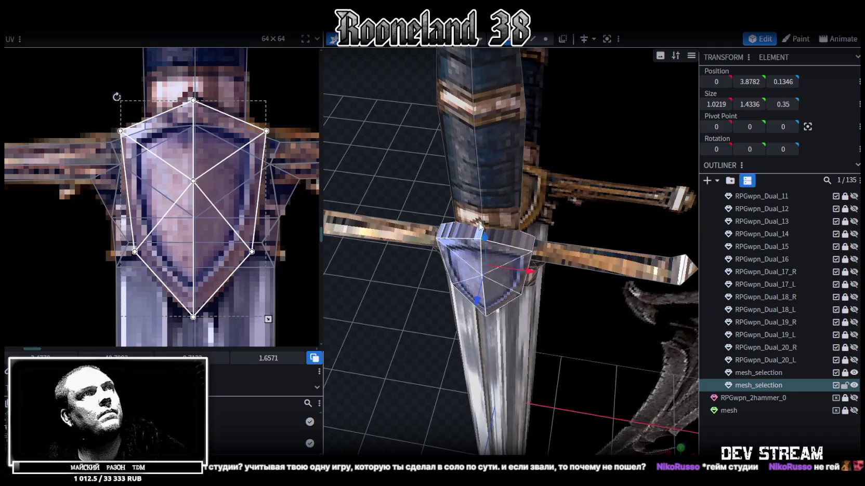
{"action": "left_click", "coordinate": [456, 237]}
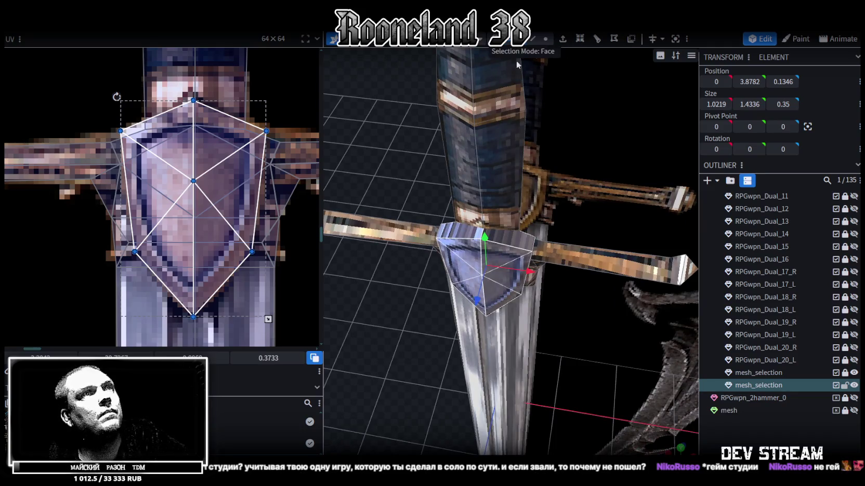
{"action": "left_click", "coordinate": [460, 235]}
{"action": "mouse_move", "coordinate": [375, 370]}
{"action": "left_mouse_down"}
{"action": "mouse_move", "coordinate": [484, 288]}
{"action": "mouse_move", "coordinate": [483, 269]}
{"action": "mouse_move", "coordinate": [424, 245]}
{"action": "mouse_move", "coordinate": [384, 285]}
{"action": "mouse_move", "coordinate": [414, 327]}
{"action": "mouse_move", "coordinate": [421, 188]}
{"action": "mouse_move", "coordinate": [396, 191]}
{"action": "mouse_move", "coordinate": [502, 155]}
{"action": "left_mouse_up"}
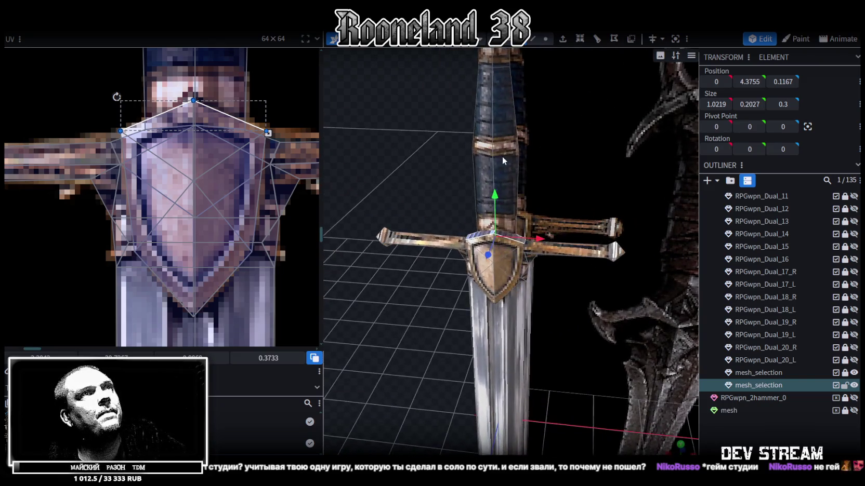
Pull the grip's left UV point inward to match the texture, then select its mirrored right point
{"action": "left_click", "coordinate": [502, 156]}
{"action": "scroll", "coordinate": [156, 208], "scroll_direction": "down", "scroll_amount": 3}
{"action": "scroll", "coordinate": [132, 169], "scroll_direction": "up", "scroll_amount": 4}
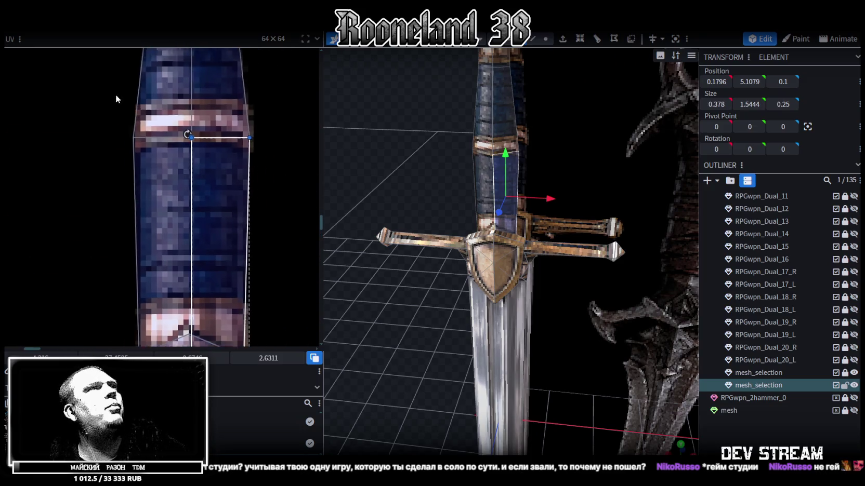
{"action": "left_click", "coordinate": [111, 115]}
{"action": "left_click", "coordinate": [134, 147]}
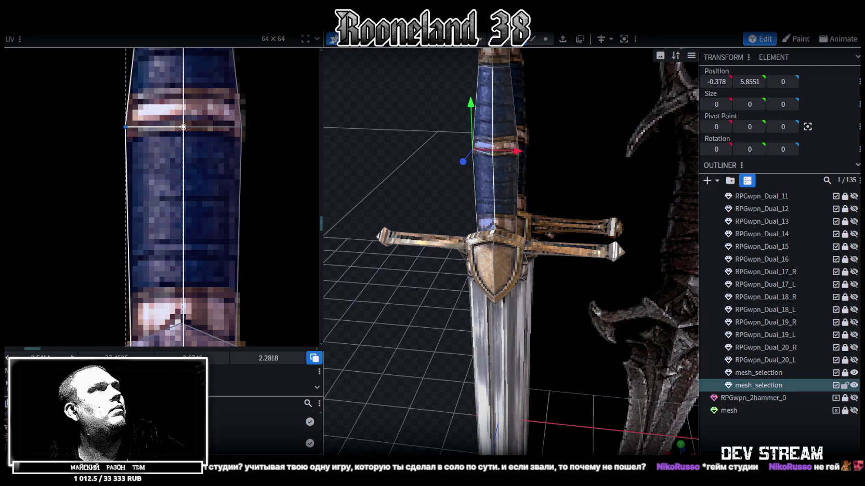
{"action": "left_click_drag", "start_coordinate": [39, 357], "coordinate": [49, 357]}
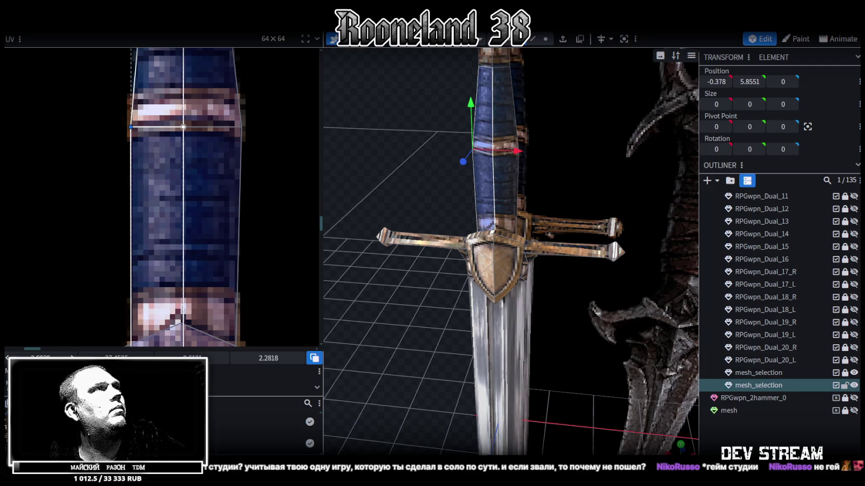
{"action": "left_click", "coordinate": [241, 127]}
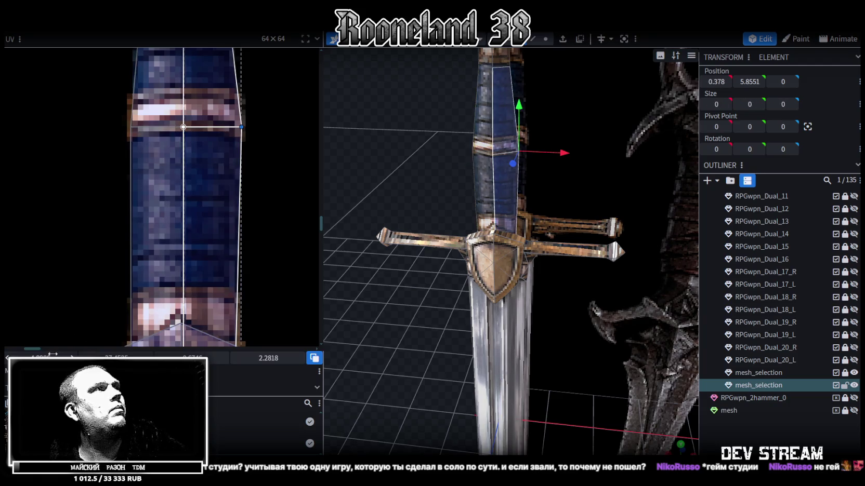
Raise the lion pommel's upper UV points, then lower its top point to flatten it
{"action": "scroll", "coordinate": [224, 209], "scroll_direction": "down", "scroll_amount": 3}
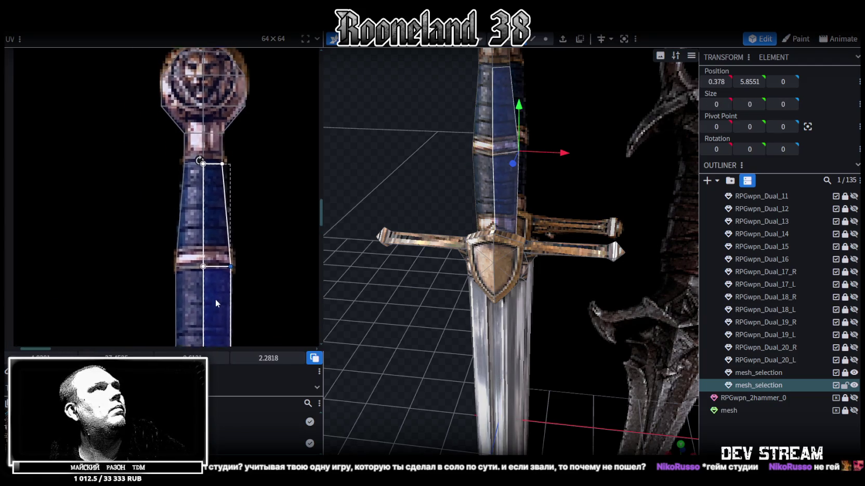
{"action": "scroll", "coordinate": [204, 220], "scroll_direction": "up", "scroll_amount": 3}
{"action": "left_click", "coordinate": [218, 207]}
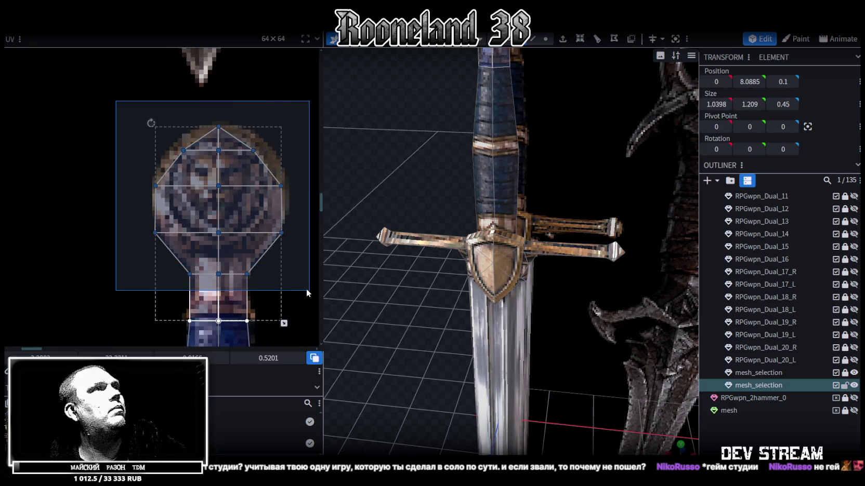
{"action": "key", "text": "Up"}
{"action": "key", "text": "Up"}
{"action": "key", "text": "Up"}
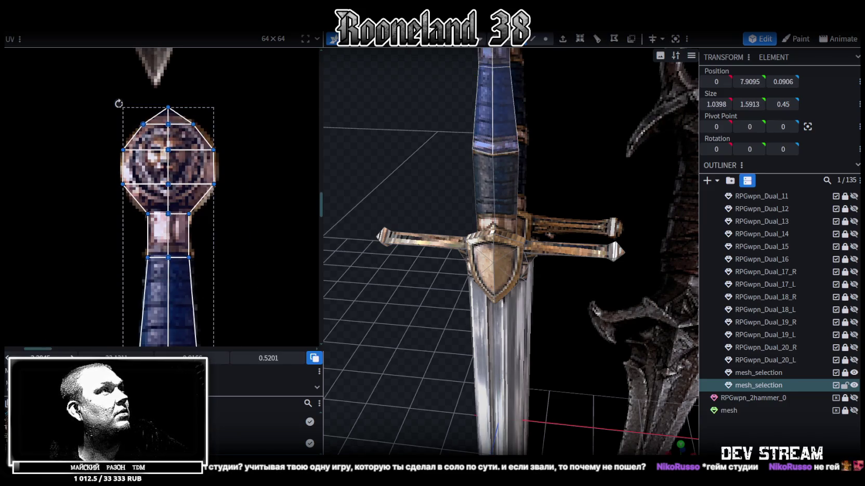
{"action": "scroll", "coordinate": [147, 93], "scroll_direction": "up", "scroll_amount": 2}
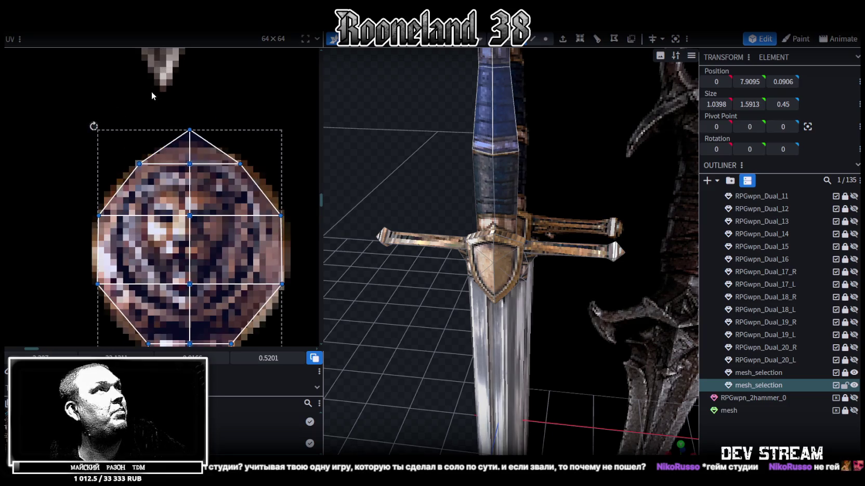
{"action": "left_click_drag", "start_coordinate": [150, 90], "coordinate": [227, 137]}
{"action": "left_click_drag", "start_coordinate": [120, 349], "coordinate": [120, 333]}
{"action": "scroll", "coordinate": [171, 224], "scroll_direction": "down", "scroll_amount": 2}
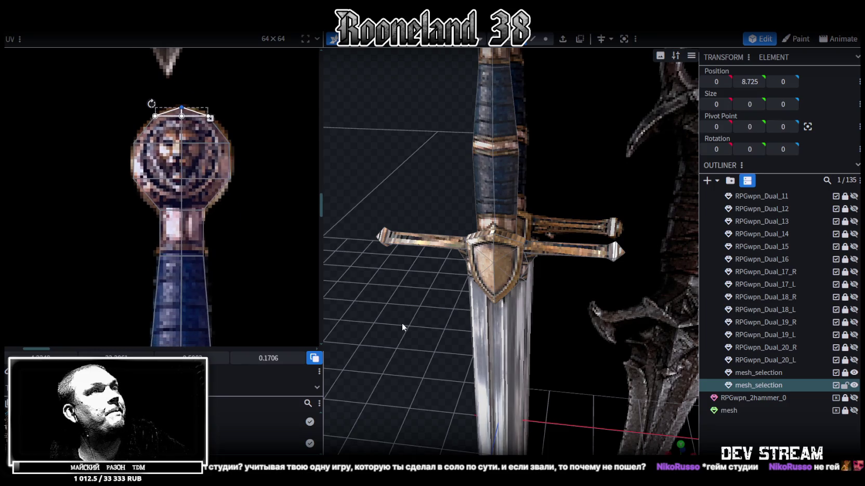
{"action": "scroll", "coordinate": [416, 333], "scroll_direction": "down", "scroll_amount": 3}
{"action": "mouse_move", "coordinate": [457, 369]}
{"action": "left_mouse_down"}
{"action": "mouse_move", "coordinate": [501, 224]}
{"action": "mouse_move", "coordinate": [473, 356]}
{"action": "mouse_move", "coordinate": [416, 252]}
{"action": "left_mouse_up"}
{"action": "left_click", "coordinate": [544, 41]}
{"action": "scroll", "coordinate": [449, 179], "scroll_direction": "up", "scroll_amount": 3}
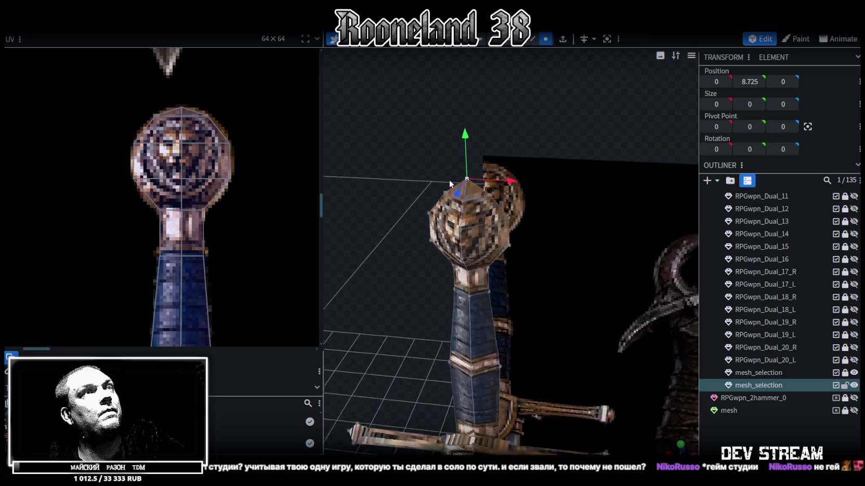
Drag the pommel's top vertex down slightly in vertex mode
{"action": "scroll", "coordinate": [461, 177], "scroll_direction": "up", "scroll_amount": 3}
{"action": "mouse_move", "coordinate": [464, 119]}
{"action": "left_mouse_down"}
{"action": "mouse_move", "coordinate": [445, 75]}
{"action": "mouse_move", "coordinate": [454, 109]}
{"action": "left_mouse_up"}
{"action": "mouse_move", "coordinate": [416, 144]}
{"action": "left_mouse_down"}
{"action": "mouse_move", "coordinate": [429, 117]}
{"action": "mouse_move", "coordinate": [430, 129]}
{"action": "mouse_move", "coordinate": [468, 113]}
{"action": "mouse_move", "coordinate": [484, 83]}
{"action": "mouse_move", "coordinate": [477, 110]}
{"action": "left_mouse_up"}
{"action": "mouse_move", "coordinate": [406, 291]}
{"action": "left_mouse_down"}
{"action": "mouse_move", "coordinate": [531, 326]}
{"action": "mouse_move", "coordinate": [427, 219]}
{"action": "mouse_move", "coordinate": [547, 312]}
{"action": "mouse_move", "coordinate": [565, 251]}
{"action": "left_mouse_up"}
{"action": "scroll", "coordinate": [432, 295], "scroll_direction": "down", "scroll_amount": 5}
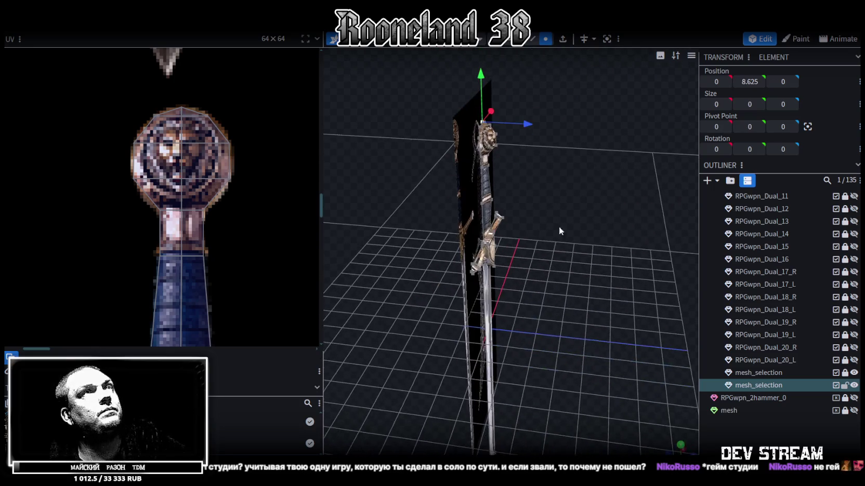
{"action": "mouse_move", "coordinate": [525, 218]}
{"action": "left_mouse_down"}
{"action": "mouse_move", "coordinate": [540, 193]}
{"action": "mouse_move", "coordinate": [530, 210]}
{"action": "left_mouse_up"}
Copy and paste all 58 faces, flip them along Z, and merge the 44 overlapping vertices
{"action": "key", "text": "ctrl+a"}
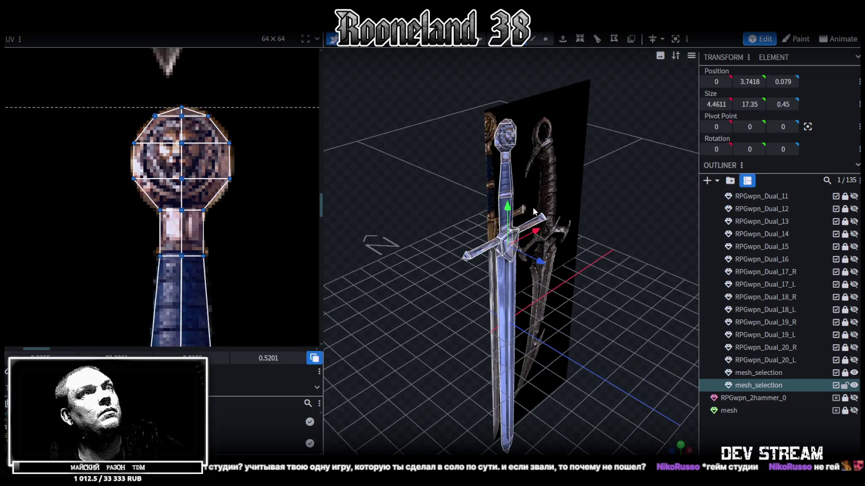
{"action": "key", "text": "ctrl+c"}
{"action": "key", "text": "ctrl+v"}
{"action": "left_click", "coordinate": [565, 233]}
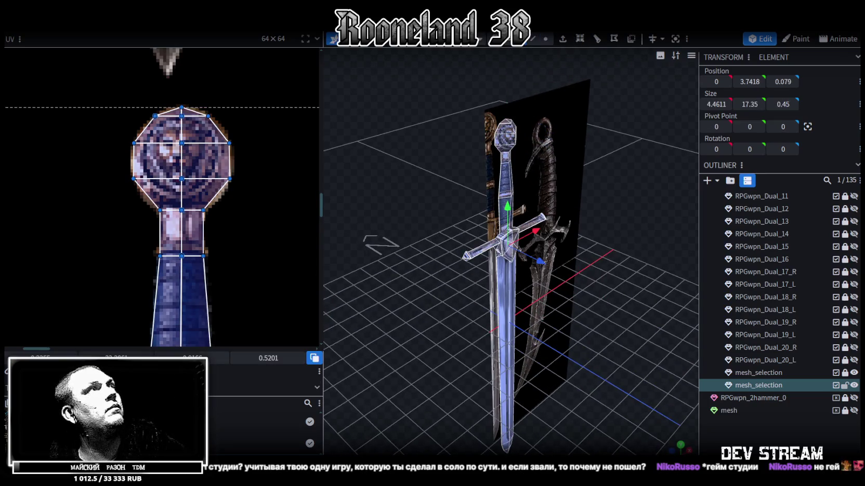
{"action": "left_click", "coordinate": [123, 23]}
{"action": "left_click", "coordinate": [203, 84]}
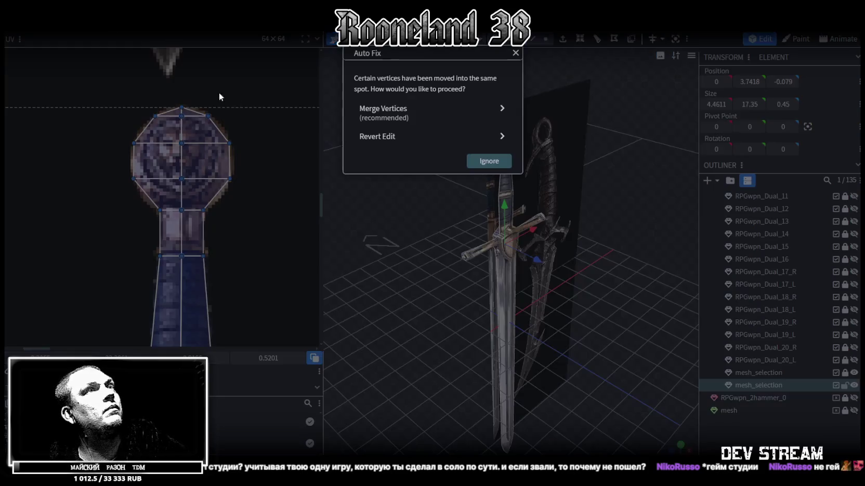
{"action": "left_click", "coordinate": [439, 112]}
Inspect the mirrored guard pieces and snap to a top-down view
{"action": "mouse_move", "coordinate": [398, 279]}
{"action": "left_mouse_down"}
{"action": "mouse_move", "coordinate": [524, 317]}
{"action": "mouse_move", "coordinate": [526, 221]}
{"action": "left_mouse_up"}
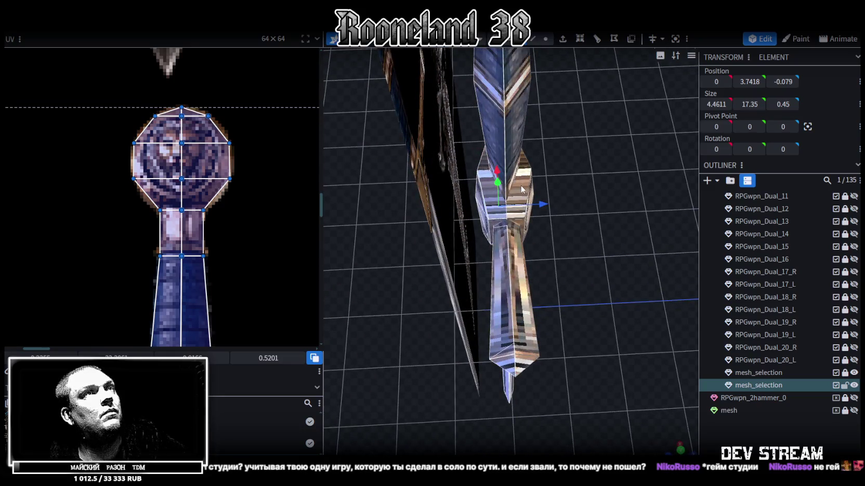
{"action": "left_click", "coordinate": [522, 189]}
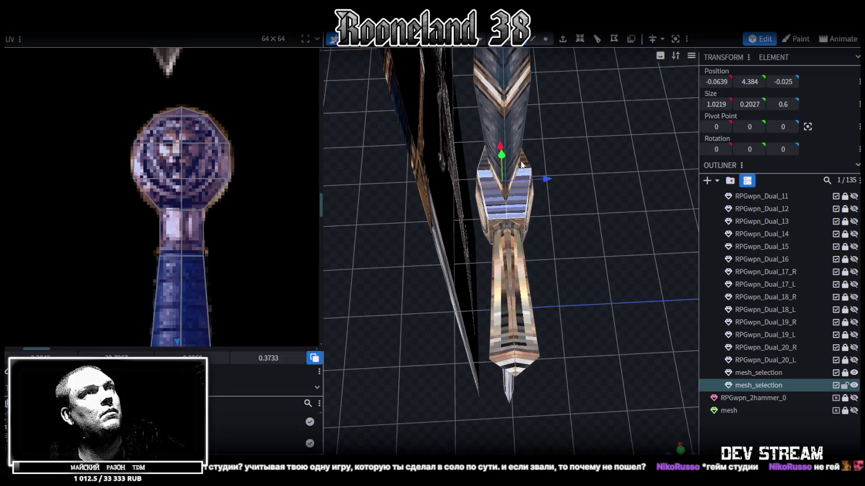
{"action": "left_click", "coordinate": [522, 164]}
{"action": "left_click_drag", "start_coordinate": [618, 207], "coordinate": [501, 268]}
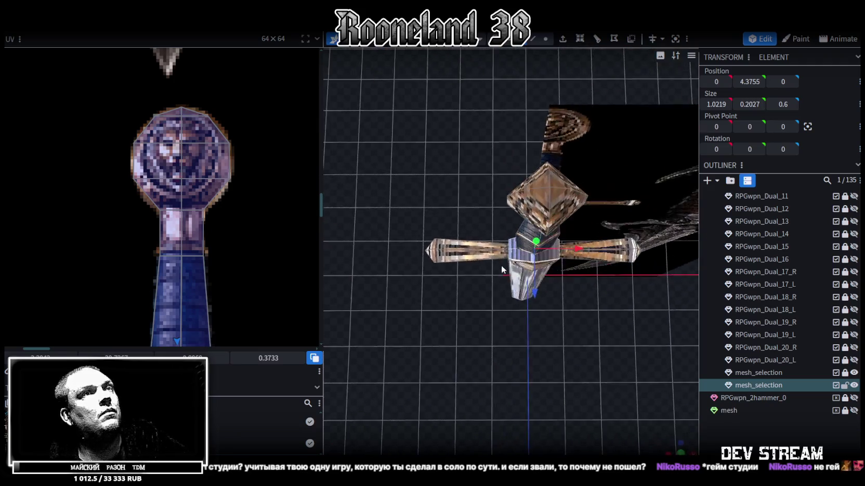
{"action": "left_click", "coordinate": [680, 453]}
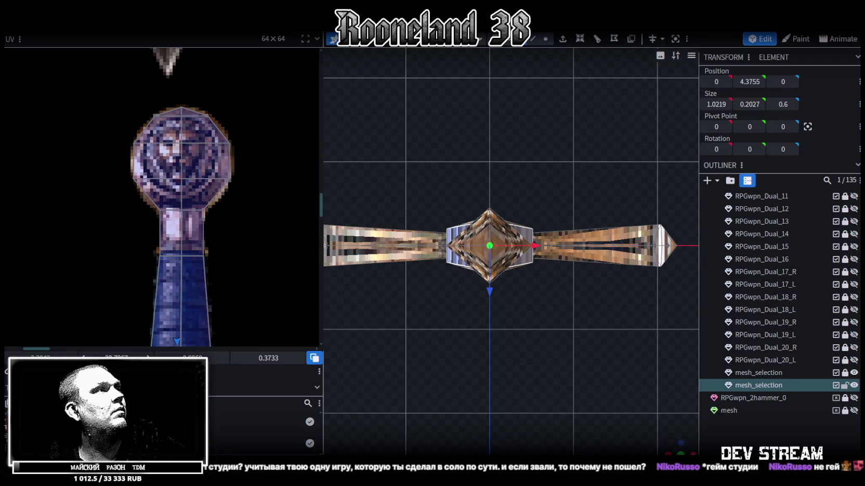
Move the guard face's UV area to the texture's top-left and mirror it vertically
{"action": "scroll", "coordinate": [140, 213], "scroll_direction": "down", "scroll_amount": 5}
{"action": "mouse_move", "coordinate": [154, 218]}
{"action": "middle_mouse_down"}
{"action": "mouse_move", "coordinate": [184, 193]}
{"action": "mouse_move", "coordinate": [192, 273]}
{"action": "mouse_move", "coordinate": [177, 244]}
{"action": "middle_mouse_up"}
{"action": "scroll", "coordinate": [176, 245], "scroll_direction": "up", "scroll_amount": 3}
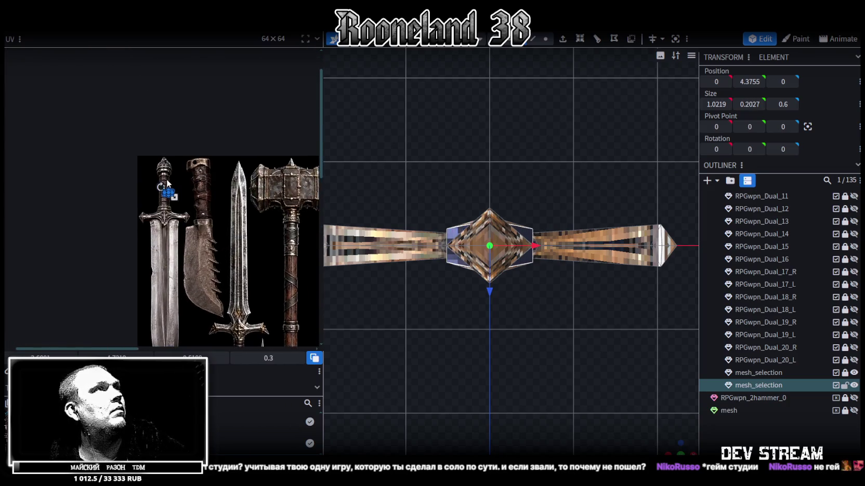
{"action": "scroll", "coordinate": [162, 215], "scroll_direction": "up", "scroll_amount": 3}
{"action": "mouse_move", "coordinate": [178, 242]}
{"action": "left_mouse_down"}
{"action": "mouse_move", "coordinate": [94, 110]}
{"action": "mouse_move", "coordinate": [67, 101]}
{"action": "left_mouse_up"}
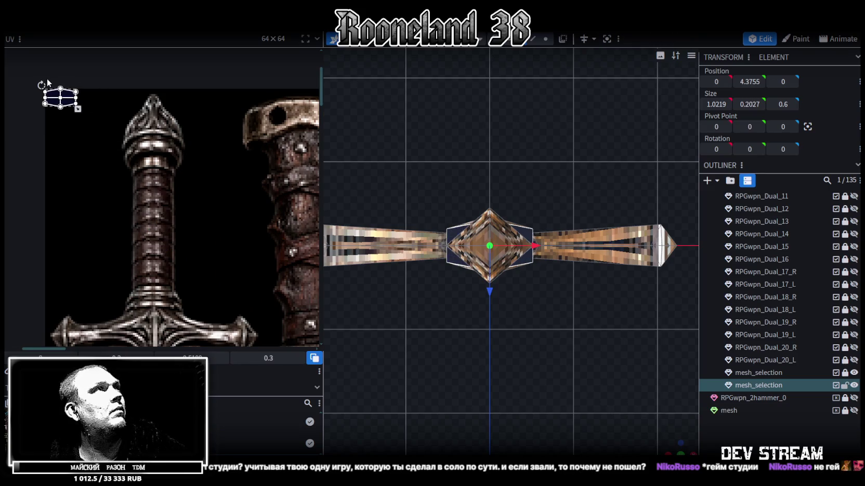
{"action": "scroll", "coordinate": [65, 114], "scroll_direction": "up", "scroll_amount": 2}
{"action": "left_click_drag", "start_coordinate": [61, 133], "coordinate": [61, 137]}
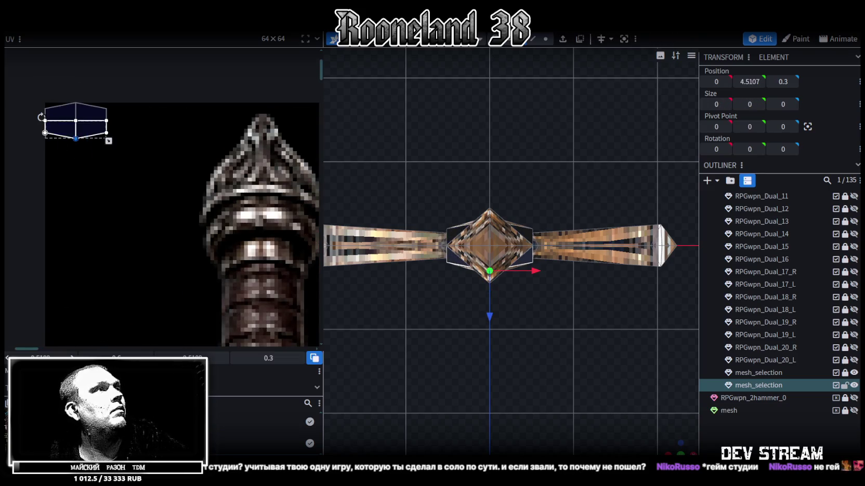
{"action": "key", "text": "y"}
{"action": "key", "text": "ctrl+a"}
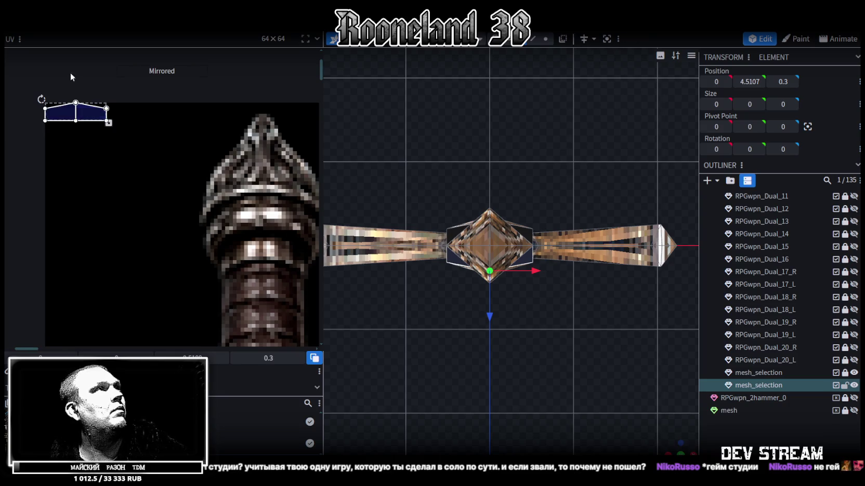
{"action": "scroll", "coordinate": [85, 160], "scroll_direction": "down", "scroll_amount": 3}
{"action": "scroll", "coordinate": [164, 151], "scroll_direction": "down", "scroll_amount": 1}
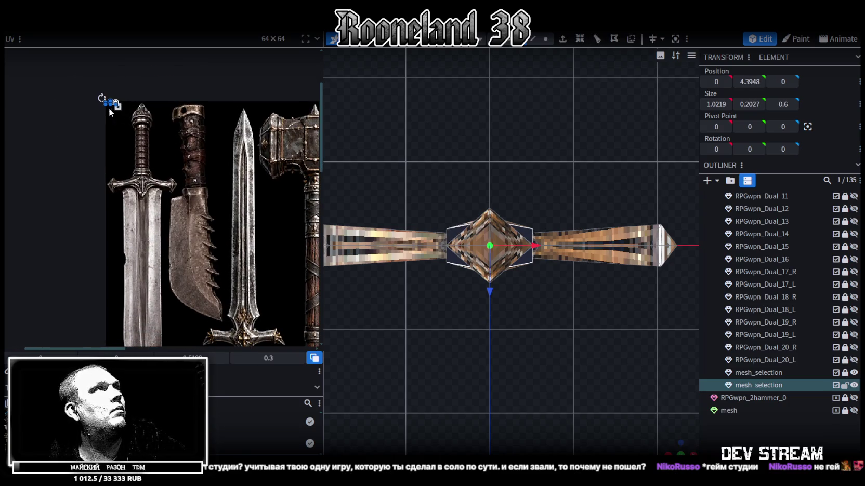
{"action": "scroll", "coordinate": [111, 103], "scroll_direction": "up", "scroll_amount": 3}
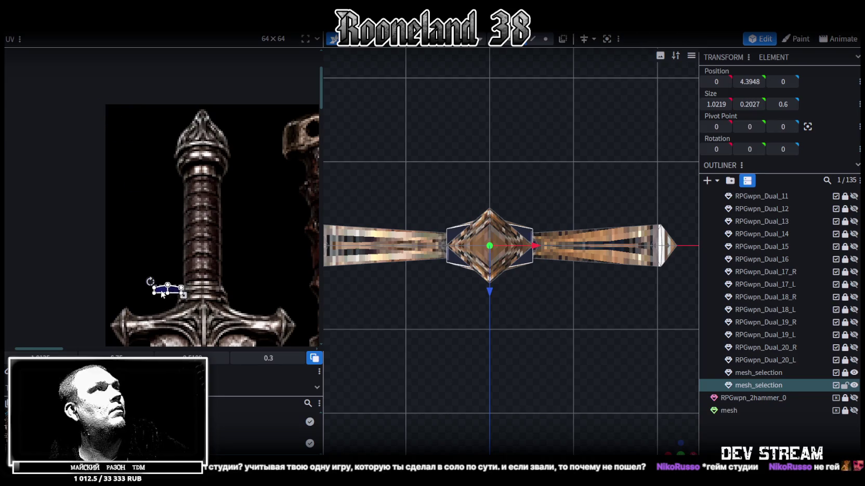
{"action": "scroll", "coordinate": [225, 95], "scroll_direction": "up", "scroll_amount": 2}
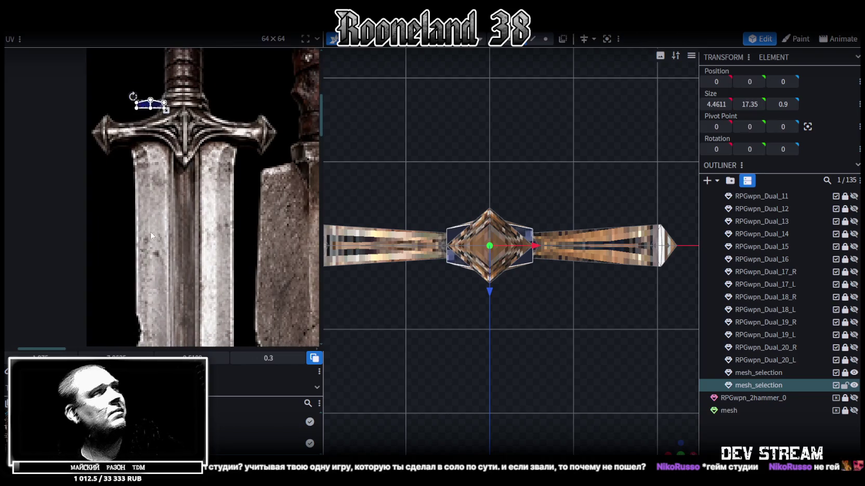
{"action": "scroll", "coordinate": [158, 110], "scroll_direction": "up", "scroll_amount": 2}
Drag the UV face up onto the crossguard area, flip it upside down and enlarge it
{"action": "left_click_drag", "start_coordinate": [136, 125], "coordinate": [116, 317]}
{"action": "scroll", "coordinate": [112, 260], "scroll_direction": "down", "scroll_amount": 2}
{"action": "scroll", "coordinate": [106, 207], "scroll_direction": "down", "scroll_amount": 2}
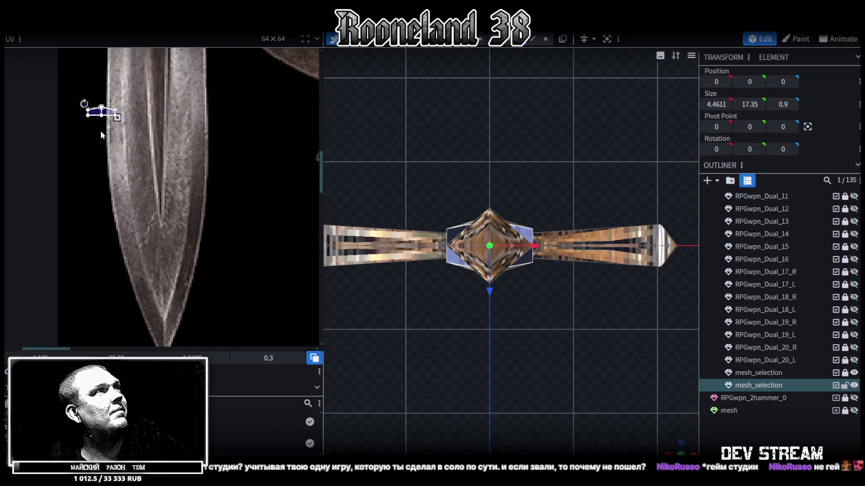
{"action": "left_click_drag", "start_coordinate": [99, 121], "coordinate": [128, 325]}
{"action": "scroll", "coordinate": [156, 218], "scroll_direction": "down", "scroll_amount": 3}
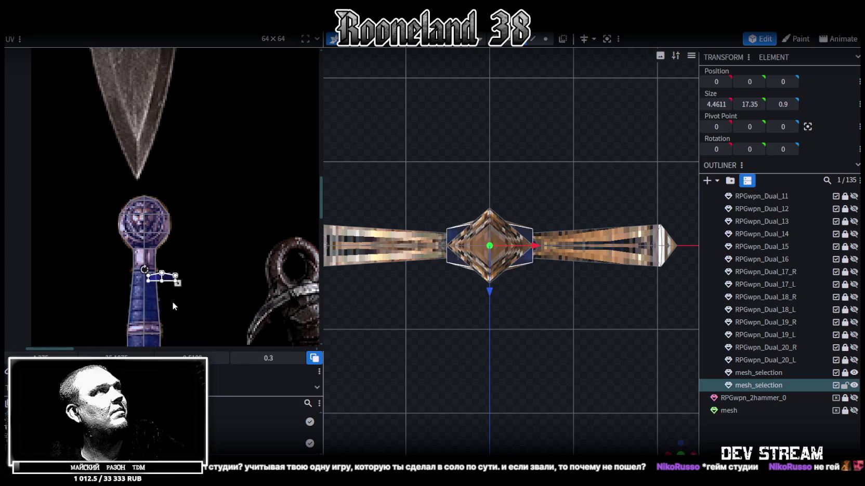
{"action": "left_click_drag", "start_coordinate": [172, 302], "coordinate": [219, 85]}
{"action": "scroll", "coordinate": [219, 94], "scroll_direction": "up", "scroll_amount": 1}
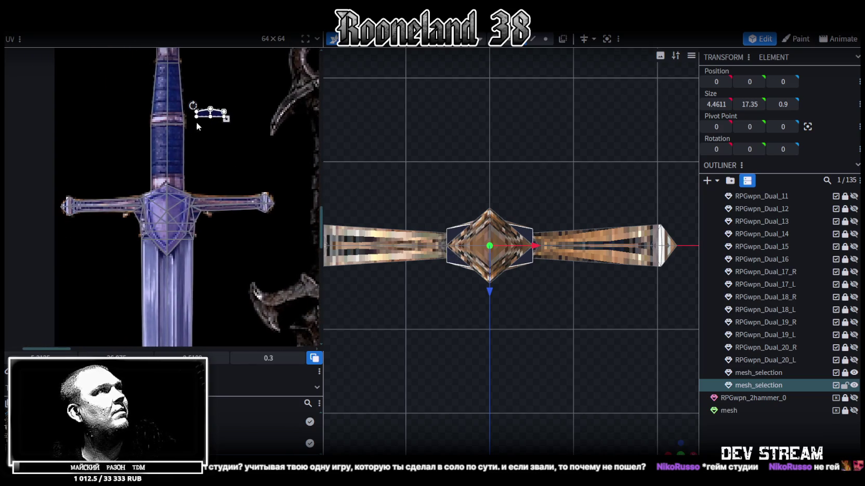
{"action": "scroll", "coordinate": [157, 183], "scroll_direction": "up", "scroll_amount": 1}
{"action": "scroll", "coordinate": [158, 183], "scroll_direction": "up", "scroll_amount": 3}
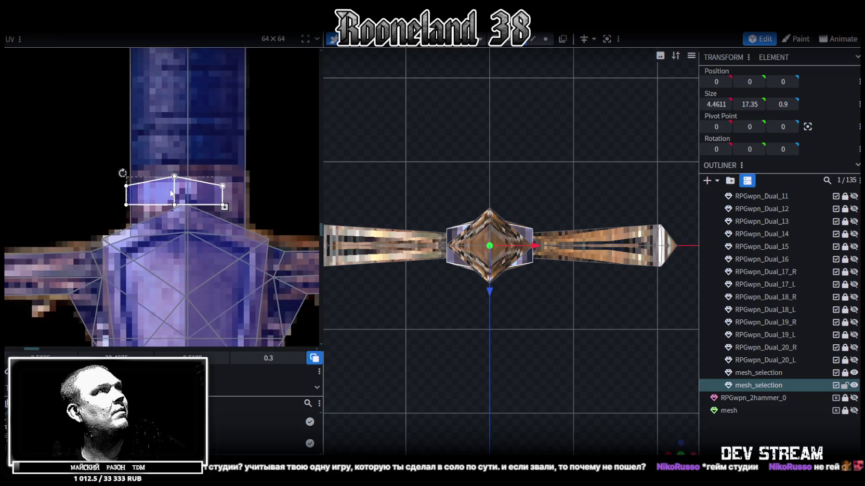
{"action": "left_click_drag", "start_coordinate": [123, 174], "coordinate": [226, 208]}
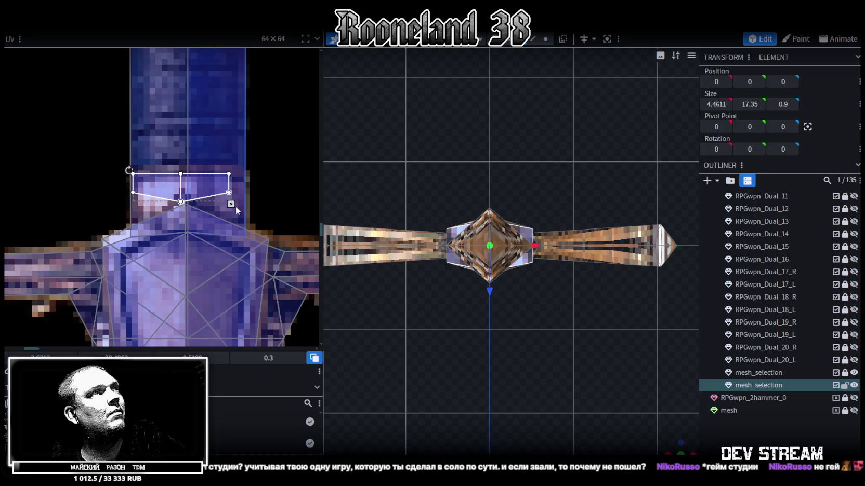
{"action": "left_click_drag", "start_coordinate": [230, 203], "coordinate": [249, 209]}
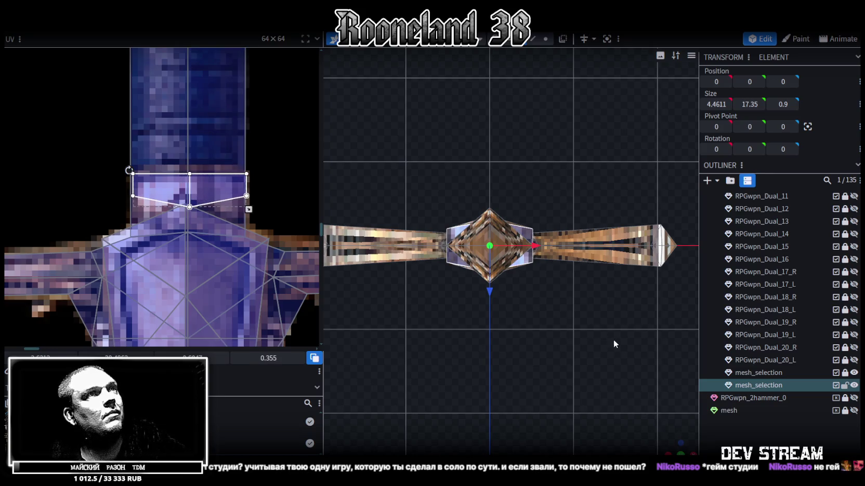
{"action": "scroll", "coordinate": [612, 341], "scroll_direction": "up", "scroll_amount": 2}
Shift the UV face down onto the shield area of the sword texture
{"action": "left_click_drag", "start_coordinate": [673, 452], "coordinate": [568, 371]}
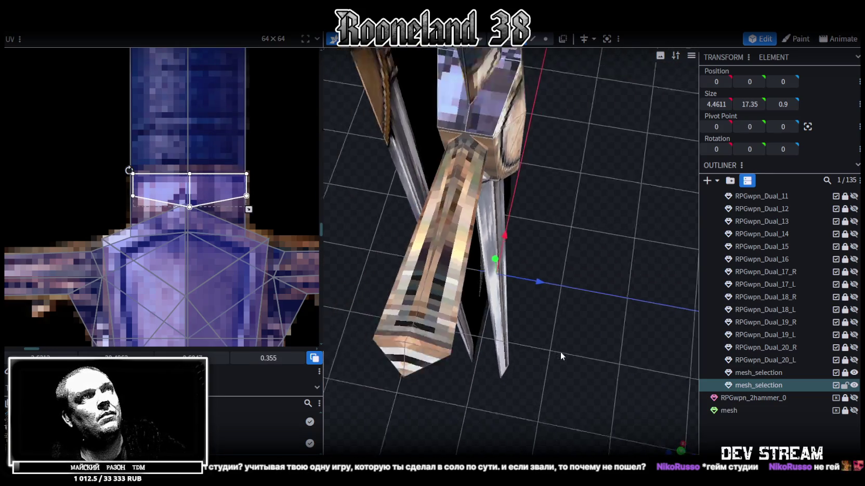
{"action": "left_click_drag", "start_coordinate": [567, 366], "coordinate": [493, 335]}
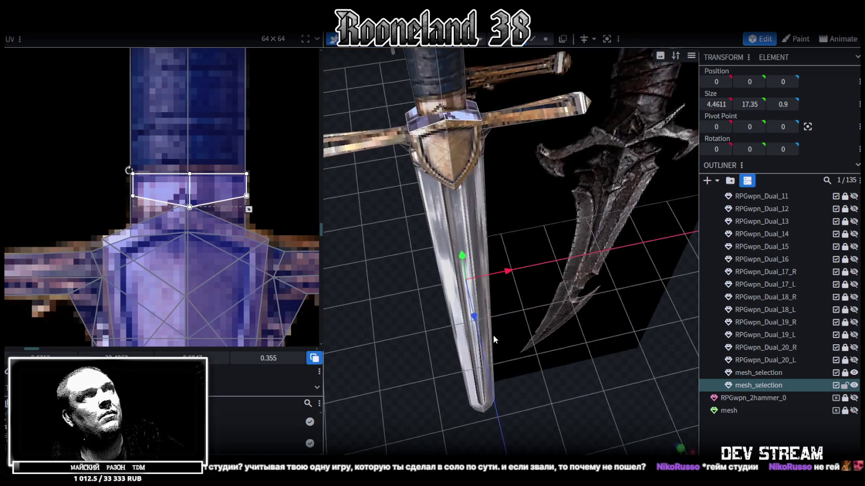
{"action": "scroll", "coordinate": [234, 234], "scroll_direction": "down", "scroll_amount": 2}
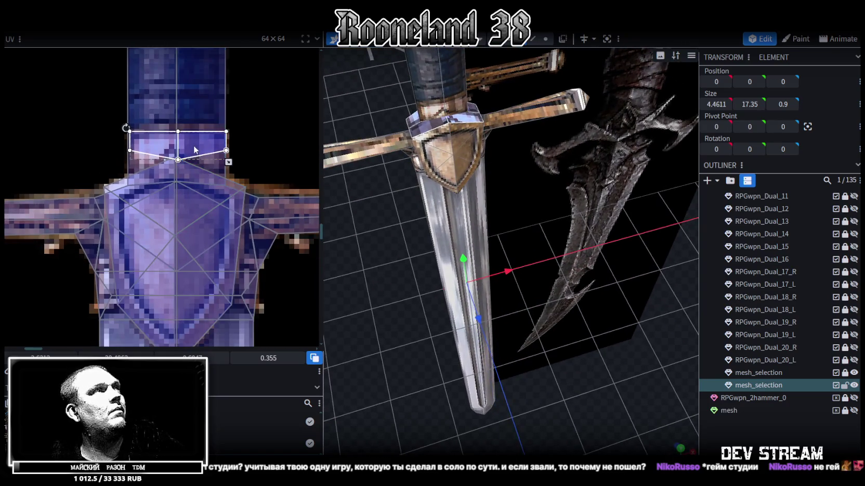
{"action": "left_click_drag", "start_coordinate": [191, 149], "coordinate": [191, 229]}
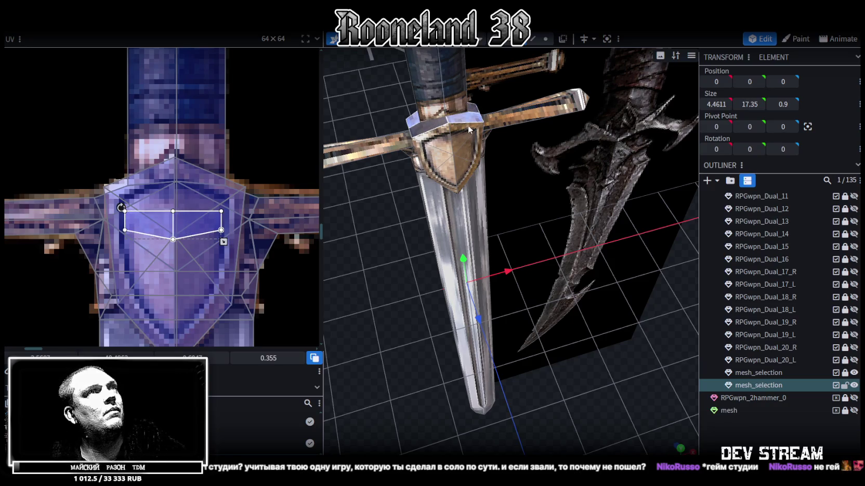
{"action": "scroll", "coordinate": [244, 254], "scroll_direction": "down", "scroll_amount": 1}
Select the sword mesh and then its crossguard piece
{"action": "left_click_drag", "start_coordinate": [374, 289], "coordinate": [420, 281]}
{"action": "left_click", "coordinate": [451, 162]}
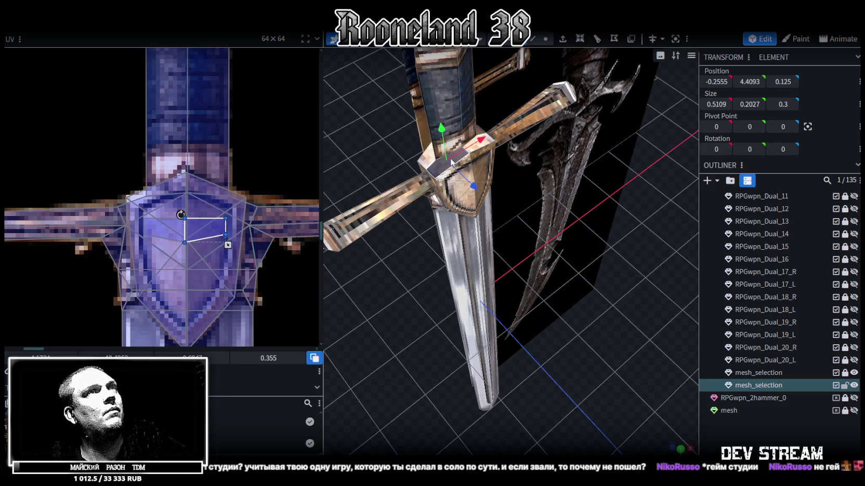
{"action": "left_click", "coordinate": [477, 147], "text": "shift"}
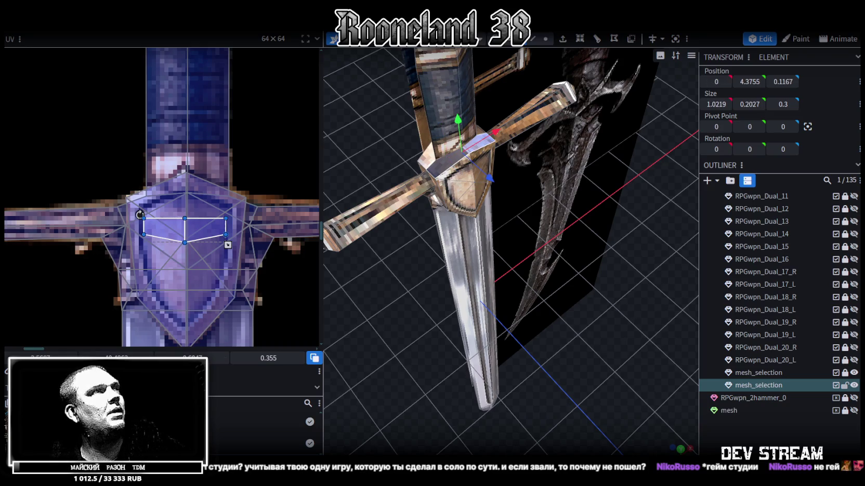
{"action": "left_click", "coordinate": [611, 367]}
{"action": "mouse_move", "coordinate": [611, 367]}
{"action": "left_mouse_down"}
{"action": "mouse_move", "coordinate": [568, 333]}
{"action": "mouse_move", "coordinate": [507, 354]}
{"action": "mouse_move", "coordinate": [441, 359]}
{"action": "mouse_move", "coordinate": [456, 367]}
{"action": "mouse_move", "coordinate": [549, 292]}
{"action": "mouse_move", "coordinate": [539, 273]}
{"action": "mouse_move", "coordinate": [613, 271]}
{"action": "mouse_move", "coordinate": [597, 333]}
{"action": "mouse_move", "coordinate": [609, 299]}
{"action": "mouse_move", "coordinate": [566, 345]}
{"action": "mouse_move", "coordinate": [535, 356]}
{"action": "mouse_move", "coordinate": [449, 320]}
{"action": "mouse_move", "coordinate": [422, 321]}
{"action": "mouse_move", "coordinate": [442, 323]}
{"action": "mouse_move", "coordinate": [446, 299]}
{"action": "mouse_move", "coordinate": [457, 356]}
{"action": "left_mouse_up"}
{"action": "left_click", "coordinate": [431, 324]}
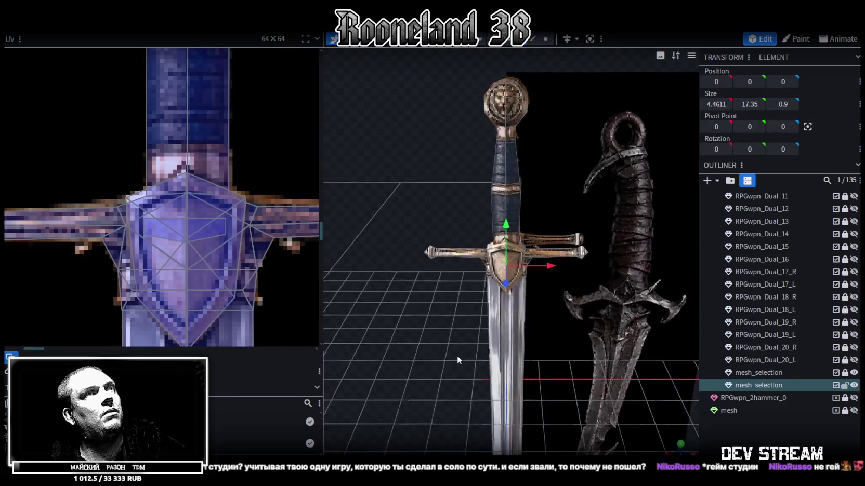
{"action": "scroll", "coordinate": [457, 355], "scroll_direction": "up", "scroll_amount": 5}
{"action": "left_click", "coordinate": [455, 244]}
Select the shield on the hilt and raise it 0.1 on Y
{"action": "mouse_move", "coordinate": [442, 292]}
{"action": "left_mouse_down"}
{"action": "mouse_move", "coordinate": [473, 328]}
{"action": "mouse_move", "coordinate": [446, 328]}
{"action": "mouse_move", "coordinate": [446, 315]}
{"action": "left_mouse_up"}
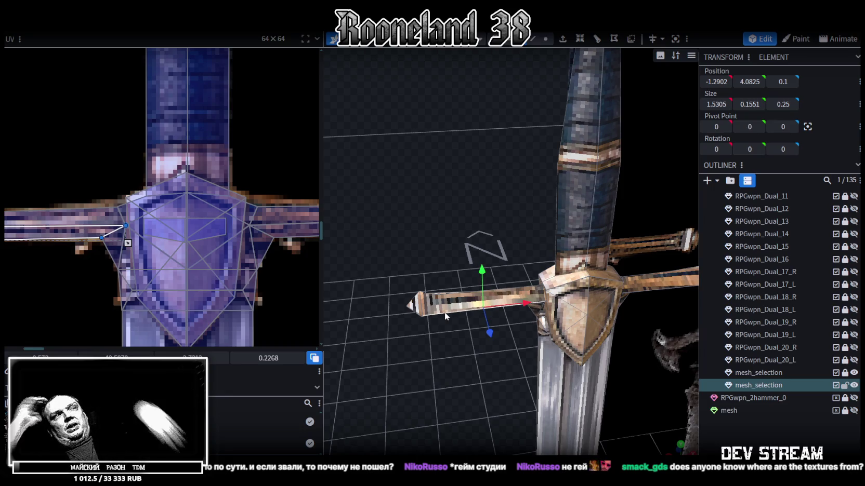
{"action": "left_click_drag", "start_coordinate": [525, 277], "coordinate": [478, 175]}
{"action": "scroll", "coordinate": [479, 175], "scroll_direction": "up", "scroll_amount": 3}
{"action": "scroll", "coordinate": [486, 184], "scroll_direction": "up", "scroll_amount": 2}
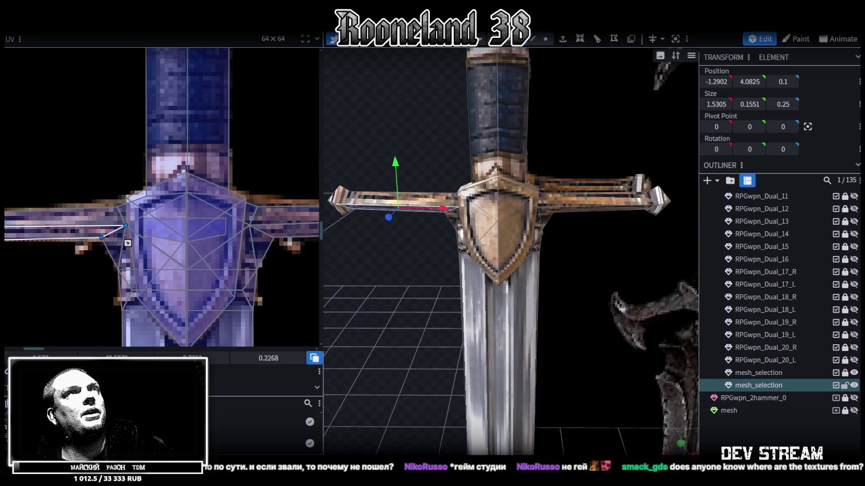
{"action": "left_click", "coordinate": [510, 216]}
{"action": "left_click_drag", "start_coordinate": [499, 178], "coordinate": [498, 170]}
{"action": "mouse_move", "coordinate": [404, 293]}
{"action": "left_mouse_down"}
{"action": "mouse_move", "coordinate": [388, 296]}
{"action": "mouse_move", "coordinate": [540, 246]}
{"action": "mouse_move", "coordinate": [565, 257]}
{"action": "mouse_move", "coordinate": [529, 176]}
{"action": "left_mouse_up"}
{"action": "key", "text": "s"}
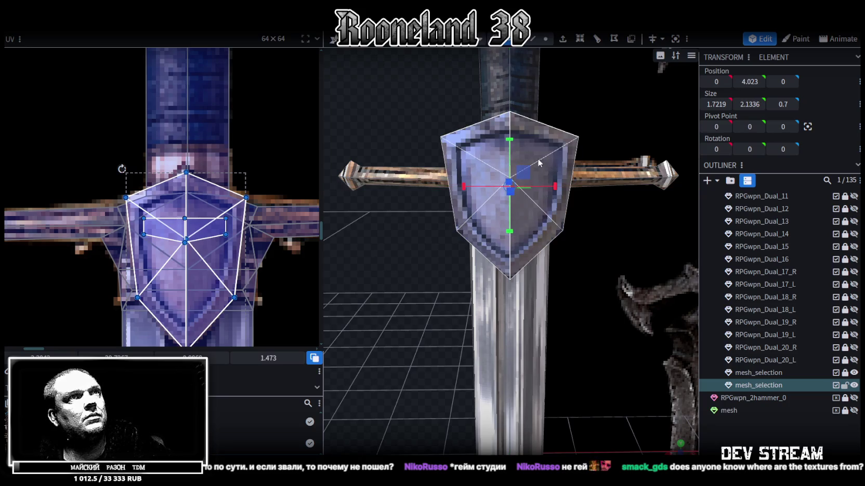
Scale up the shield on the hilt with the resize tool
{"action": "mouse_move", "coordinate": [523, 175]}
{"action": "left_mouse_down"}
{"action": "mouse_move", "coordinate": [503, 197]}
{"action": "mouse_move", "coordinate": [529, 200]}
{"action": "mouse_move", "coordinate": [546, 281]}
{"action": "mouse_move", "coordinate": [468, 295]}
{"action": "mouse_move", "coordinate": [528, 260]}
{"action": "mouse_move", "coordinate": [362, 261]}
{"action": "mouse_move", "coordinate": [435, 260]}
{"action": "mouse_move", "coordinate": [437, 269]}
{"action": "mouse_move", "coordinate": [481, 282]}
{"action": "mouse_move", "coordinate": [401, 289]}
{"action": "mouse_move", "coordinate": [429, 292]}
{"action": "mouse_move", "coordinate": [424, 297]}
{"action": "mouse_move", "coordinate": [342, 284]}
{"action": "mouse_move", "coordinate": [426, 266]}
{"action": "mouse_move", "coordinate": [519, 281]}
{"action": "mouse_move", "coordinate": [527, 272]}
{"action": "left_mouse_up"}
{"action": "scroll", "coordinate": [394, 282], "scroll_direction": "up", "scroll_amount": 2}
{"action": "scroll", "coordinate": [413, 275], "scroll_direction": "up", "scroll_amount": 3}
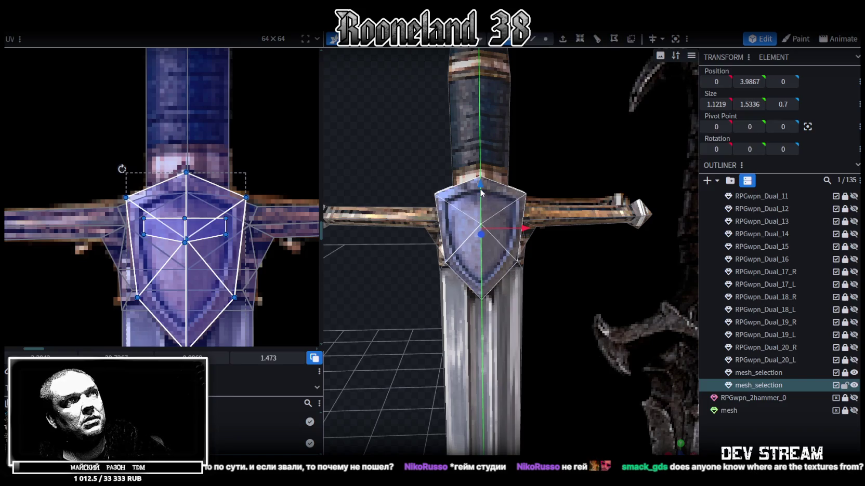
{"action": "left_click_drag", "start_coordinate": [567, 297], "coordinate": [564, 282]}
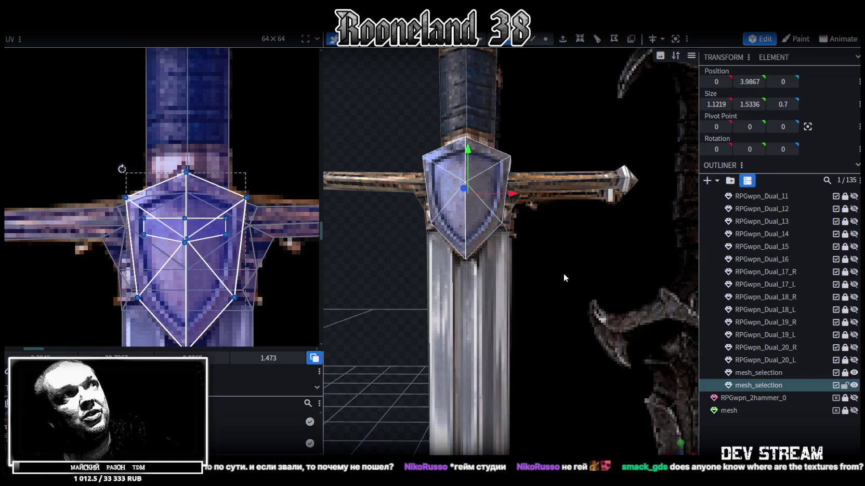
{"action": "left_click_drag", "start_coordinate": [572, 259], "coordinate": [536, 258]}
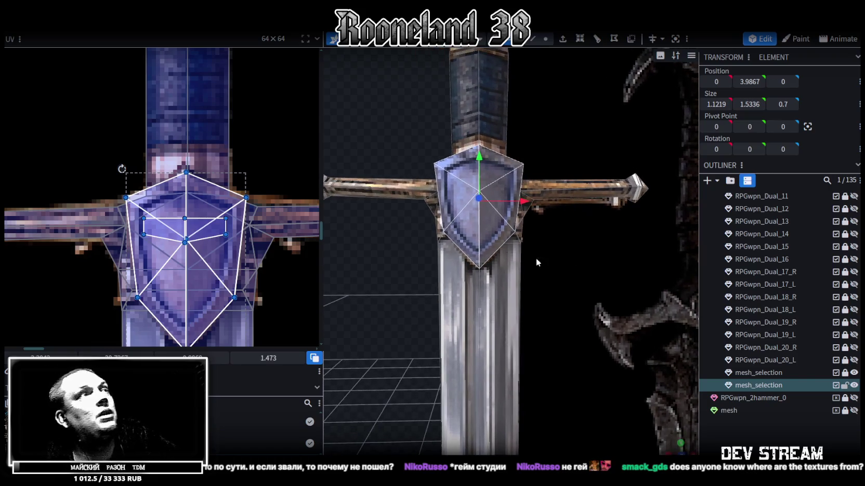
Box-select the lower guard UV vertices and drag their bottom edge up
{"action": "middle_click_drag", "start_coordinate": [196, 248], "coordinate": [187, 221]}
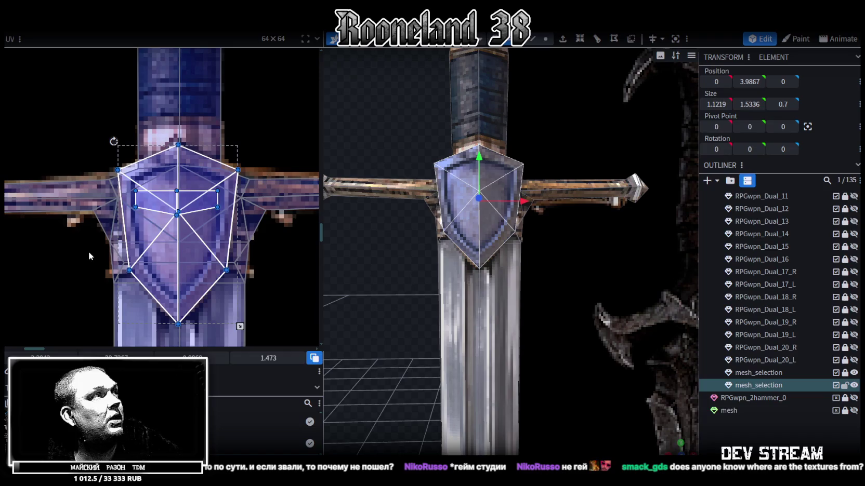
{"action": "left_click_drag", "start_coordinate": [87, 291], "coordinate": [259, 281]}
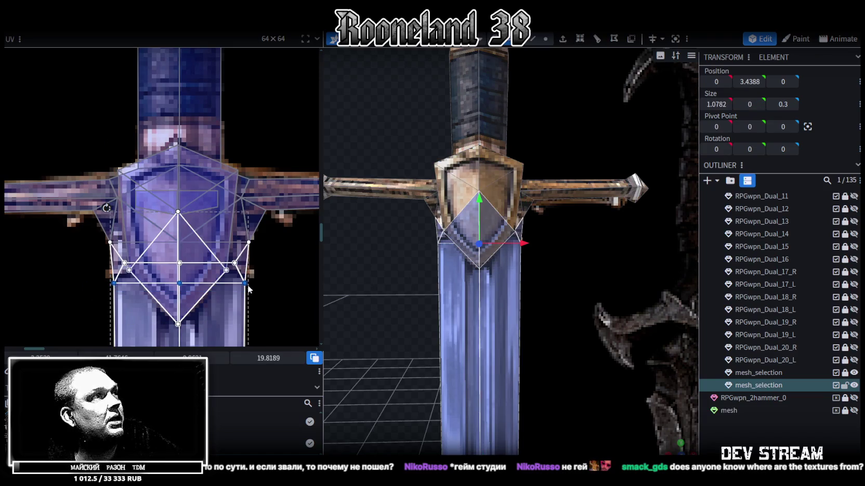
{"action": "middle_click_drag", "start_coordinate": [255, 289], "coordinate": [261, 267]}
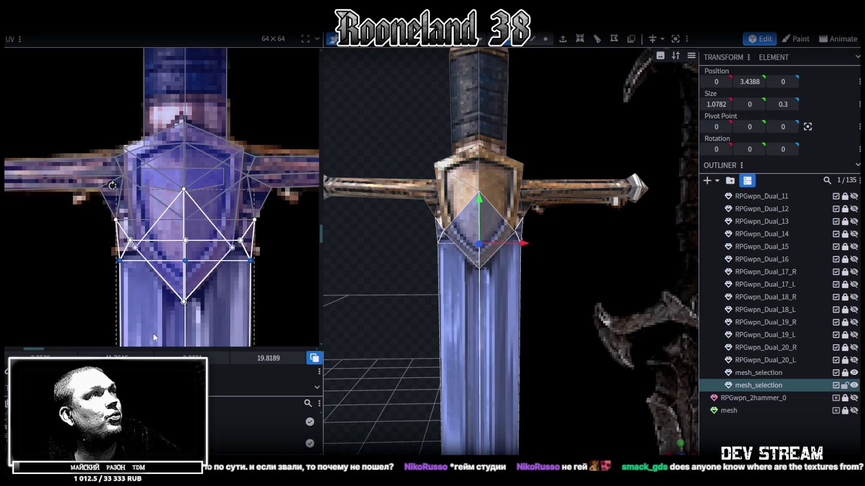
{"action": "left_click_drag", "start_coordinate": [117, 358], "coordinate": [106, 358]}
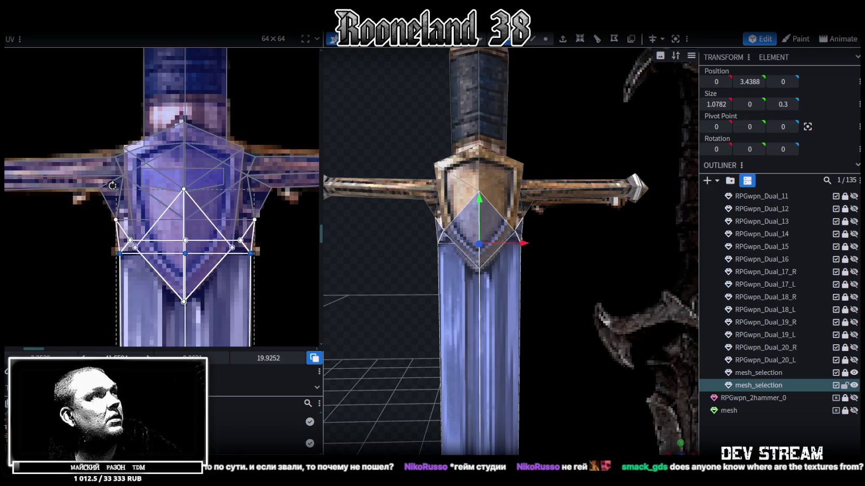
{"action": "scroll", "coordinate": [523, 294], "scroll_direction": "up", "scroll_amount": 3}
{"action": "mouse_move", "coordinate": [524, 294]}
{"action": "left_mouse_down"}
{"action": "mouse_move", "coordinate": [569, 281]}
{"action": "mouse_move", "coordinate": [512, 281]}
{"action": "left_mouse_up"}
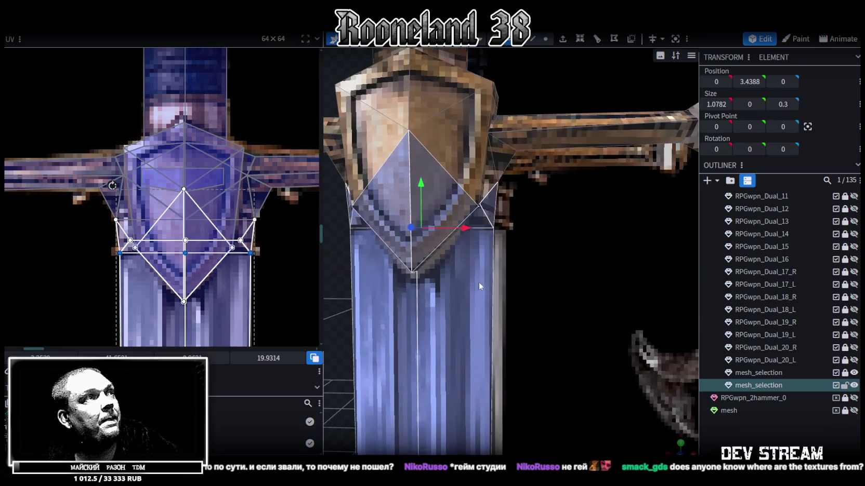
{"action": "left_click_drag", "start_coordinate": [268, 358], "coordinate": [276, 358]}
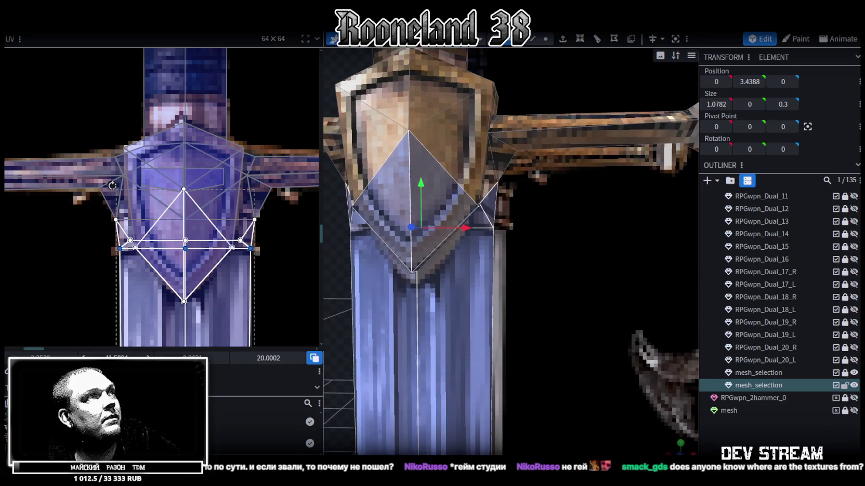
Tighten the upper shield face's UV edge, then reselect the whole sword mesh
{"action": "left_click", "coordinate": [243, 262]}
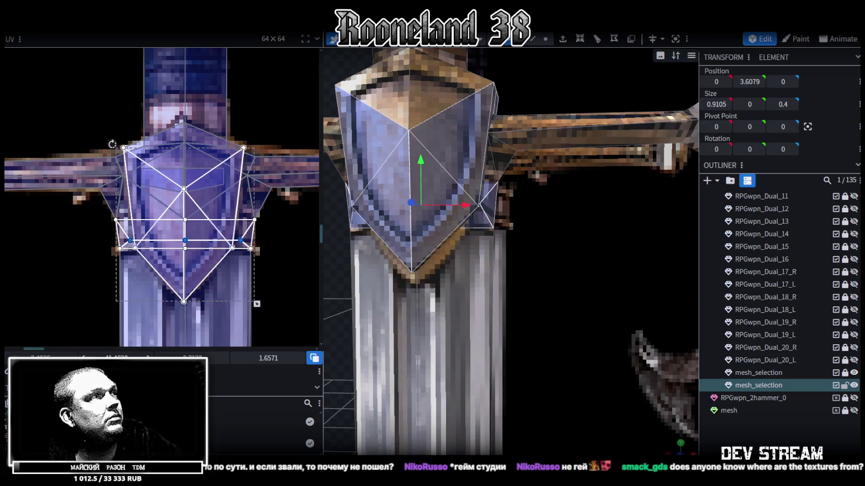
{"action": "left_click_drag", "start_coordinate": [115, 355], "coordinate": [109, 355]}
{"action": "scroll", "coordinate": [580, 354], "scroll_direction": "down", "scroll_amount": 5}
{"action": "mouse_move", "coordinate": [580, 354]}
{"action": "left_mouse_down"}
{"action": "mouse_move", "coordinate": [503, 328]}
{"action": "mouse_move", "coordinate": [484, 337]}
{"action": "left_mouse_up"}
{"action": "left_click", "coordinate": [382, 257]}
{"action": "left_click_drag", "start_coordinate": [382, 257], "coordinate": [555, 282]}
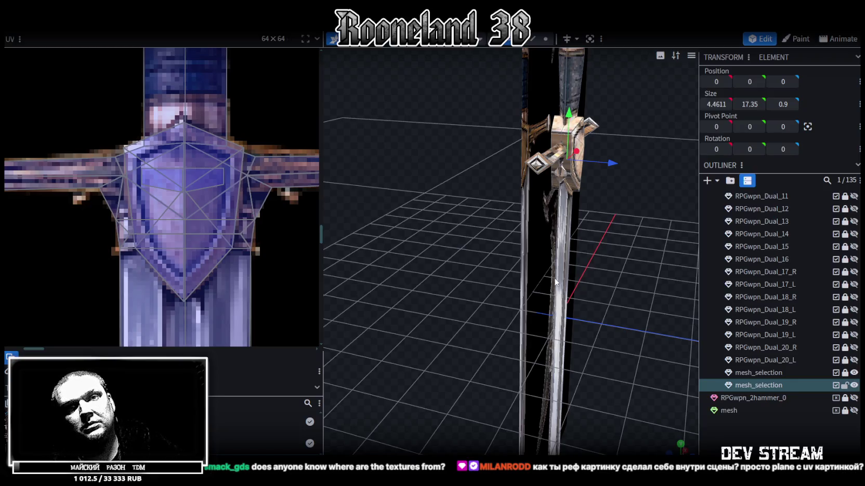
Unlock and select the dagger reference plane, then apply a knife cut across it
{"action": "mouse_move", "coordinate": [517, 258]}
{"action": "left_mouse_down"}
{"action": "mouse_move", "coordinate": [604, 257]}
{"action": "mouse_move", "coordinate": [540, 153]}
{"action": "mouse_move", "coordinate": [598, 197]}
{"action": "left_mouse_up"}
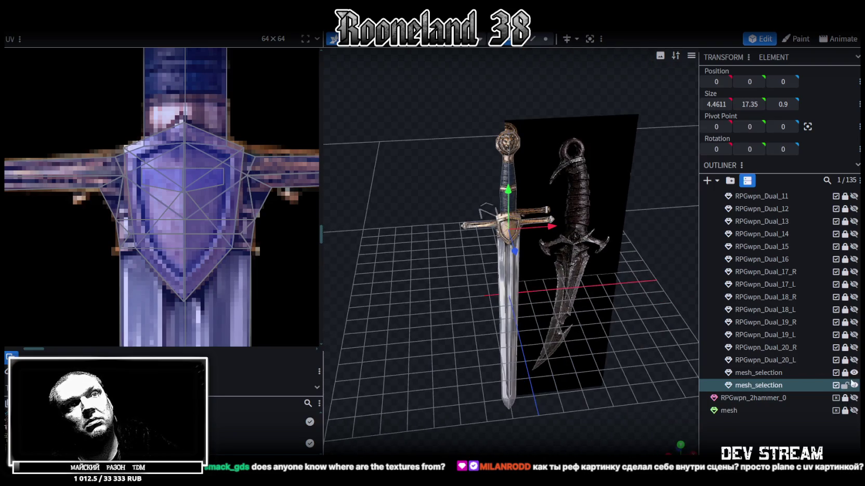
{"action": "left_click", "coordinate": [845, 373]}
{"action": "mouse_move", "coordinate": [691, 322]}
{"action": "left_mouse_down"}
{"action": "mouse_move", "coordinate": [550, 218]}
{"action": "mouse_move", "coordinate": [611, 198]}
{"action": "left_mouse_up"}
{"action": "left_click", "coordinate": [539, 204]}
{"action": "scroll", "coordinate": [611, 198], "scroll_direction": "down", "scroll_amount": 3}
{"action": "scroll", "coordinate": [144, 164], "scroll_direction": "down", "scroll_amount": 2}
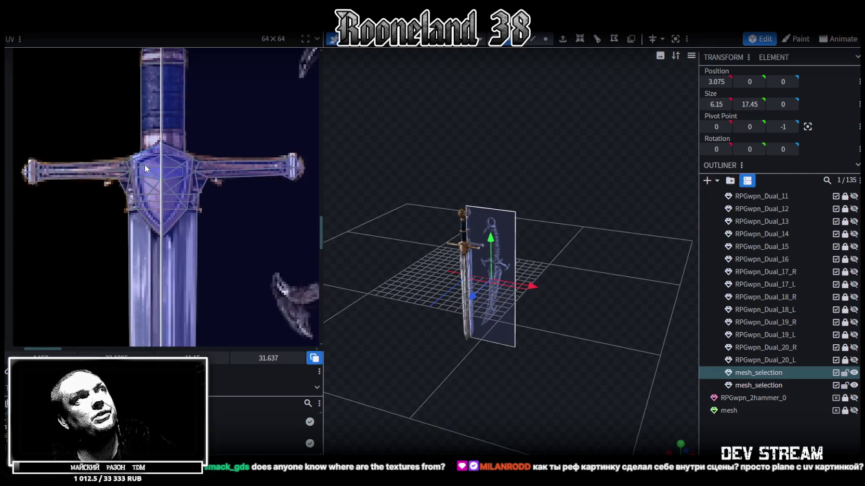
{"action": "scroll", "coordinate": [145, 164], "scroll_direction": "down", "scroll_amount": 3}
{"action": "scroll", "coordinate": [461, 83], "scroll_direction": "up", "scroll_amount": 2}
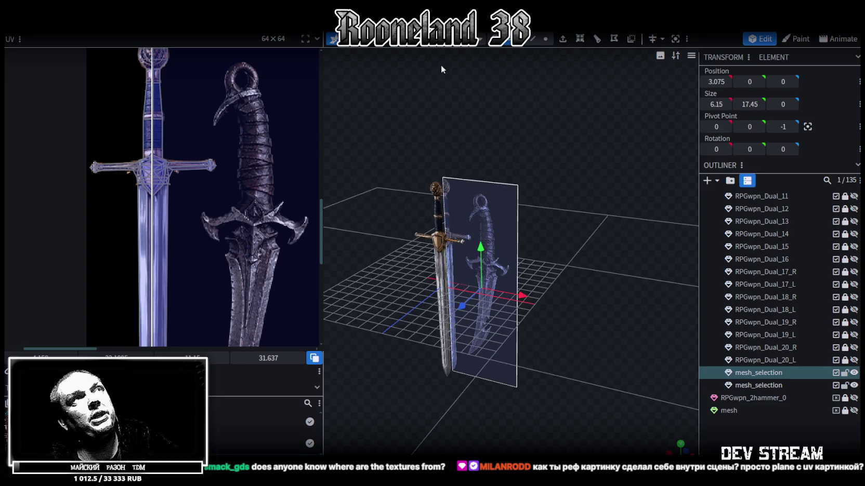
{"action": "left_click", "coordinate": [443, 48]}
{"action": "left_click", "coordinate": [464, 199]}
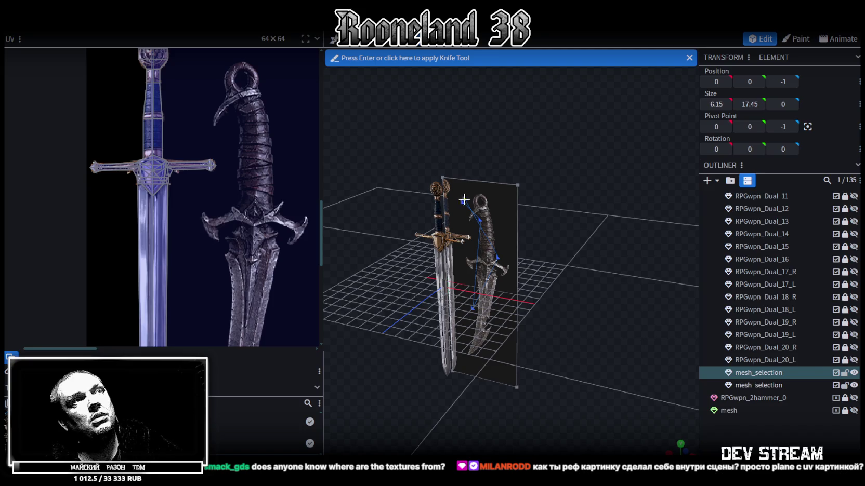
{"action": "scroll", "coordinate": [506, 213], "scroll_direction": "up", "scroll_amount": 2}
{"action": "key", "text": "Return"}
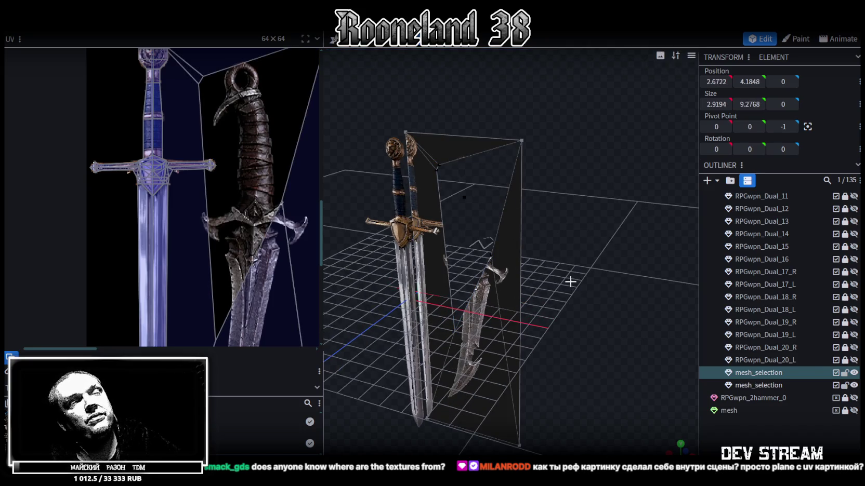
Undo the knife cut so the dagger plane is whole again
{"action": "key", "text": "ctrl+z"}
{"action": "scroll", "coordinate": [571, 283], "scroll_direction": "down", "scroll_amount": 2}
{"action": "scroll", "coordinate": [577, 295], "scroll_direction": "down", "scroll_amount": 1}
{"action": "scroll", "coordinate": [561, 311], "scroll_direction": "down", "scroll_amount": 2}
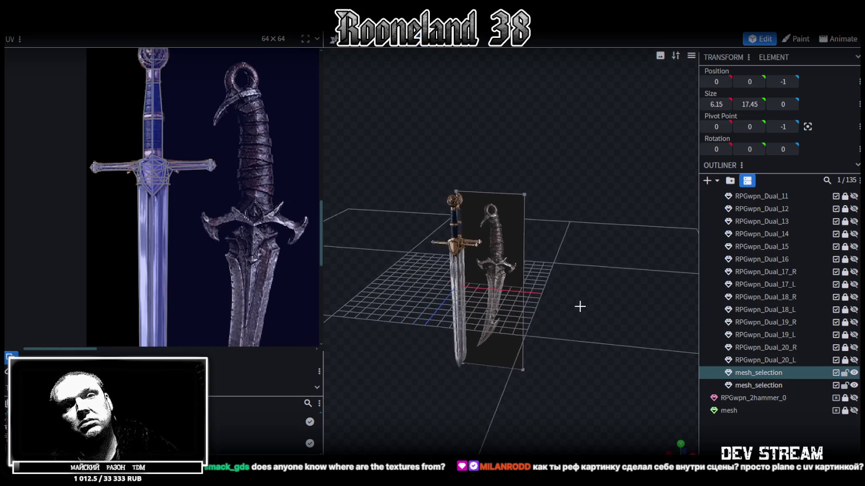
{"action": "scroll", "coordinate": [580, 306], "scroll_direction": "up", "scroll_amount": 2}
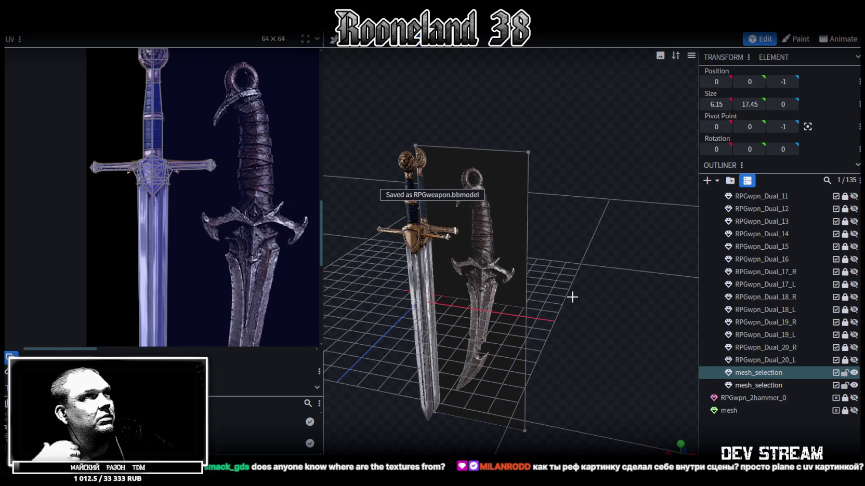
{"action": "scroll", "coordinate": [214, 211], "scroll_direction": "down", "scroll_amount": 3}
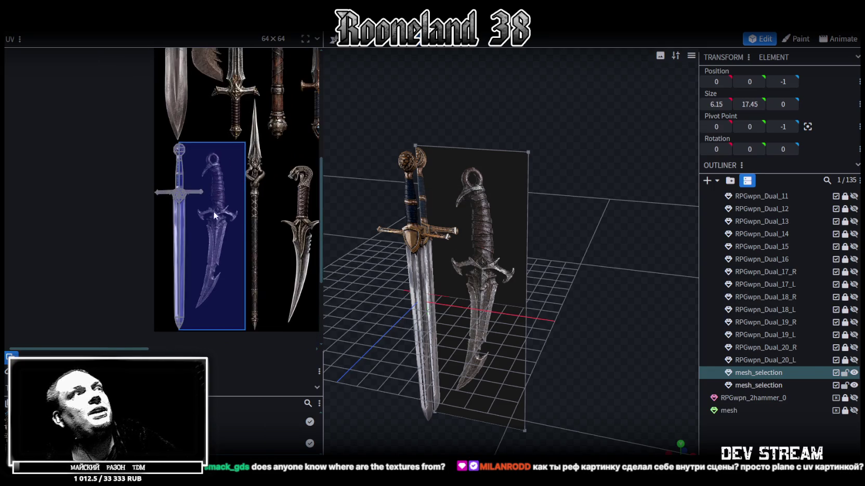
Save the model and briefly hide and re-show the dagger plane
{"action": "scroll", "coordinate": [214, 173], "scroll_direction": "down", "scroll_amount": 1}
{"action": "left_click_drag", "start_coordinate": [615, 241], "coordinate": [631, 215]}
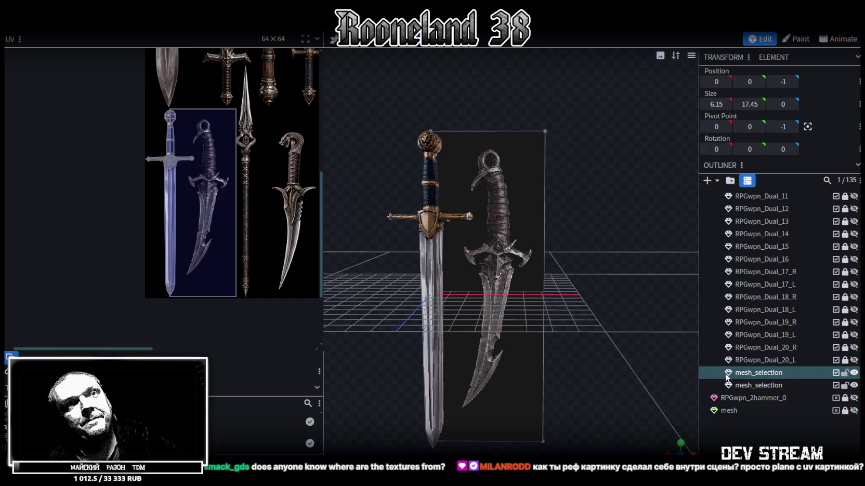
{"action": "left_click_drag", "start_coordinate": [627, 249], "coordinate": [576, 280]}
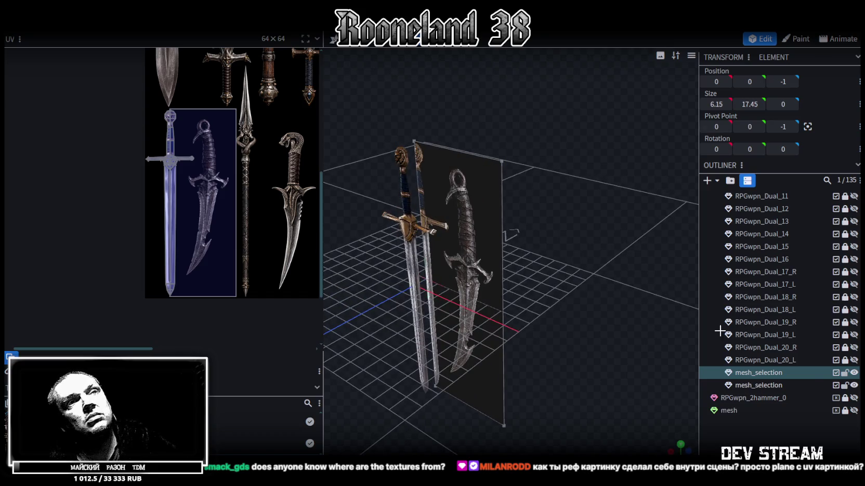
{"action": "key", "text": "ctrl+s"}
{"action": "left_click", "coordinate": [854, 373]}
{"action": "left_click", "coordinate": [854, 373]}
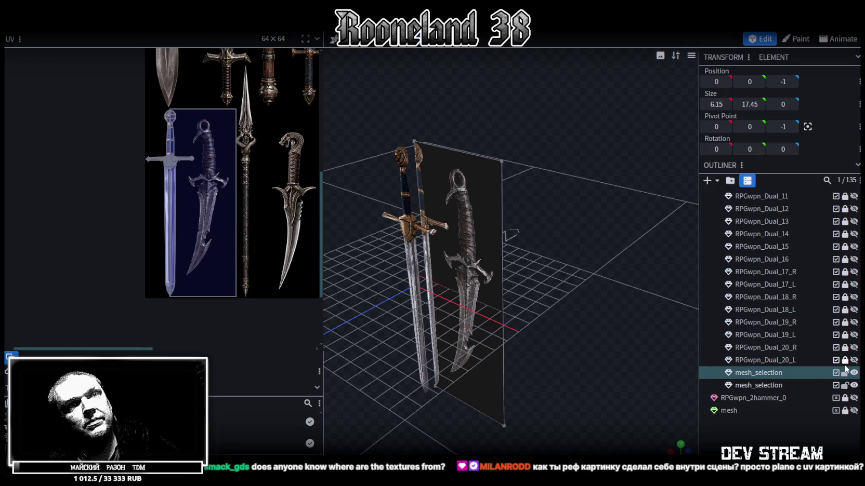
Unlock RPGwpn_Dual_20_R and rename the duplicated sword to RPGwpn_Dual_21_R
{"action": "left_click", "coordinate": [845, 348]}
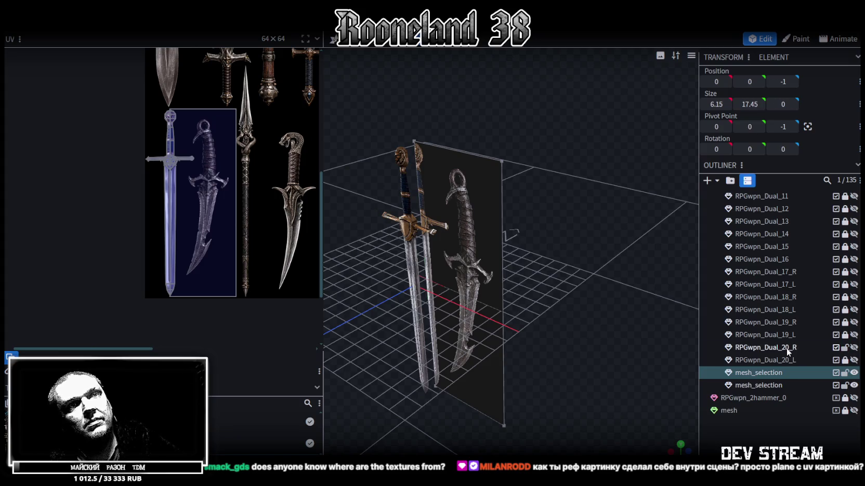
{"action": "left_click", "coordinate": [786, 348]}
{"action": "left_click", "coordinate": [772, 373]}
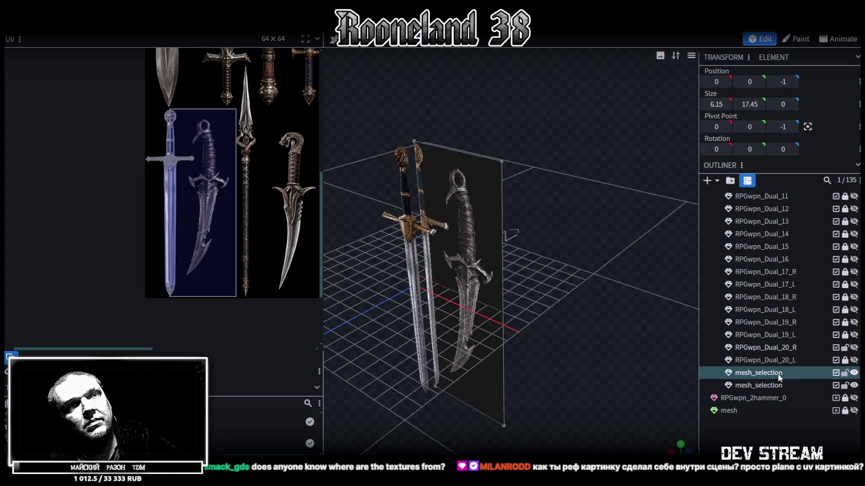
{"action": "double_click", "coordinate": [778, 373]}
{"action": "left_click", "coordinate": [777, 384]}
{"action": "double_click", "coordinate": [775, 385]}
{"action": "type", "text": "RPGwpn_Dual_20_R"}
{"action": "key", "text": "Return"}
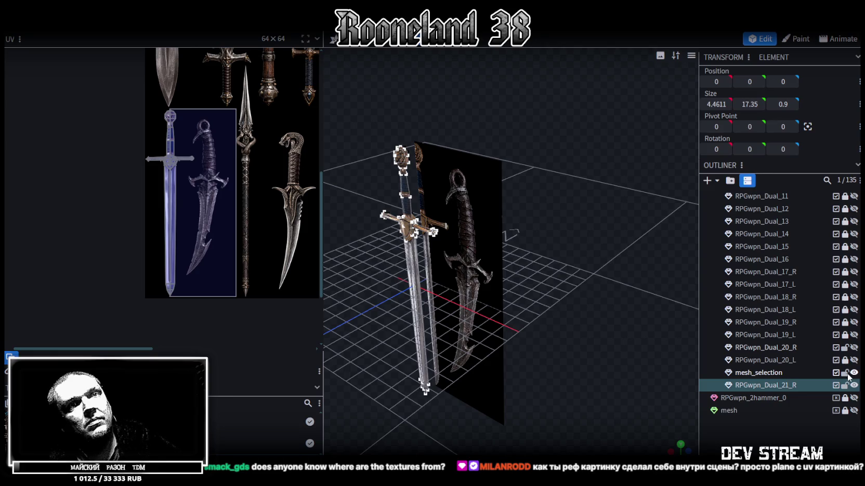
Move RPGwpn_Dual_21_R above mesh_selection, lock both swords and hide RPGwpn_Dual_21_R
{"action": "left_click", "coordinate": [845, 385]}
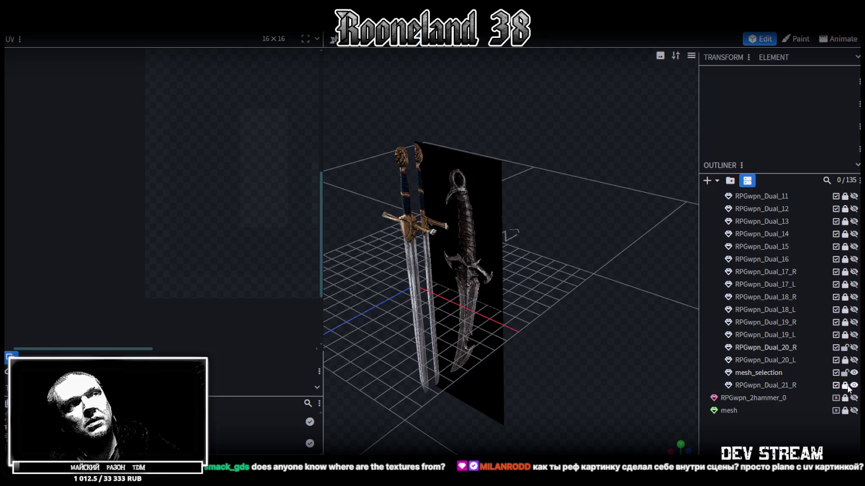
{"action": "left_click", "coordinate": [845, 386]}
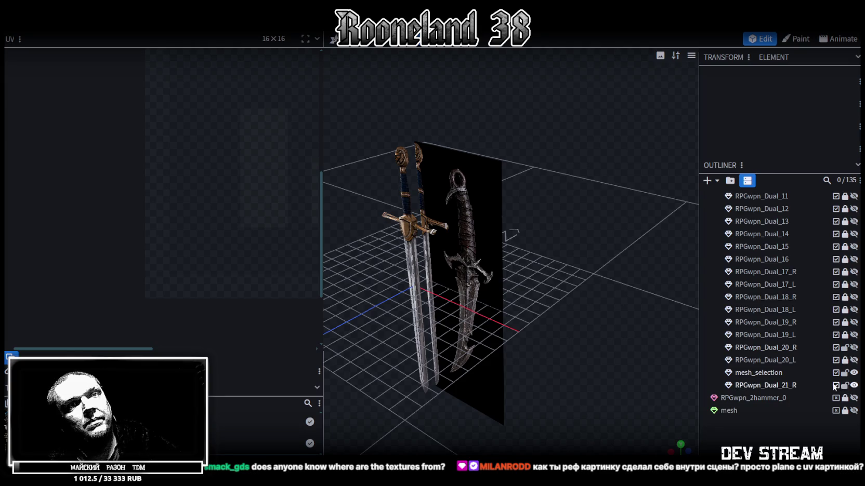
{"action": "left_click_drag", "start_coordinate": [775, 385], "coordinate": [782, 368]}
{"action": "left_click", "coordinate": [844, 347]}
{"action": "left_click", "coordinate": [844, 373]}
{"action": "left_click", "coordinate": [853, 373]}
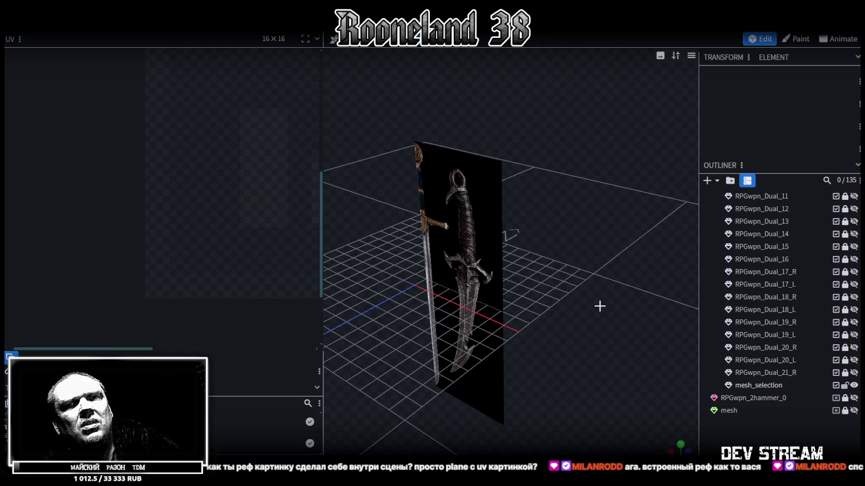
Select the mesh_selection dagger plane and cancel the pending knife cut
{"action": "mouse_move", "coordinate": [599, 306]}
{"action": "left_mouse_down"}
{"action": "mouse_move", "coordinate": [554, 247]}
{"action": "mouse_move", "coordinate": [575, 211]}
{"action": "mouse_move", "coordinate": [565, 206]}
{"action": "mouse_move", "coordinate": [605, 188]}
{"action": "left_mouse_up"}
{"action": "left_click", "coordinate": [544, 237]}
{"action": "key", "text": "Escape"}
{"action": "scroll", "coordinate": [605, 188], "scroll_direction": "down", "scroll_amount": 2}
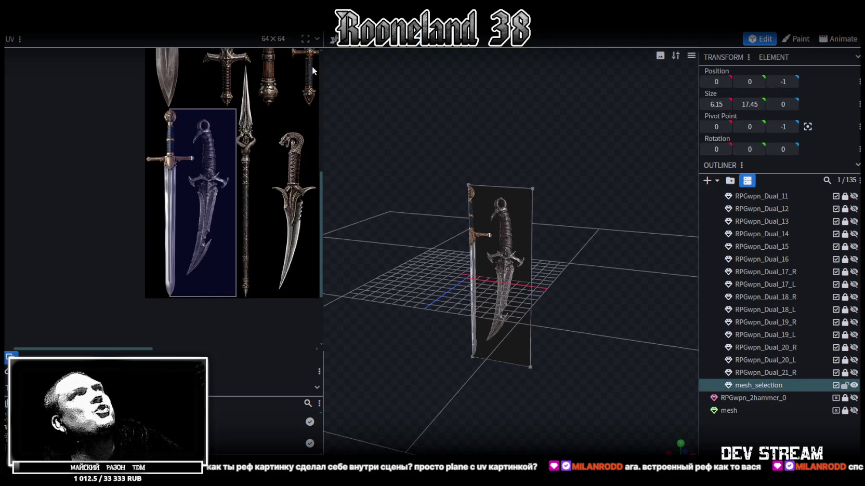
{"action": "right_click", "coordinate": [190, 32]}
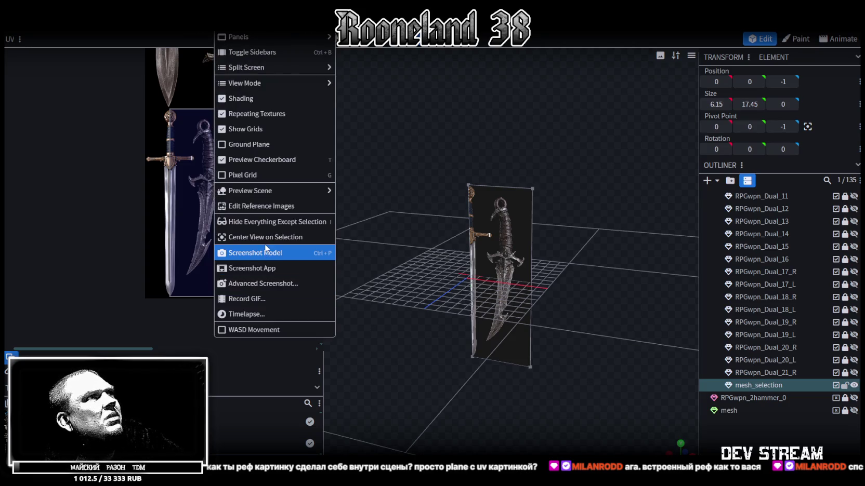
Through Edit Reference Images, load the axe picture as a reference for this project only
{"action": "left_click", "coordinate": [280, 206]}
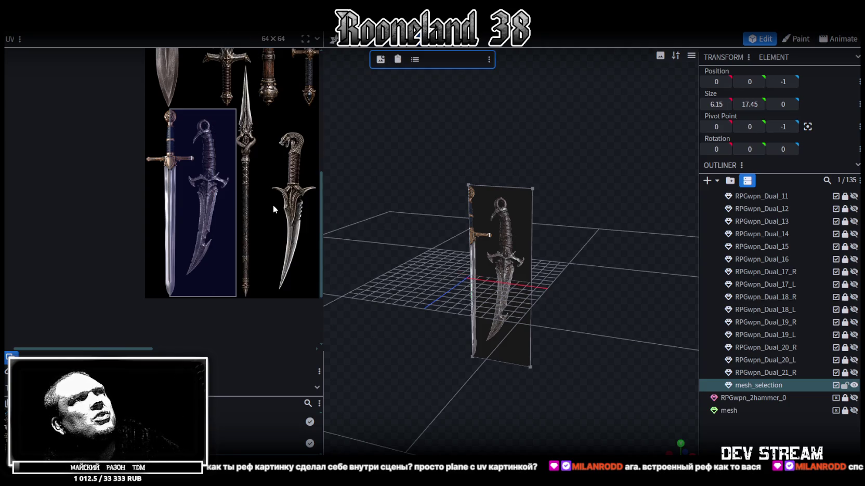
{"action": "left_click", "coordinate": [380, 63]}
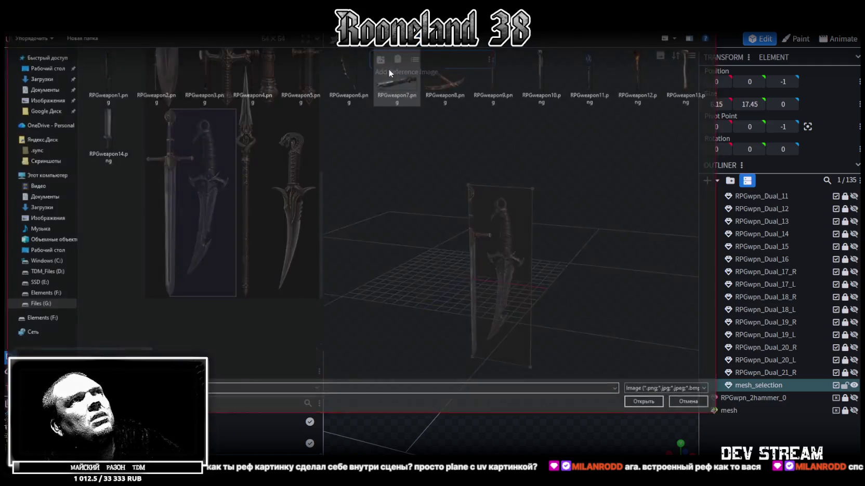
{"action": "key", "text": "Escape"}
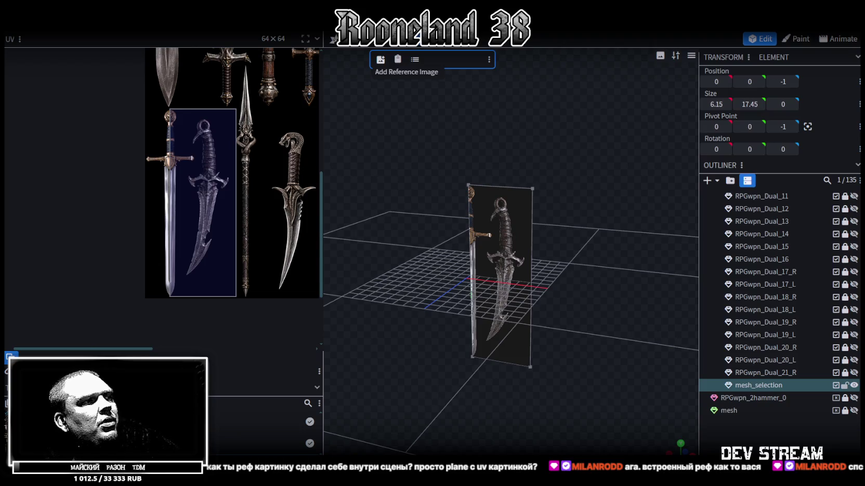
{"action": "left_click", "coordinate": [380, 60]}
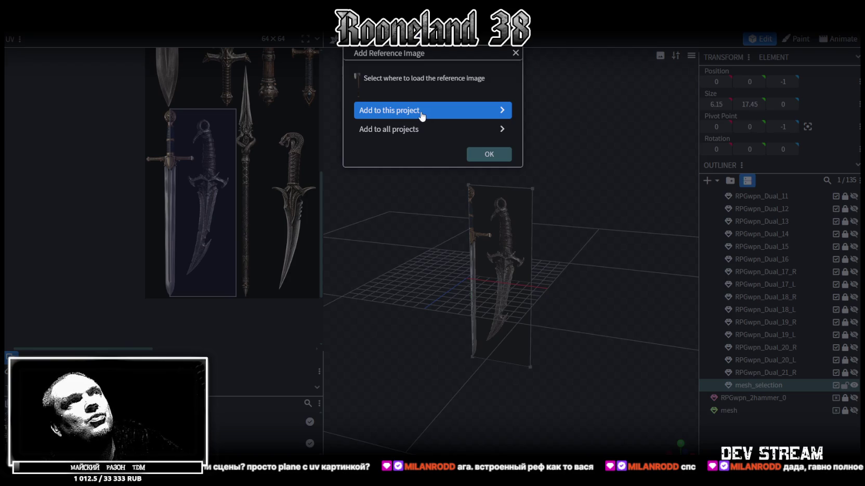
{"action": "left_click", "coordinate": [419, 130]}
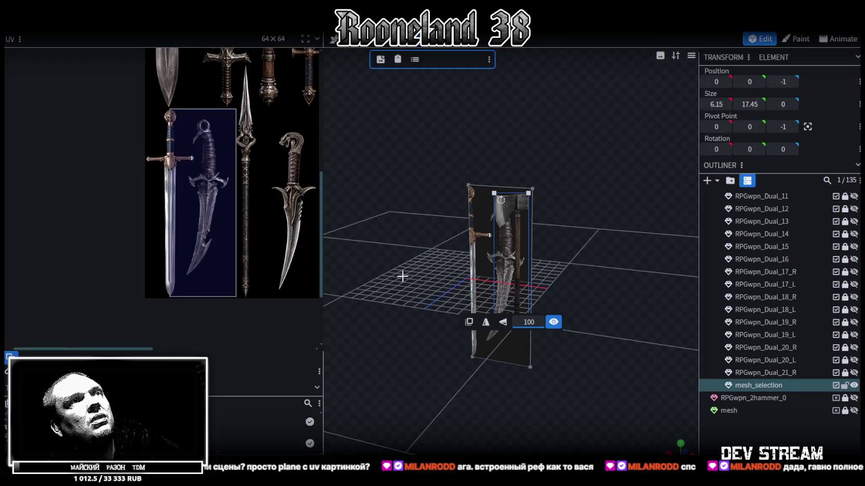
{"action": "left_click", "coordinate": [618, 223]}
{"action": "mouse_move", "coordinate": [509, 249]}
{"action": "left_mouse_down"}
{"action": "mouse_move", "coordinate": [530, 322]}
{"action": "mouse_move", "coordinate": [572, 291]}
{"action": "mouse_move", "coordinate": [621, 334]}
{"action": "mouse_move", "coordinate": [568, 343]}
{"action": "mouse_move", "coordinate": [555, 302]}
{"action": "mouse_move", "coordinate": [446, 216]}
{"action": "mouse_move", "coordinate": [382, 339]}
{"action": "mouse_move", "coordinate": [576, 305]}
{"action": "mouse_move", "coordinate": [461, 319]}
{"action": "left_mouse_up"}
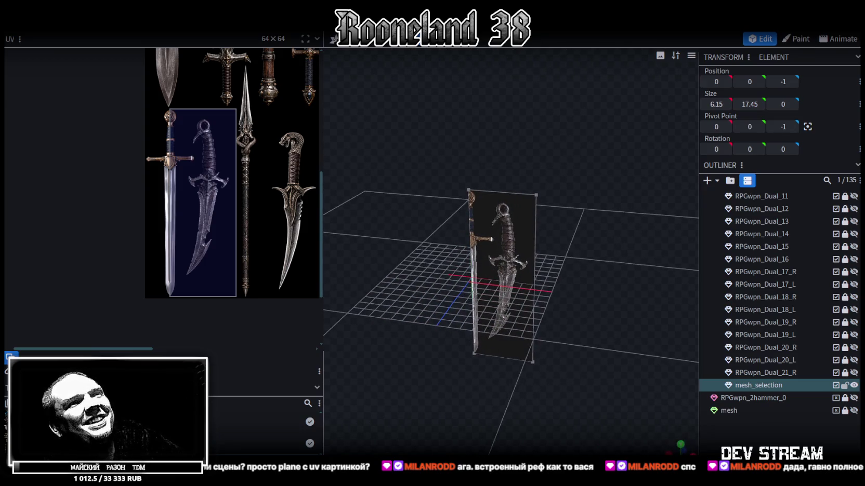
Switch to the front view, then zoom and pan until the axe image appears beside the dagger plane
{"action": "left_click", "coordinate": [681, 451]}
{"action": "scroll", "coordinate": [551, 310], "scroll_direction": "down", "scroll_amount": 1}
{"action": "scroll", "coordinate": [552, 302], "scroll_direction": "down", "scroll_amount": 2}
{"action": "scroll", "coordinate": [554, 284], "scroll_direction": "down", "scroll_amount": 2}
{"action": "scroll", "coordinate": [551, 280], "scroll_direction": "up", "scroll_amount": 2}
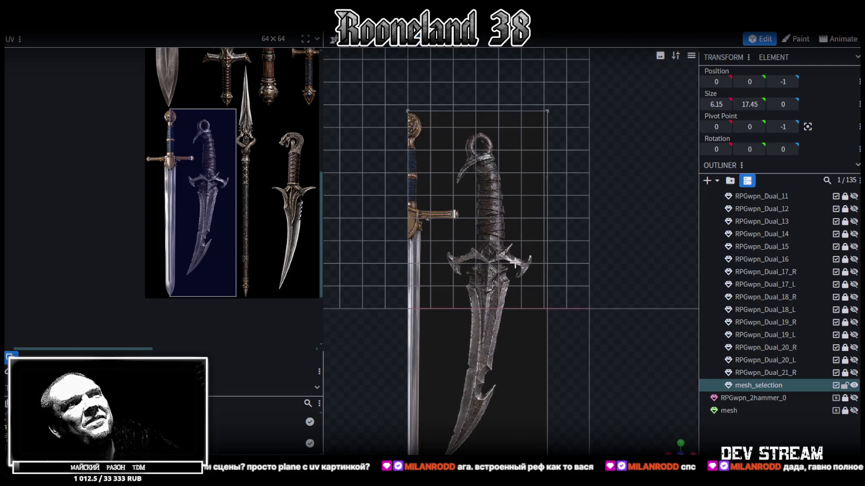
{"action": "mouse_move", "coordinate": [604, 282]}
{"action": "right_mouse_down"}
{"action": "mouse_move", "coordinate": [520, 279]}
{"action": "mouse_move", "coordinate": [506, 309]}
{"action": "mouse_move", "coordinate": [579, 408]}
{"action": "mouse_move", "coordinate": [683, 398]}
{"action": "right_mouse_up"}
{"action": "mouse_move", "coordinate": [684, 398]}
{"action": "left_mouse_down"}
{"action": "mouse_move", "coordinate": [444, 272]}
{"action": "mouse_move", "coordinate": [501, 302]}
{"action": "left_mouse_up"}
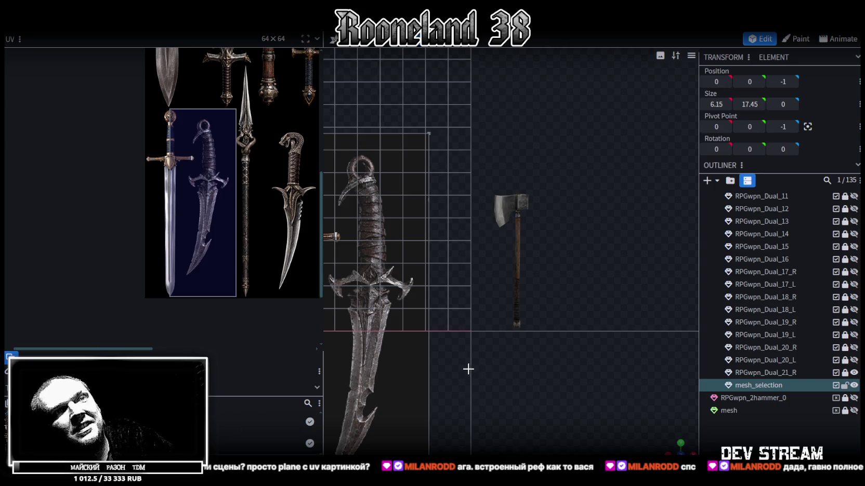
{"action": "scroll", "coordinate": [499, 390], "scroll_direction": "down", "scroll_amount": 5}
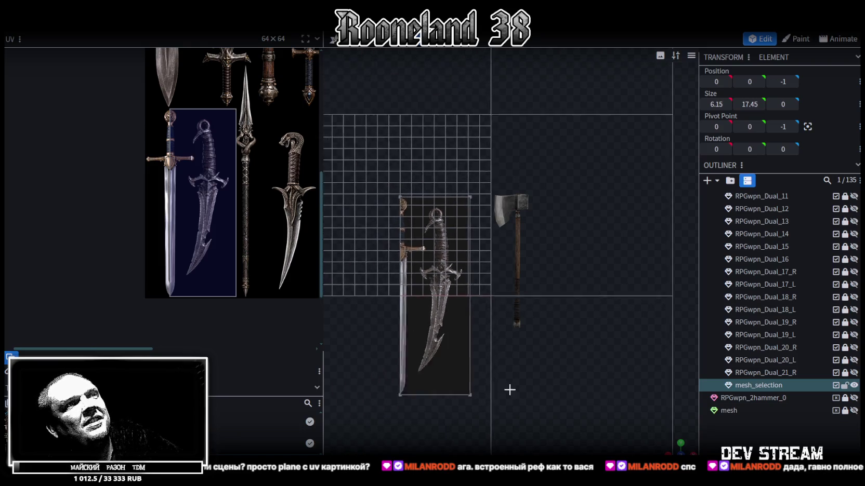
In Edit Reference Images, select the axe image, delete it and confirm the removal
{"action": "left_click_drag", "start_coordinate": [430, 360], "coordinate": [590, 379]}
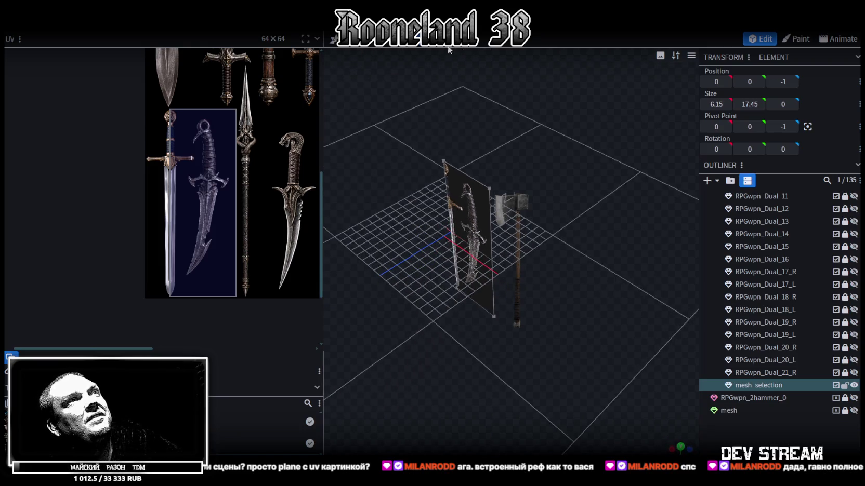
{"action": "left_click", "coordinate": [224, 23]}
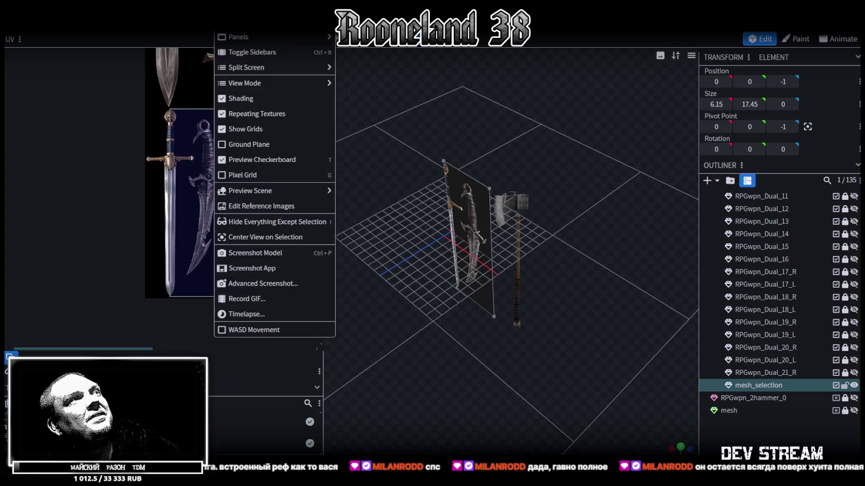
{"action": "left_click", "coordinate": [253, 222]}
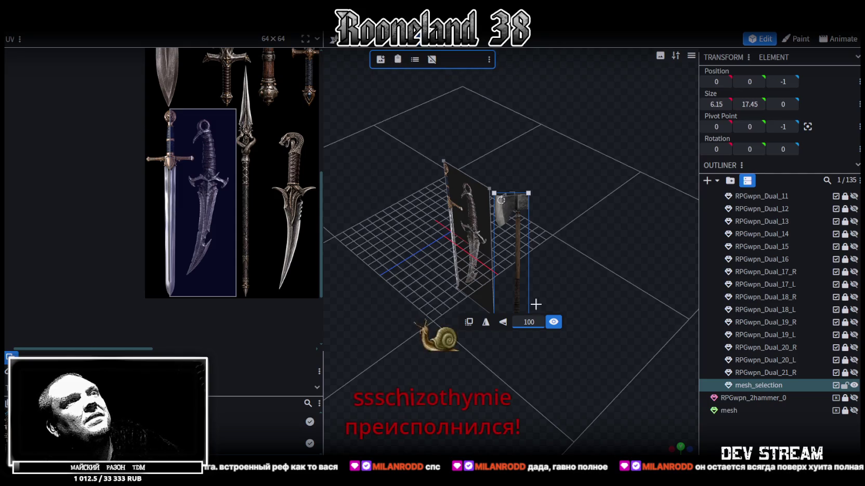
{"action": "left_click_drag", "start_coordinate": [516, 266], "coordinate": [559, 220]}
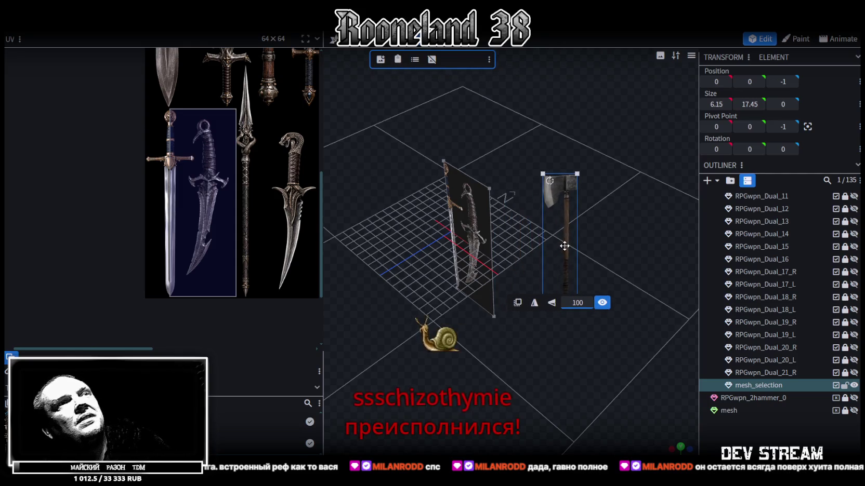
{"action": "key", "text": "Delete"}
{"action": "left_click", "coordinate": [444, 121]}
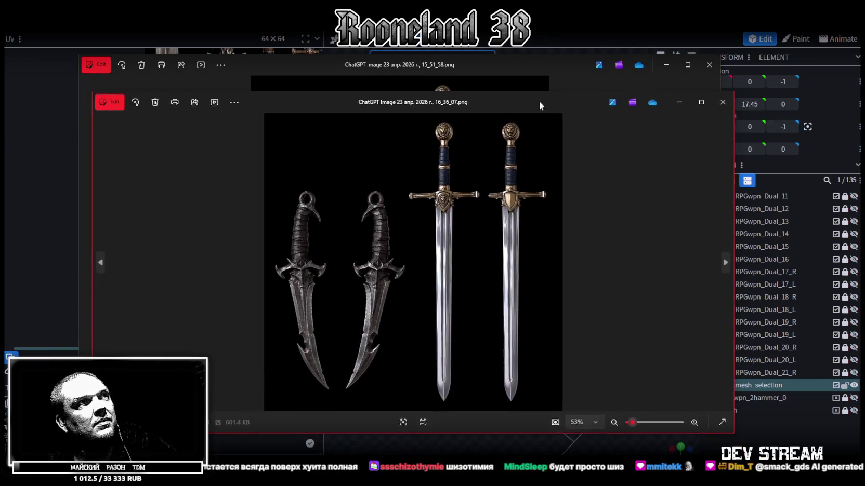
Compare the two shield images side by side in Photos, then close both windows
{"action": "left_click_drag", "start_coordinate": [481, 112], "coordinate": [465, 162]}
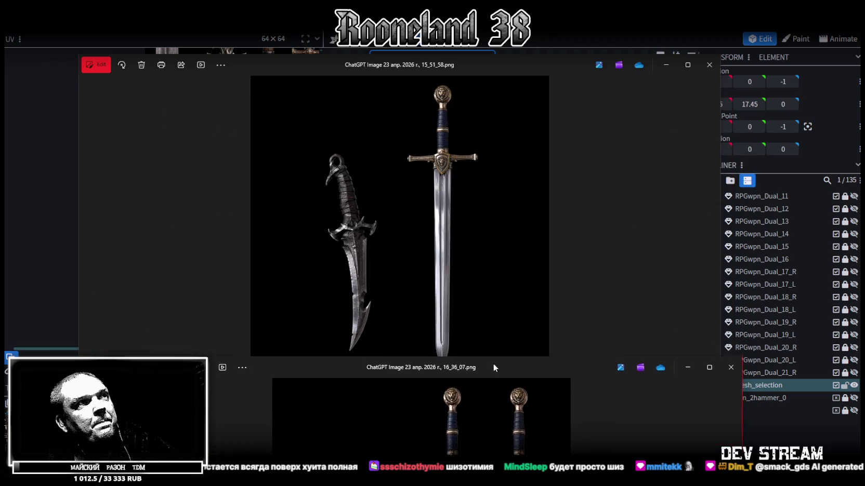
{"action": "left_click", "coordinate": [703, 166]}
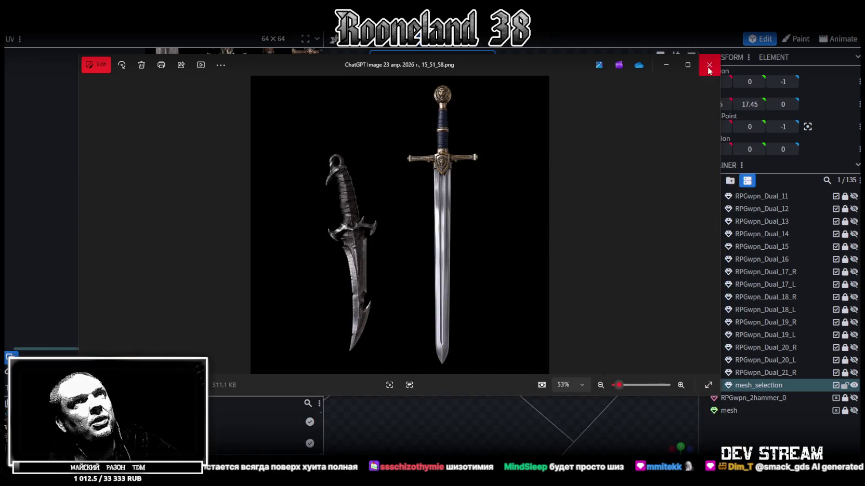
{"action": "left_click", "coordinate": [709, 64]}
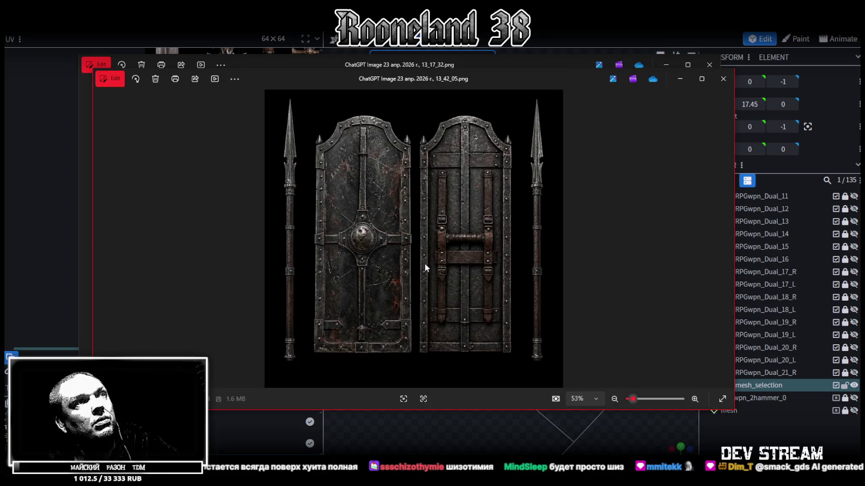
{"action": "left_click_drag", "start_coordinate": [517, 84], "coordinate": [532, 394]}
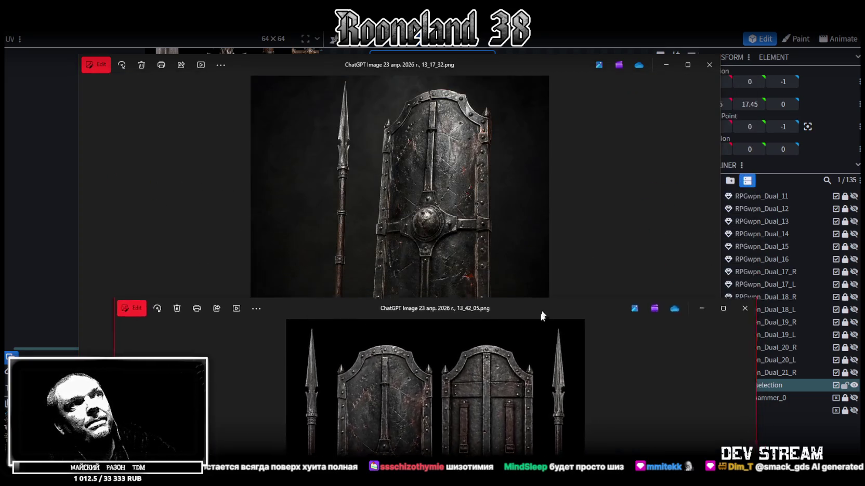
{"action": "left_click_drag", "start_coordinate": [531, 392], "coordinate": [470, 83]}
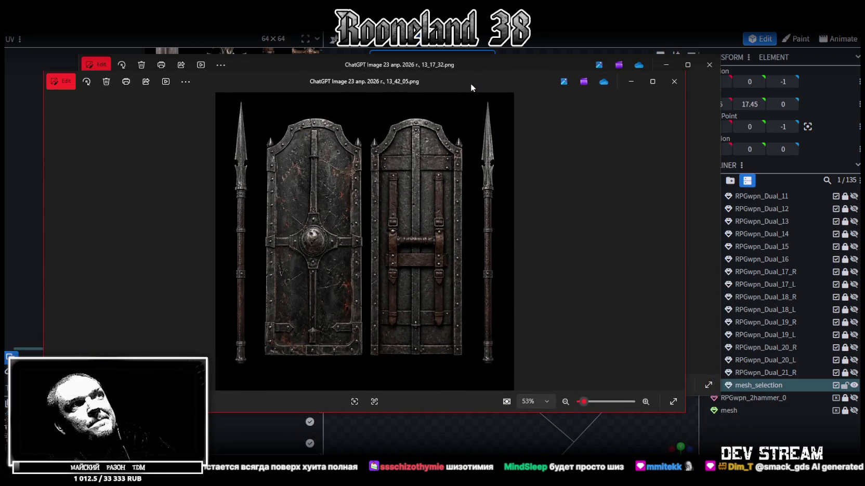
{"action": "mouse_move", "coordinate": [470, 83]}
{"action": "left_mouse_down"}
{"action": "mouse_move", "coordinate": [490, 334]}
{"action": "mouse_move", "coordinate": [504, 156]}
{"action": "left_mouse_up"}
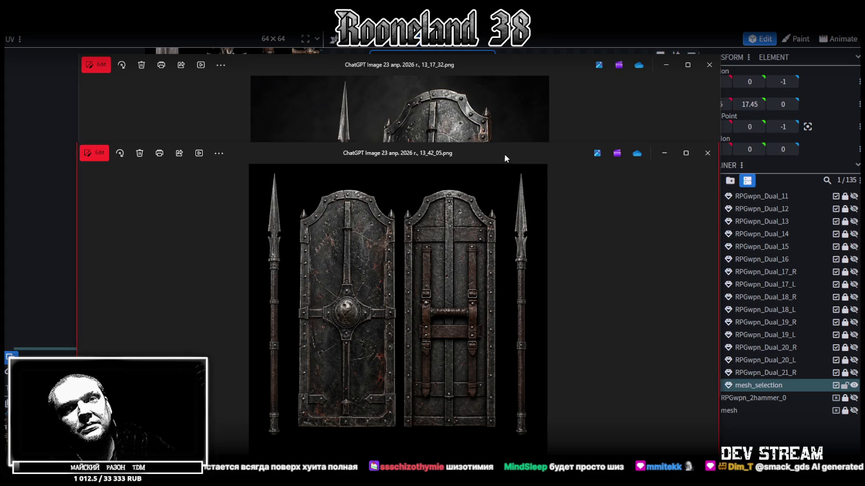
{"action": "left_click", "coordinate": [708, 153]}
{"action": "left_click", "coordinate": [547, 64]}
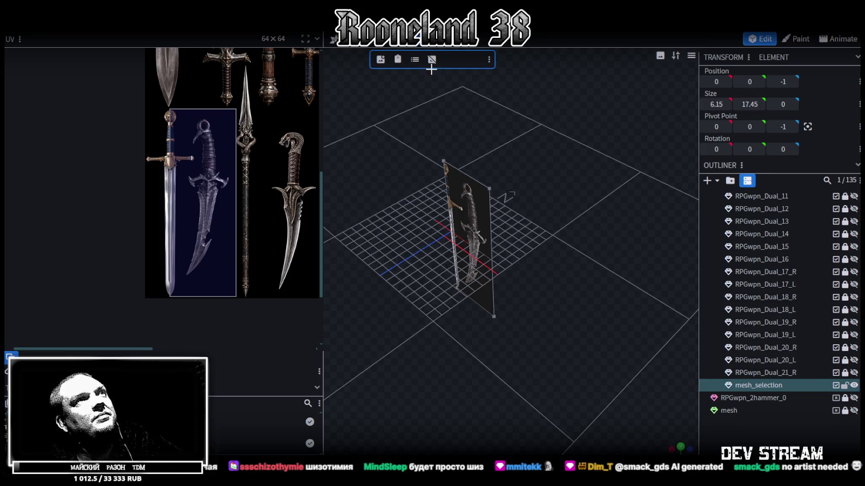
With the Move tool, slide the dagger plane about three units along X toward centre
{"action": "left_click", "coordinate": [333, 42]}
{"action": "scroll", "coordinate": [381, 263], "scroll_direction": "up", "scroll_amount": 5}
{"action": "mouse_move", "coordinate": [586, 275]}
{"action": "left_mouse_down"}
{"action": "mouse_move", "coordinate": [511, 191]}
{"action": "mouse_move", "coordinate": [581, 320]}
{"action": "mouse_move", "coordinate": [588, 310]}
{"action": "left_mouse_up"}
{"action": "left_click", "coordinate": [487, 204]}
{"action": "left_click_drag", "start_coordinate": [567, 262], "coordinate": [511, 262]}
{"action": "mouse_move", "coordinate": [593, 322]}
{"action": "left_mouse_down"}
{"action": "mouse_move", "coordinate": [586, 295]}
{"action": "mouse_move", "coordinate": [601, 339]}
{"action": "mouse_move", "coordinate": [585, 333]}
{"action": "mouse_move", "coordinate": [605, 349]}
{"action": "mouse_move", "coordinate": [586, 358]}
{"action": "mouse_move", "coordinate": [590, 328]}
{"action": "left_mouse_up"}
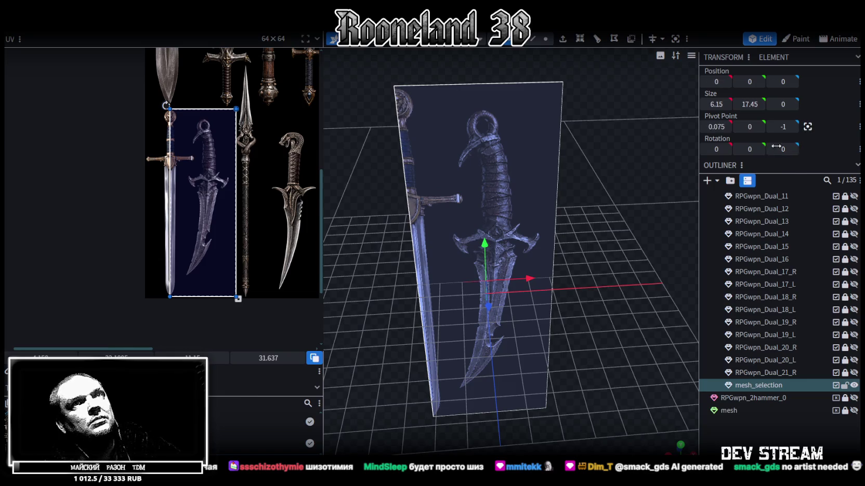
Set the whole plane's Position X to 0 in the Transform panel
{"action": "left_click", "coordinate": [807, 126]}
{"action": "left_click", "coordinate": [491, 40]}
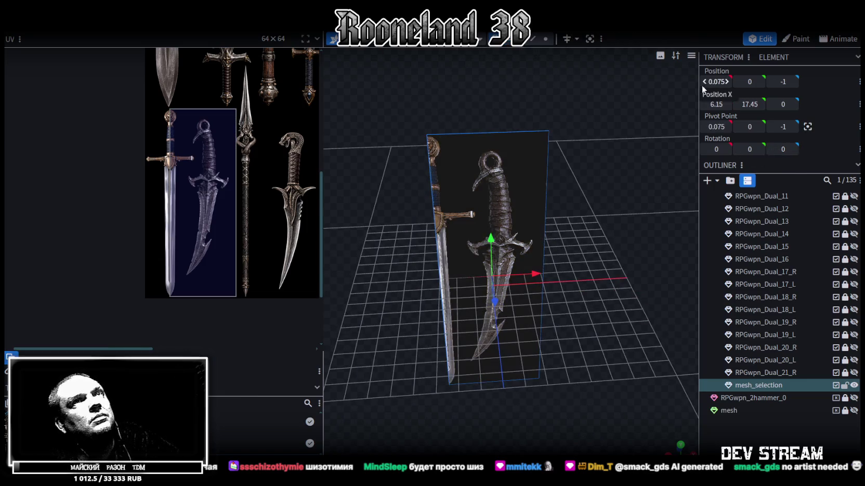
{"action": "left_click", "coordinate": [717, 82]}
{"action": "type", "text": "0"}
{"action": "key", "text": "Return"}
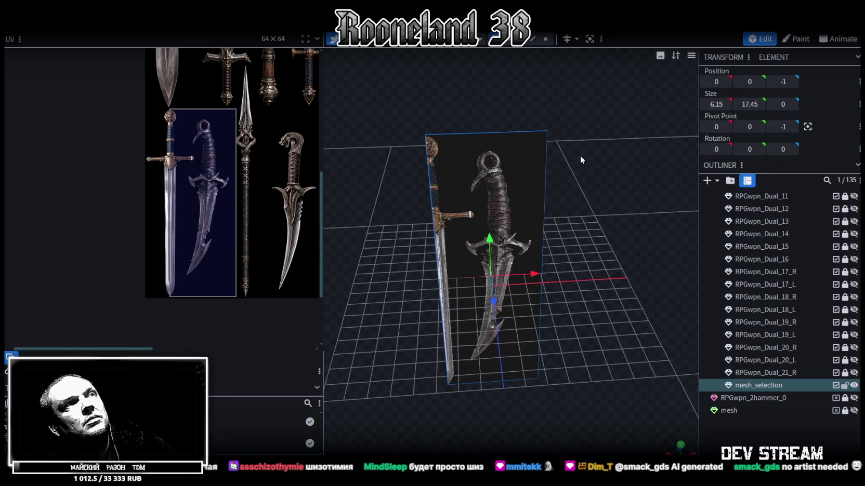
Nudge the dagger plane along Z with the gizmo, settling it at Z -1
{"action": "mouse_move", "coordinate": [632, 254]}
{"action": "left_mouse_down"}
{"action": "mouse_move", "coordinate": [611, 223]}
{"action": "mouse_move", "coordinate": [625, 219]}
{"action": "mouse_move", "coordinate": [572, 204]}
{"action": "left_mouse_up"}
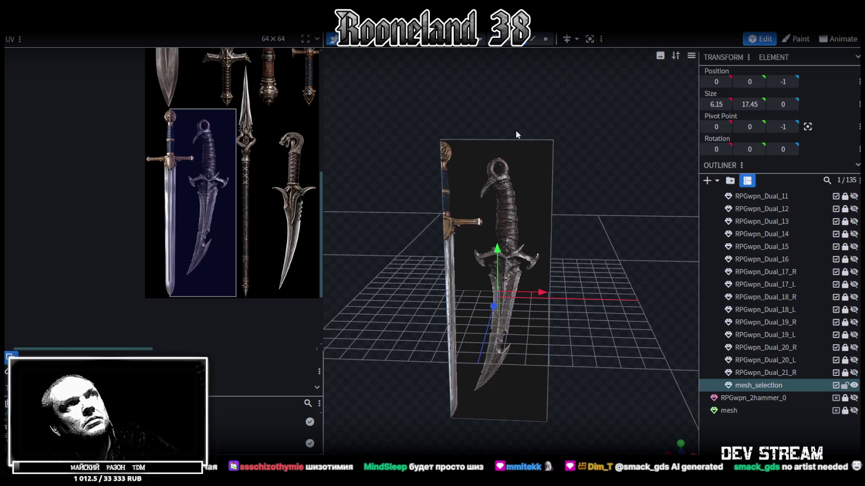
{"action": "left_click", "coordinate": [466, 145]}
{"action": "mouse_move", "coordinate": [385, 317]}
{"action": "left_mouse_down"}
{"action": "mouse_move", "coordinate": [635, 309]}
{"action": "mouse_move", "coordinate": [691, 351]}
{"action": "mouse_move", "coordinate": [574, 321]}
{"action": "mouse_move", "coordinate": [613, 327]}
{"action": "left_mouse_up"}
{"action": "left_click", "coordinate": [762, 385]}
{"action": "left_click", "coordinate": [768, 385]}
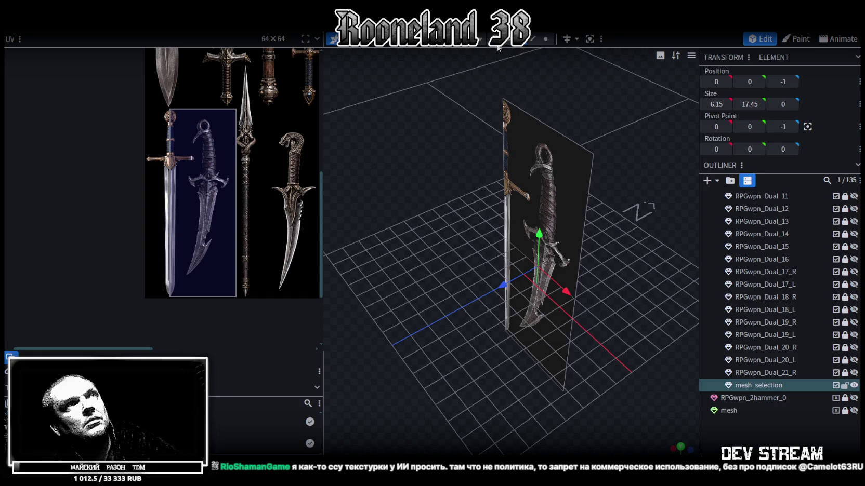
{"action": "left_click_drag", "start_coordinate": [505, 286], "coordinate": [498, 289]}
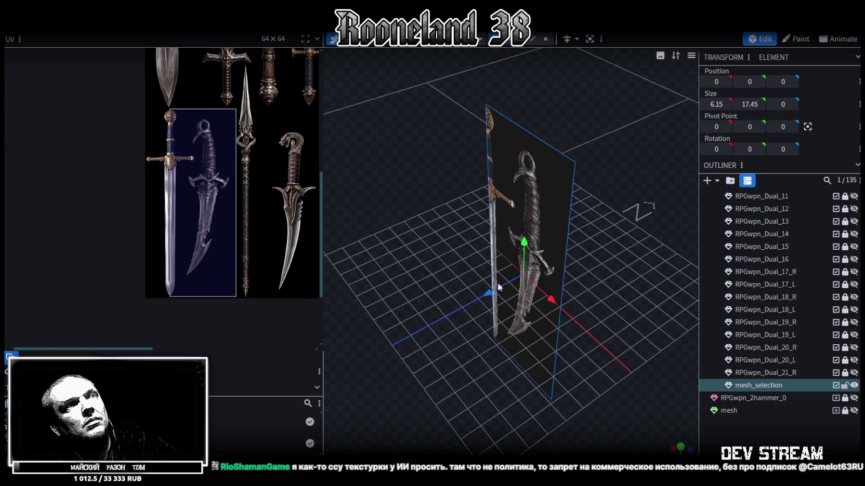
{"action": "left_click", "coordinate": [540, 175]}
{"action": "left_click_drag", "start_coordinate": [497, 292], "coordinate": [507, 292]}
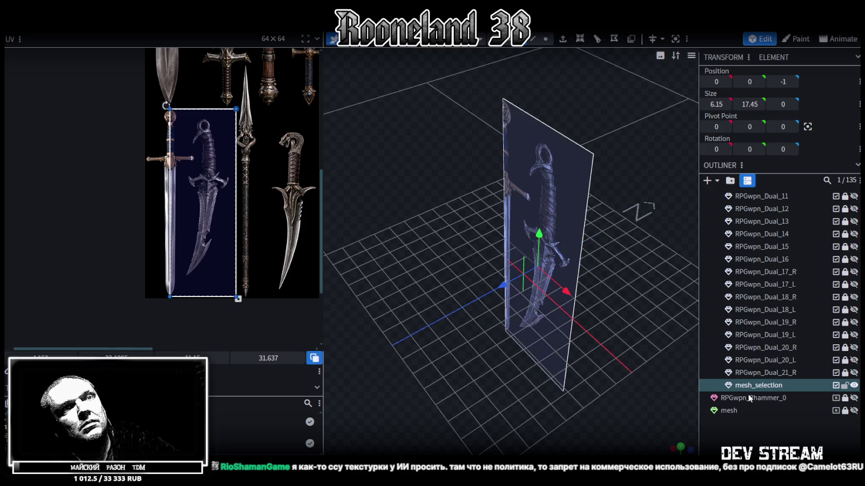
Duplicate the dagger plane, hide the original, and move the copy to Z 0
{"action": "key", "text": "ctrl+z"}
{"action": "key", "text": "ctrl+d"}
{"action": "left_click", "coordinate": [854, 385]}
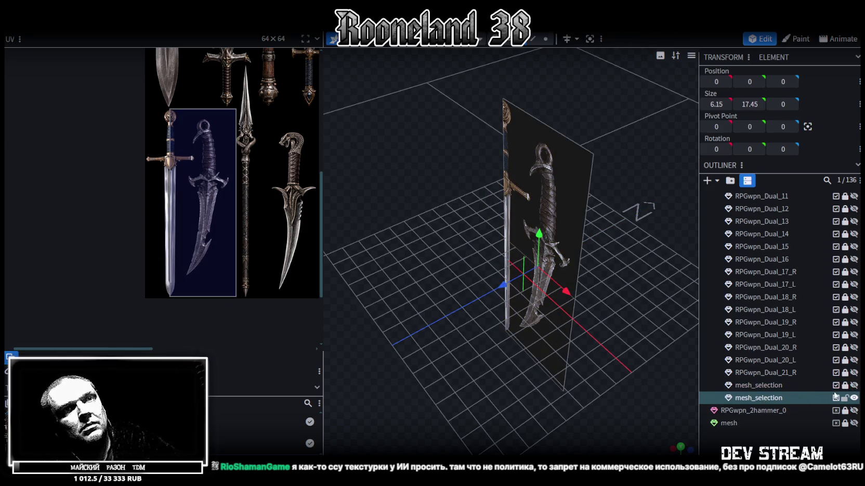
{"action": "left_click", "coordinate": [854, 397]}
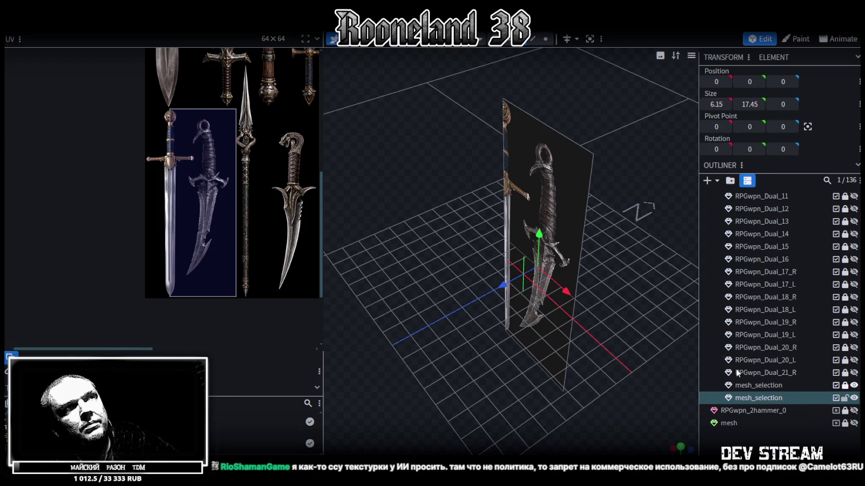
{"action": "mouse_move", "coordinate": [508, 287]}
{"action": "left_mouse_down"}
{"action": "mouse_move", "coordinate": [443, 366]}
{"action": "mouse_move", "coordinate": [548, 342]}
{"action": "left_mouse_up"}
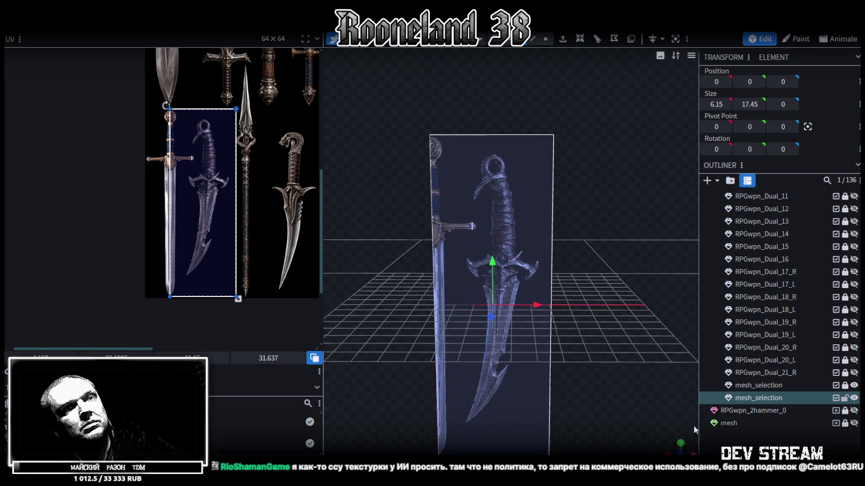
Switch to the front orthographic view and widen the 3D viewport beside the UV panel
{"action": "left_click", "coordinate": [680, 445]}
{"action": "scroll", "coordinate": [413, 324], "scroll_direction": "up", "scroll_amount": 5}
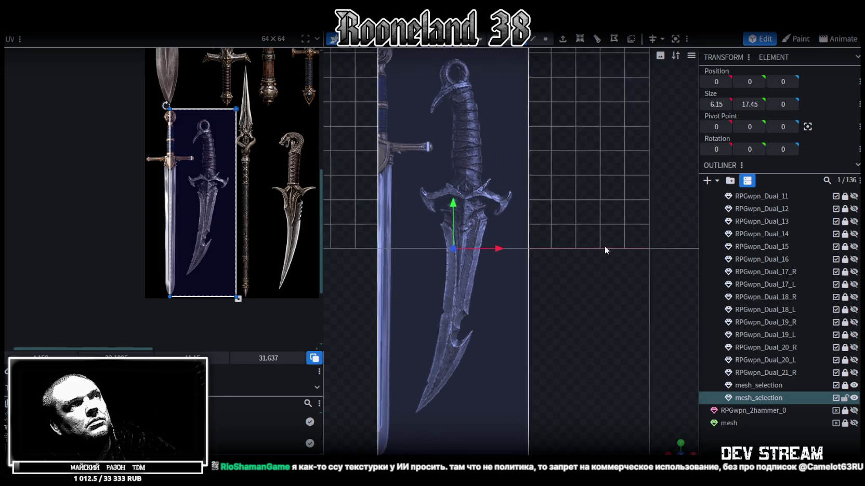
{"action": "left_click_drag", "start_coordinate": [324, 154], "coordinate": [231, 156]}
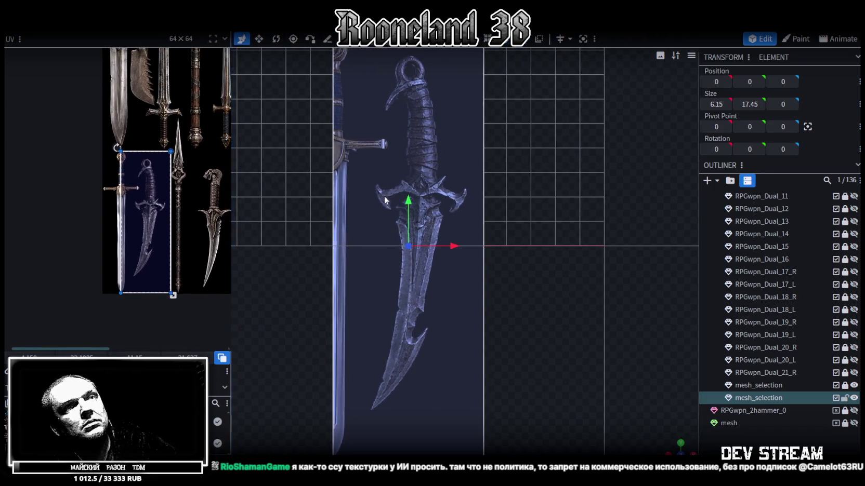
Select the Knife tool and zoom in to frame the top of the dagger handle
{"action": "left_click", "coordinate": [327, 39]}
{"action": "scroll", "coordinate": [482, 187], "scroll_direction": "up", "scroll_amount": 2}
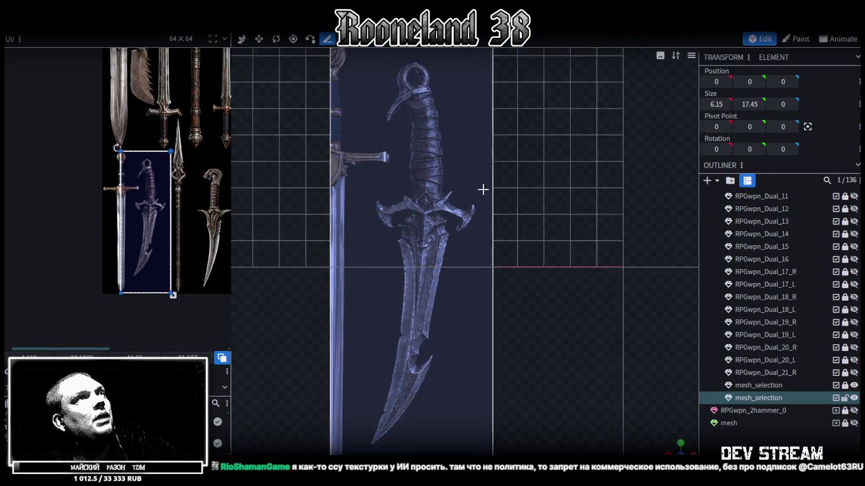
{"action": "scroll", "coordinate": [517, 138], "scroll_direction": "up", "scroll_amount": 2}
{"action": "scroll", "coordinate": [553, 295], "scroll_direction": "down", "scroll_amount": 1}
{"action": "scroll", "coordinate": [499, 234], "scroll_direction": "up", "scroll_amount": 2}
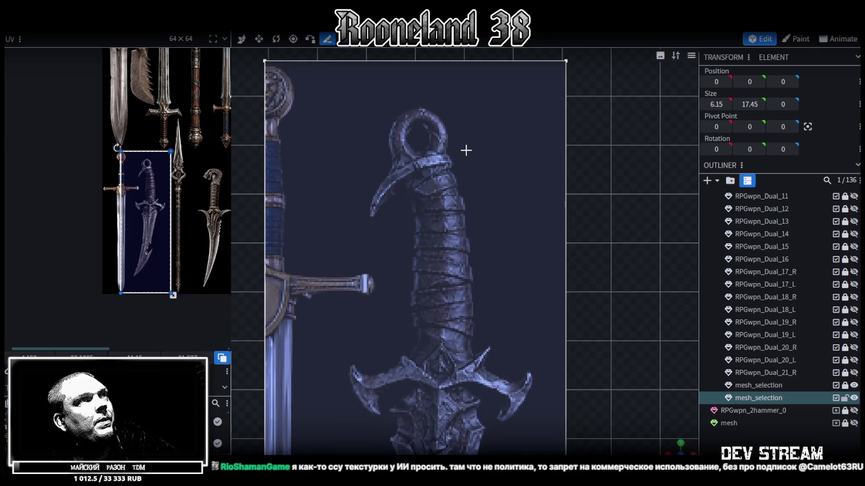
{"action": "scroll", "coordinate": [465, 150], "scroll_direction": "down", "scroll_amount": 1}
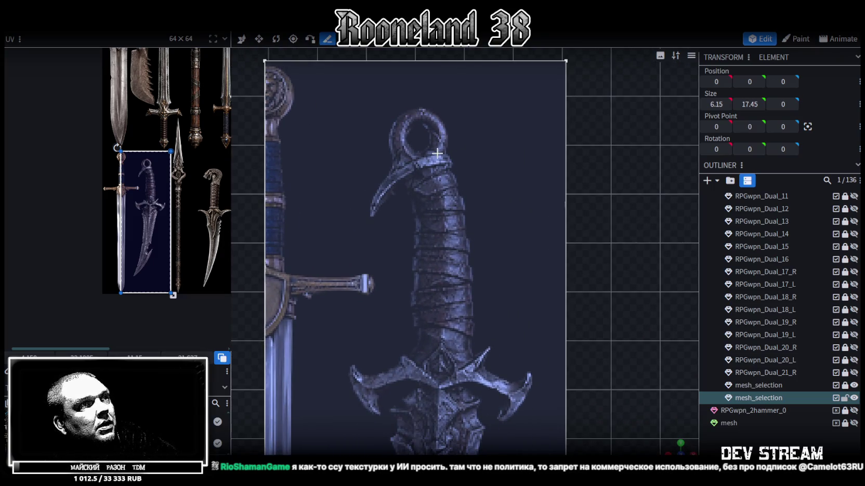
{"action": "right_click_drag", "start_coordinate": [466, 320], "coordinate": [430, 78]}
{"action": "scroll", "coordinate": [523, 169], "scroll_direction": "up", "scroll_amount": 2}
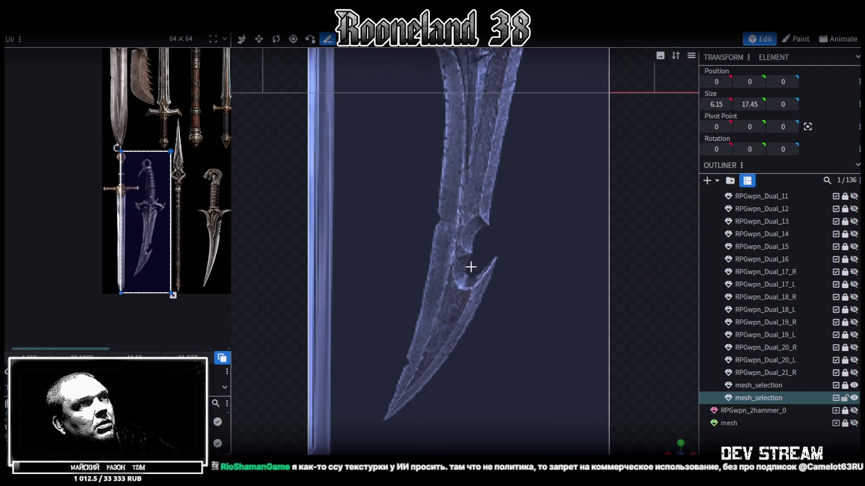
{"action": "scroll", "coordinate": [448, 301], "scroll_direction": "down", "scroll_amount": 3}
{"action": "scroll", "coordinate": [492, 206], "scroll_direction": "up", "scroll_amount": 4}
{"action": "right_click_drag", "start_coordinate": [463, 180], "coordinate": [457, 265]}
{"action": "scroll", "coordinate": [401, 192], "scroll_direction": "up", "scroll_amount": 2}
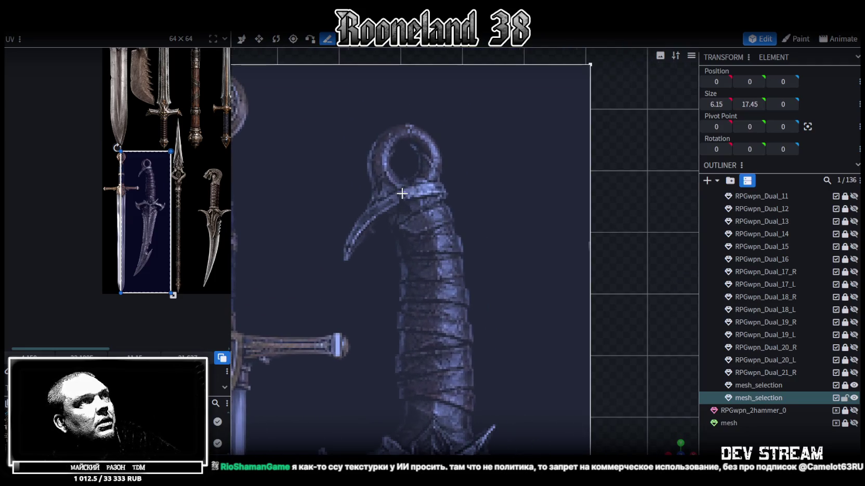
{"action": "right_click_drag", "start_coordinate": [401, 195], "coordinate": [396, 226]}
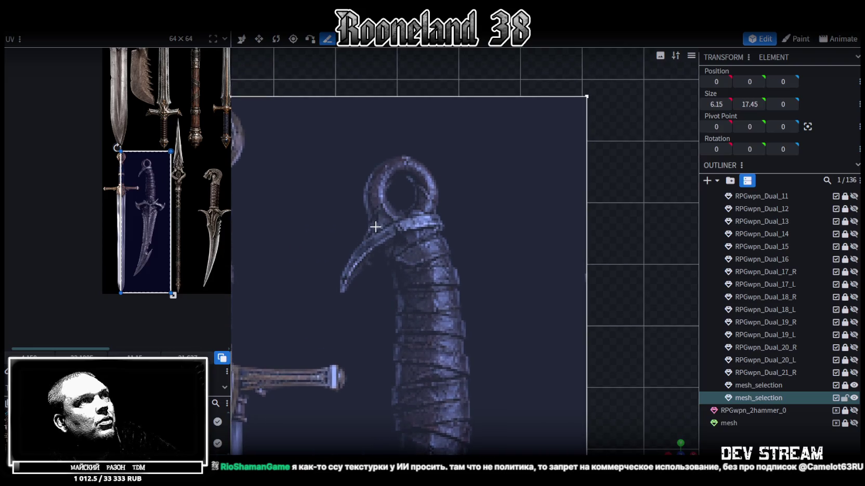
Place nine knife points from the left hook, over the pommel ring, down the grip's right edge
{"action": "left_click", "coordinate": [342, 289]}
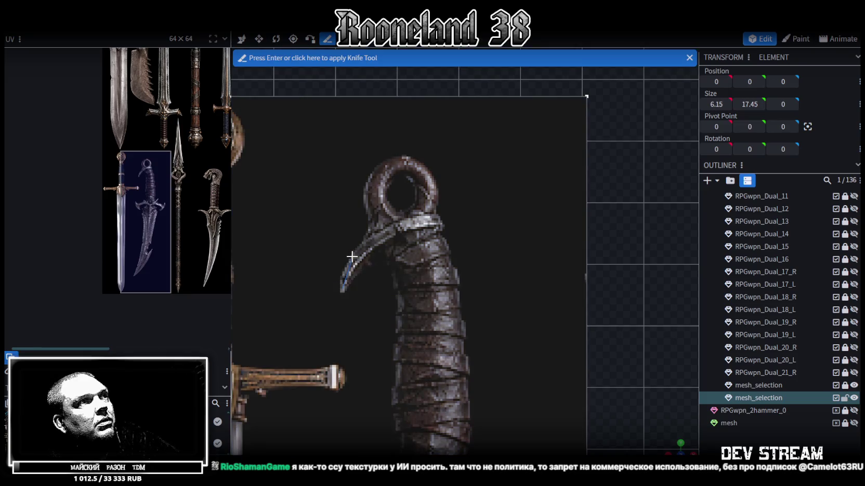
{"action": "left_click", "coordinate": [372, 234]}
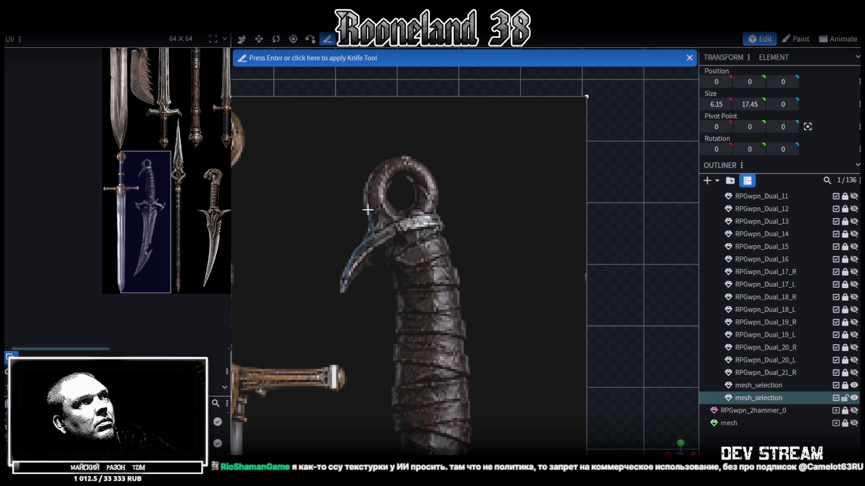
{"action": "left_click", "coordinate": [366, 185]}
{"action": "left_click", "coordinate": [384, 161]}
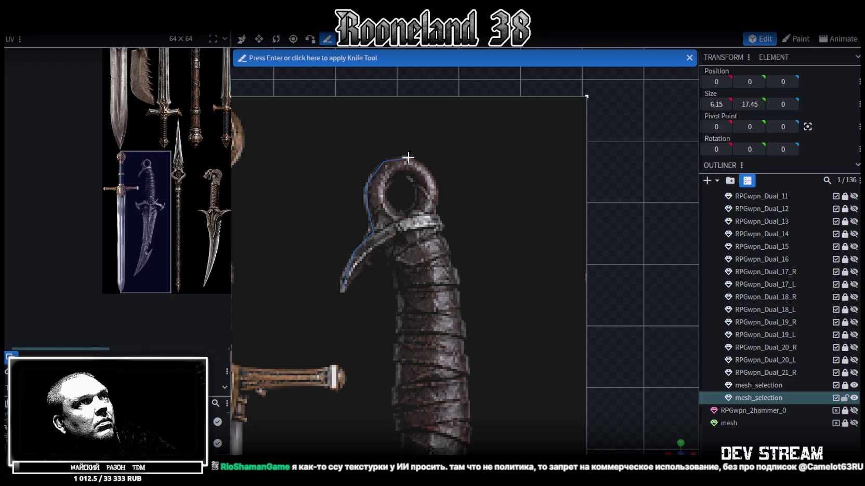
{"action": "left_click", "coordinate": [407, 157]}
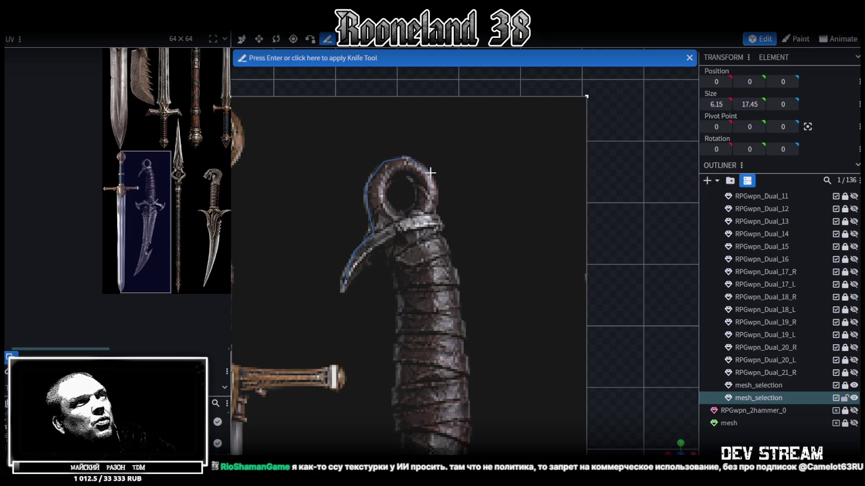
{"action": "left_click", "coordinate": [431, 172]}
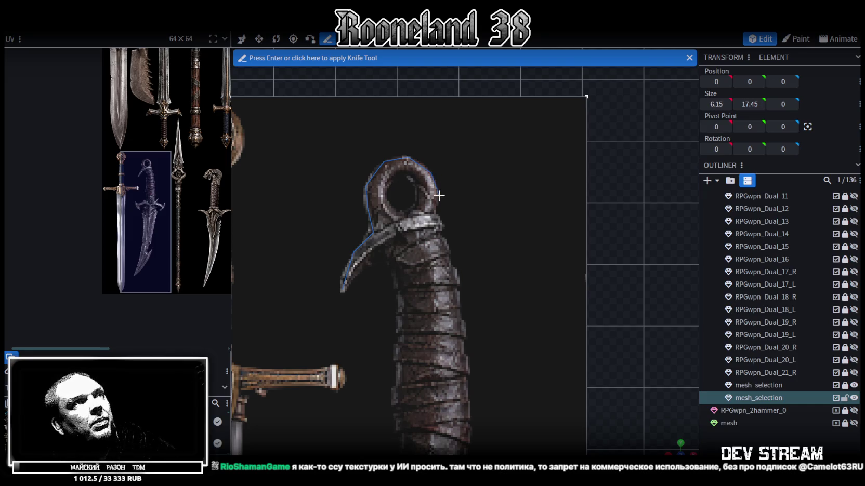
{"action": "left_click", "coordinate": [438, 195]}
{"action": "left_click", "coordinate": [435, 214]}
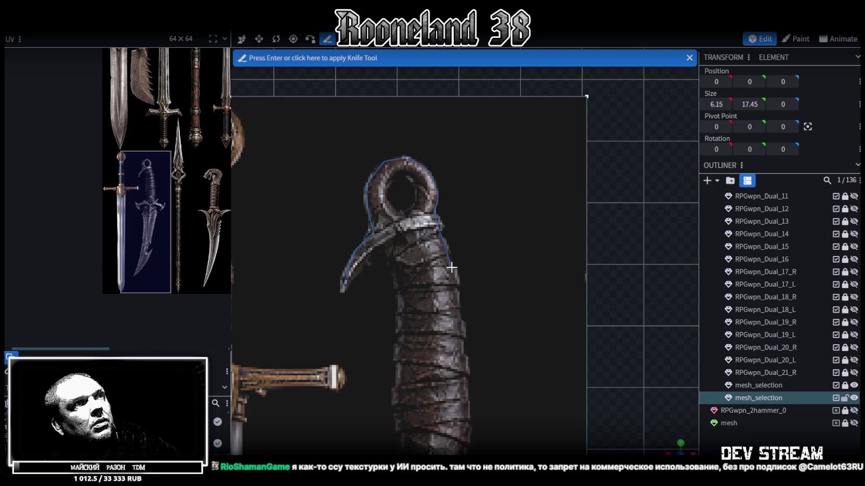
{"action": "left_click", "coordinate": [456, 288]}
{"action": "scroll", "coordinate": [457, 307], "scroll_direction": "down", "scroll_amount": 3}
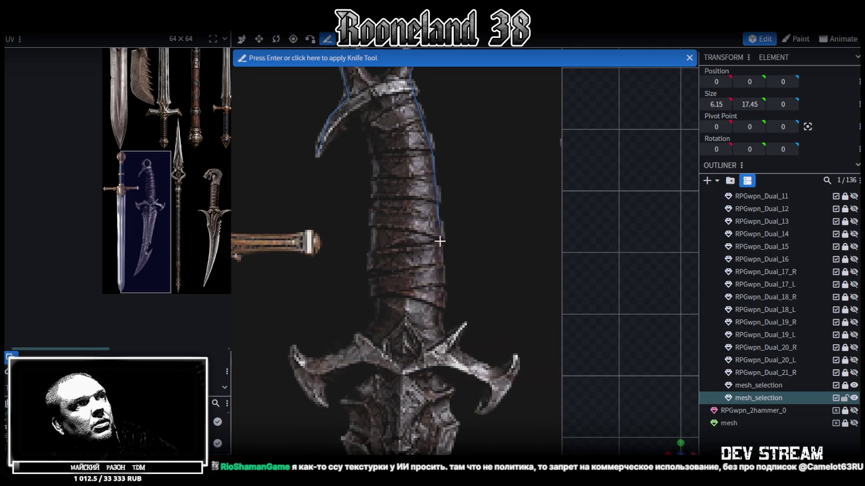
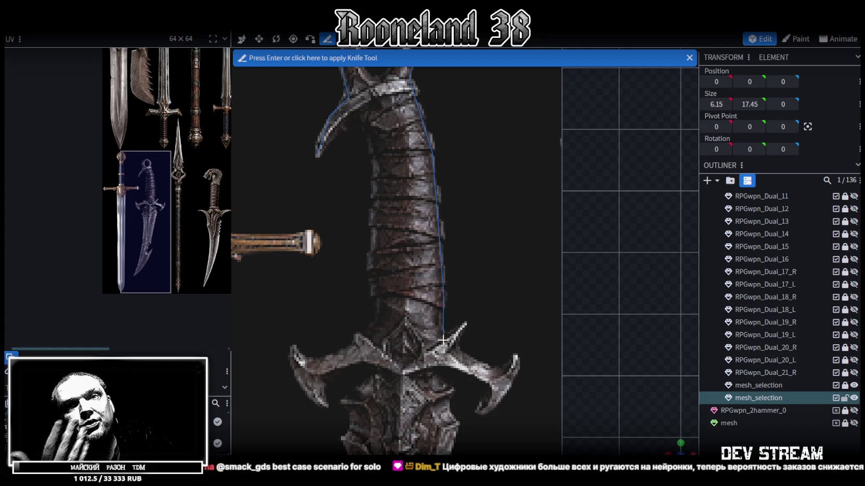
Cut from the grip-guard joint around the right crossguard spike and down the blade's right side
{"action": "left_click", "coordinate": [443, 288]}
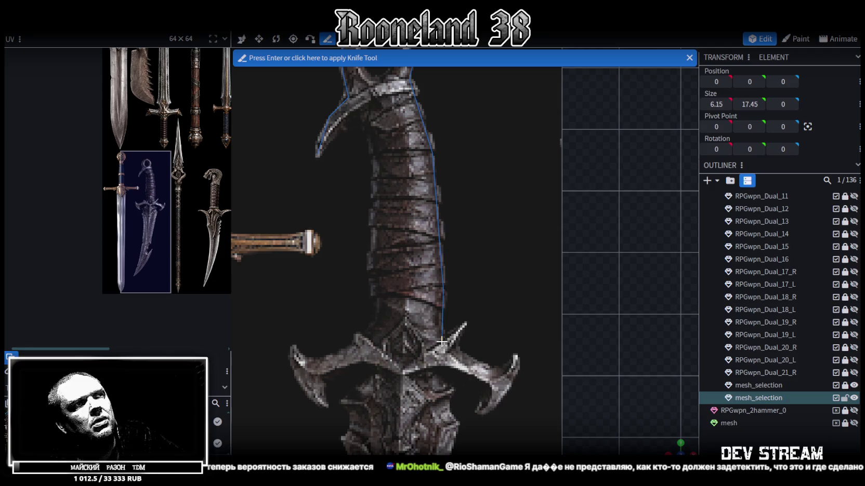
{"action": "left_click", "coordinate": [441, 340]}
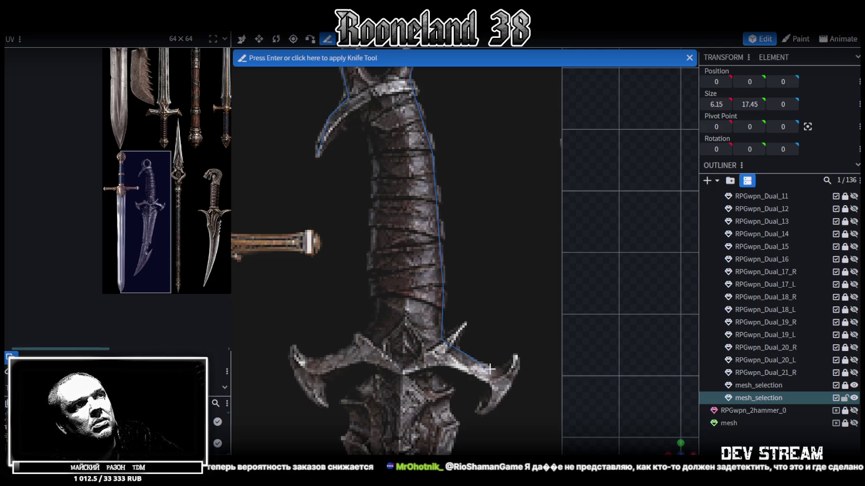
{"action": "left_click", "coordinate": [501, 371]}
{"action": "left_click", "coordinate": [515, 356]}
{"action": "left_click", "coordinate": [506, 394]}
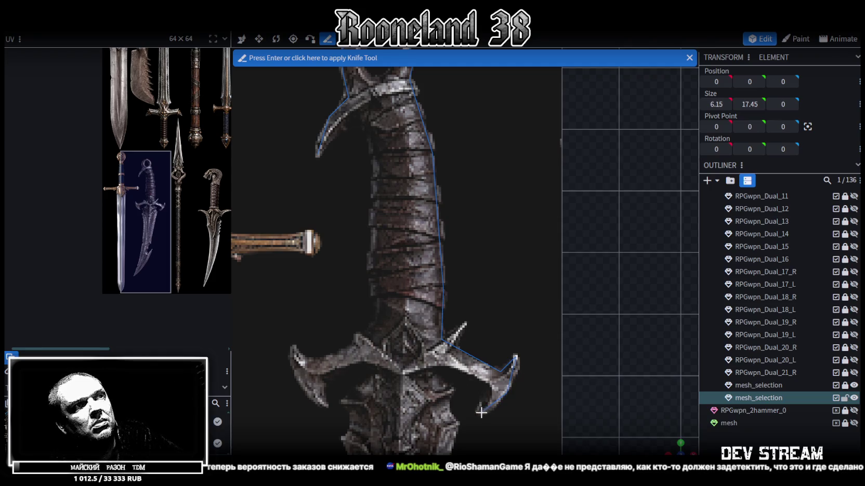
{"action": "left_click", "coordinate": [479, 414]}
{"action": "left_click", "coordinate": [483, 388]}
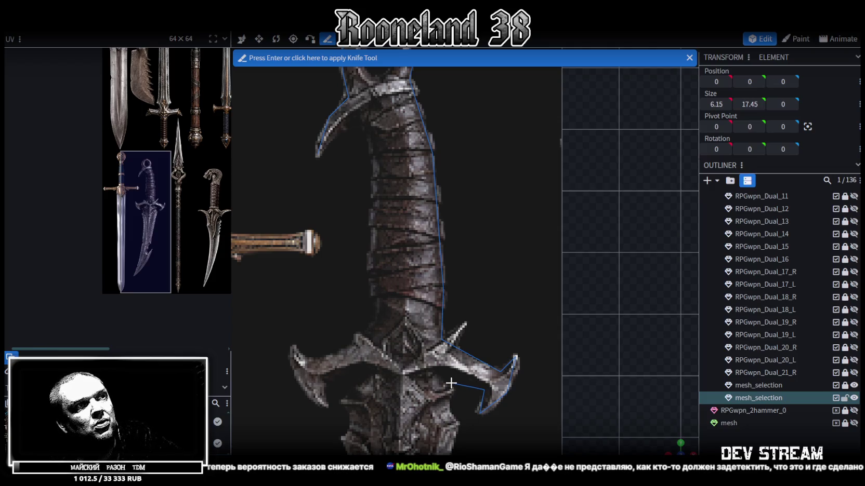
{"action": "left_click", "coordinate": [451, 384]}
{"action": "left_click", "coordinate": [449, 411]}
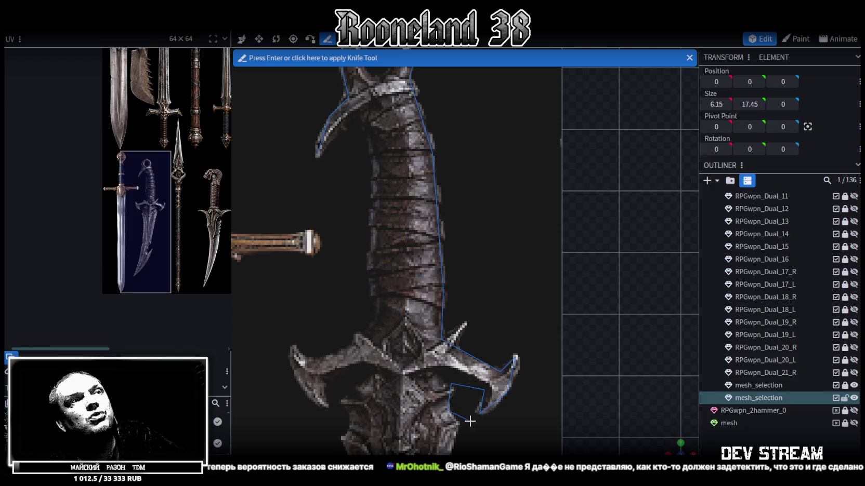
Continue the cut along the blade's right edge and around the hooked blade notch
{"action": "right_click_drag", "start_coordinate": [472, 420], "coordinate": [442, 270]}
{"action": "scroll", "coordinate": [423, 261], "scroll_direction": "down", "scroll_amount": 2}
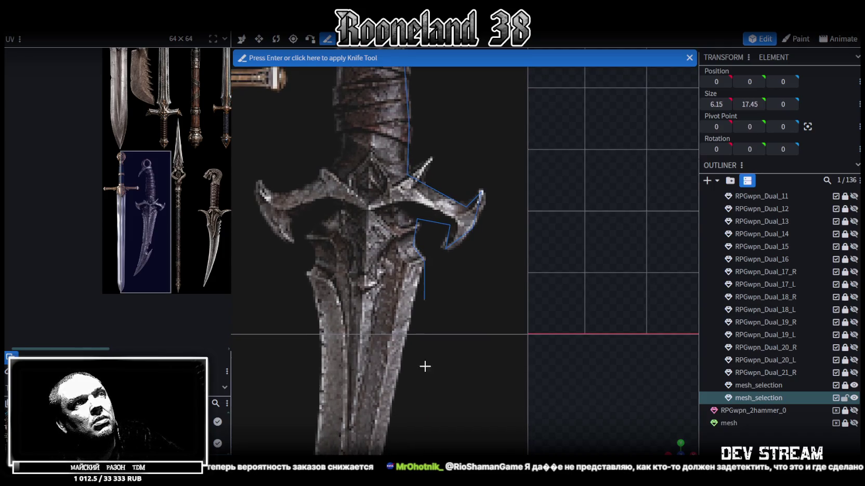
{"action": "scroll", "coordinate": [422, 343], "scroll_direction": "up", "scroll_amount": 2}
{"action": "right_click_drag", "start_coordinate": [413, 148], "coordinate": [405, 279]}
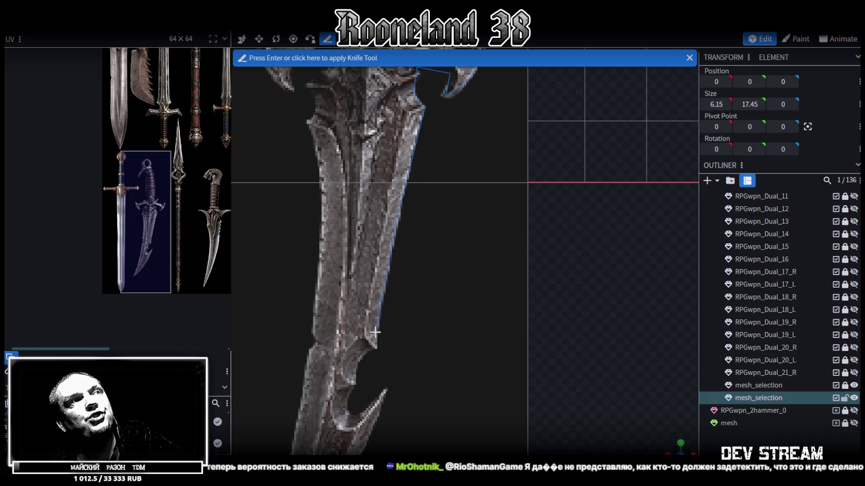
{"action": "left_click", "coordinate": [376, 349]}
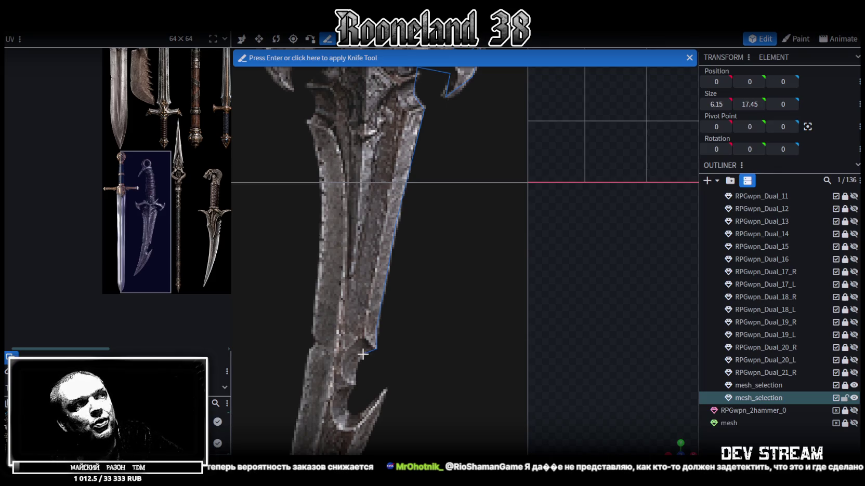
{"action": "scroll", "coordinate": [361, 354], "scroll_direction": "up", "scroll_amount": 5}
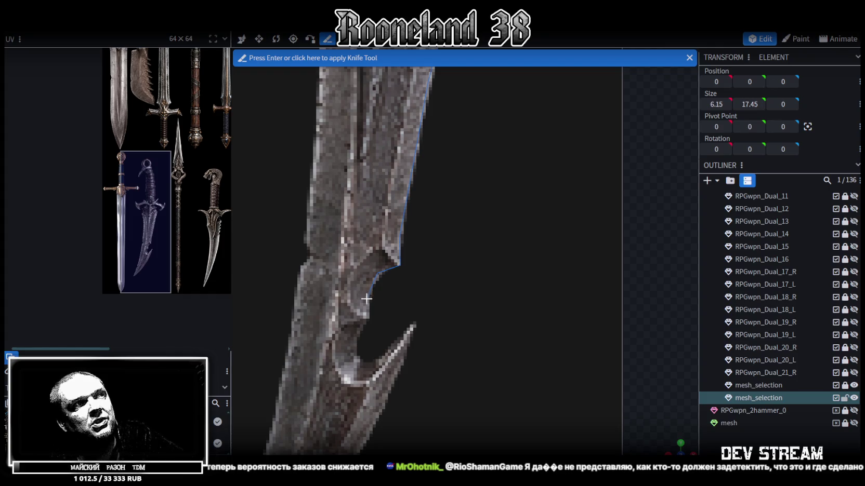
{"action": "left_click", "coordinate": [368, 318]}
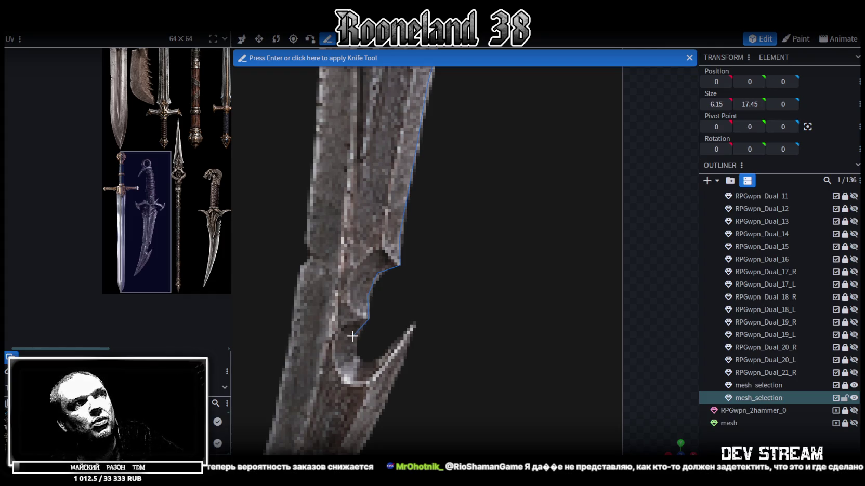
{"action": "left_click", "coordinate": [354, 336]}
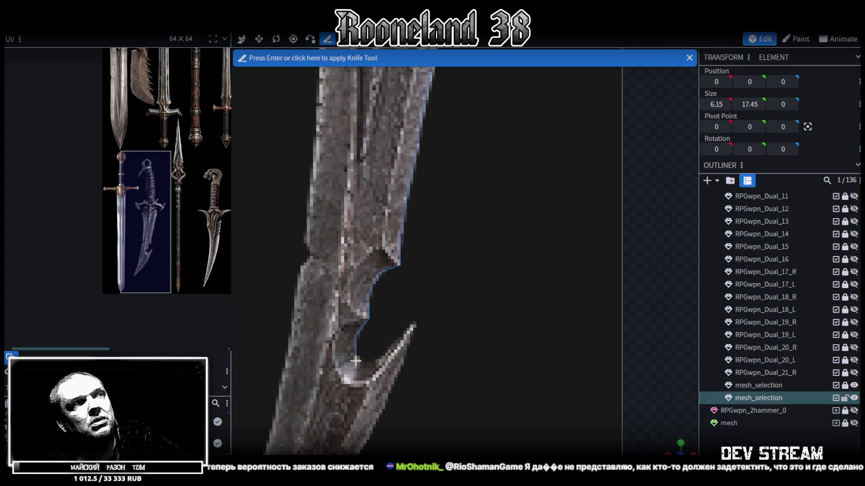
{"action": "left_click", "coordinate": [367, 365]}
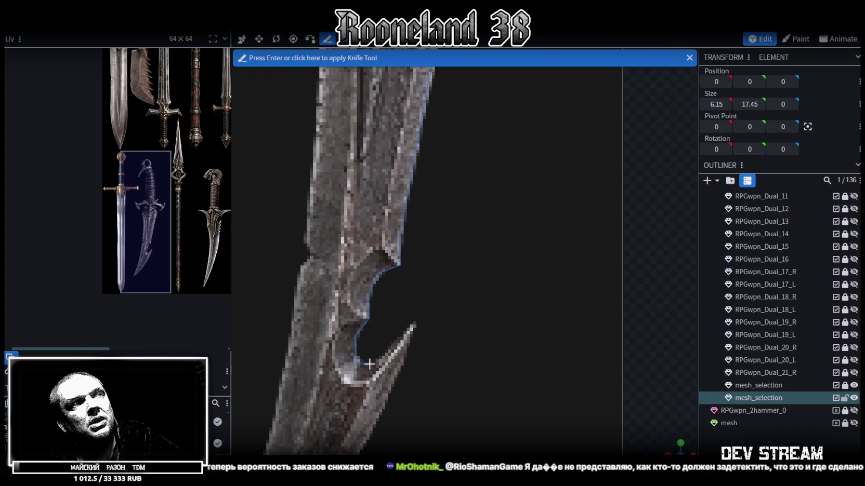
{"action": "left_click", "coordinate": [413, 326]}
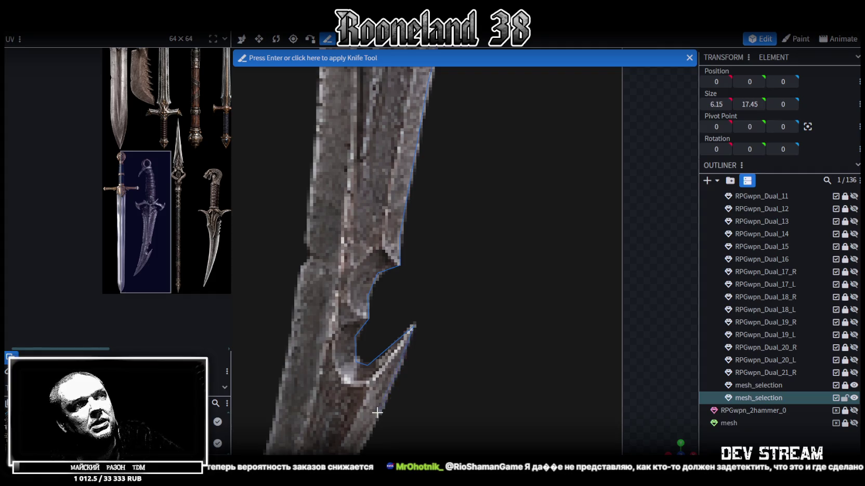
Extend the cut down the blade edge to its tip
{"action": "right_click_drag", "start_coordinate": [413, 326], "coordinate": [447, 212]}
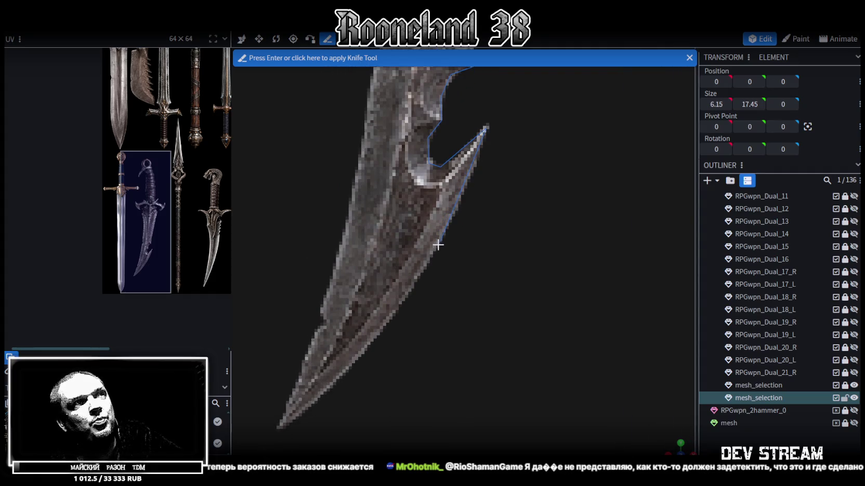
{"action": "right_click_drag", "start_coordinate": [386, 355], "coordinate": [440, 249]}
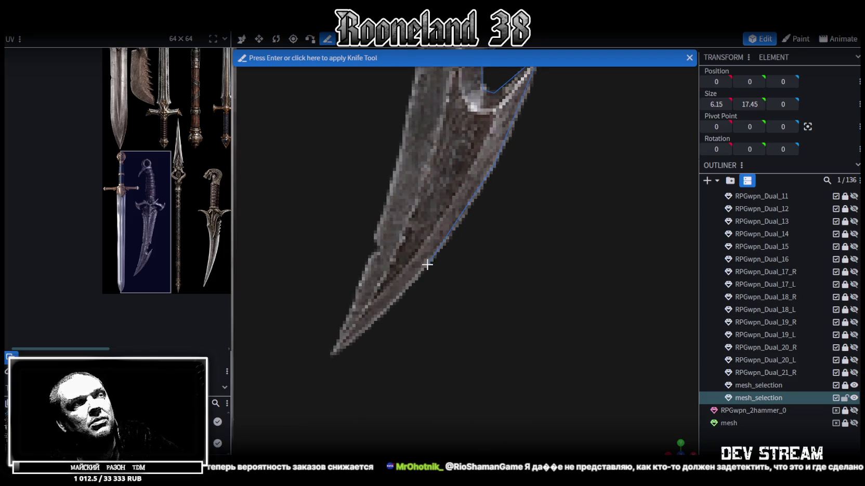
{"action": "left_click", "coordinate": [336, 354]}
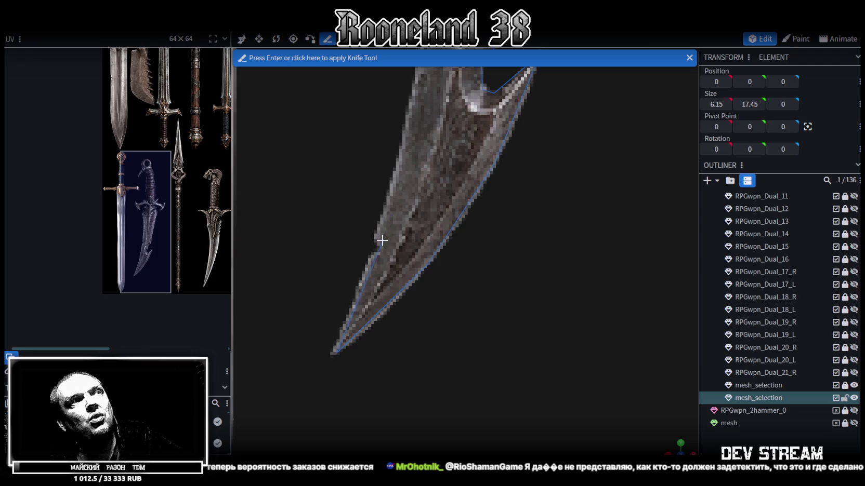
{"action": "right_click_drag", "start_coordinate": [426, 188], "coordinate": [404, 393]}
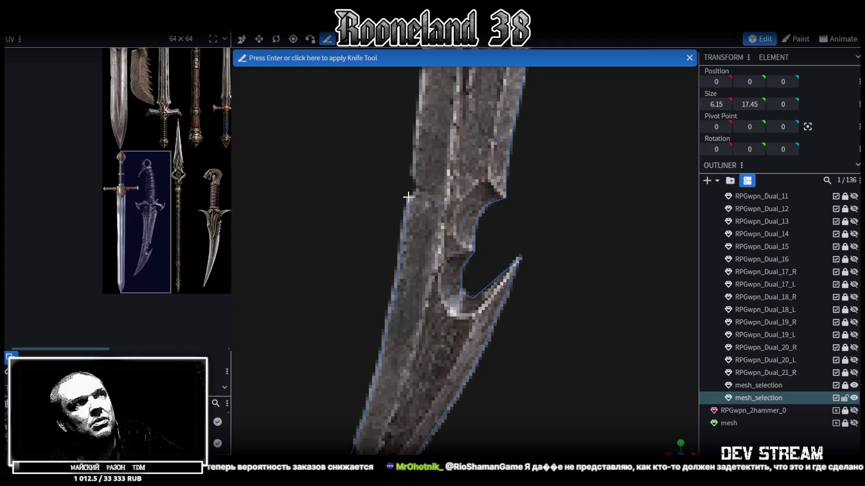
{"action": "scroll", "coordinate": [407, 197], "scroll_direction": "up", "scroll_amount": 5}
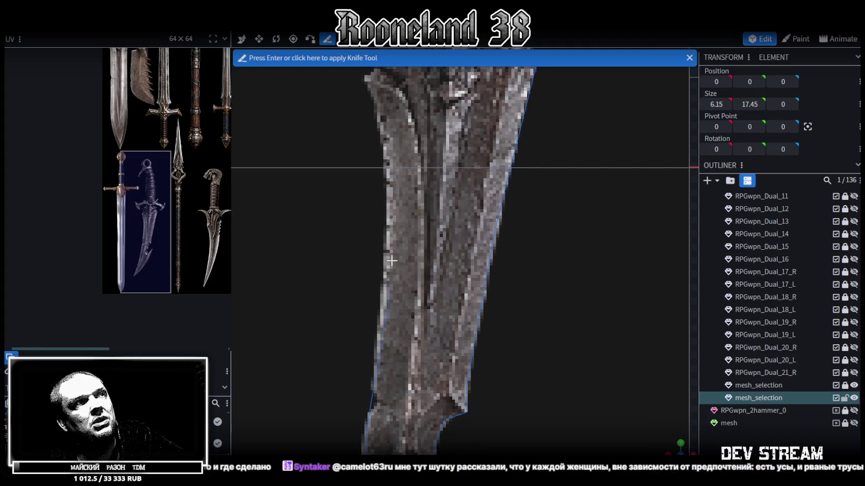
Trace the cut up the blade's left edge to the corner under the left crossguard arm
{"action": "scroll", "coordinate": [387, 278], "scroll_direction": "up", "scroll_amount": 3}
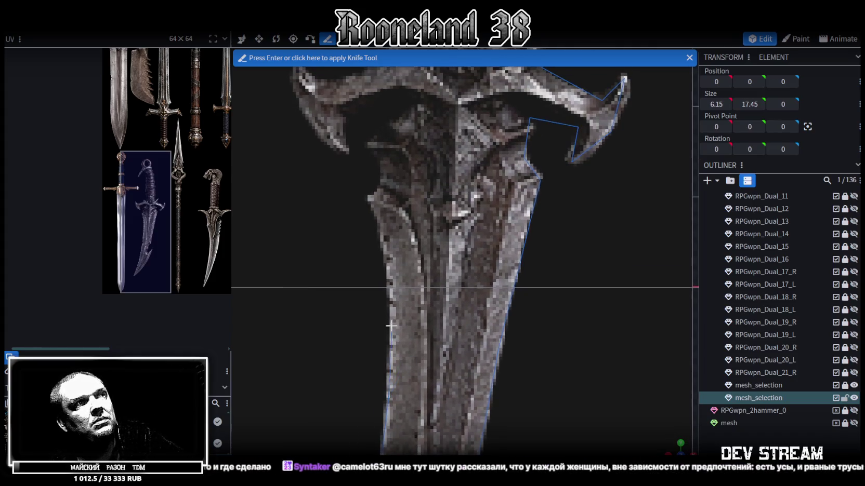
{"action": "scroll", "coordinate": [393, 300], "scroll_direction": "up", "scroll_amount": 2}
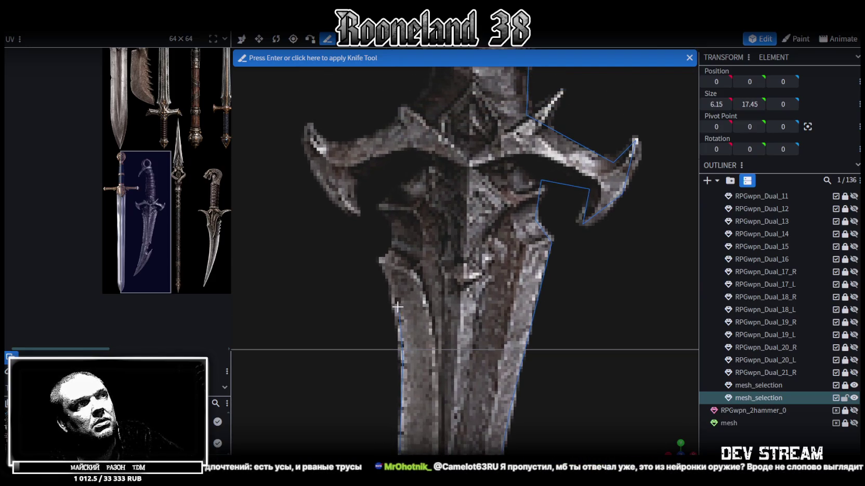
{"action": "left_click", "coordinate": [394, 301]}
{"action": "left_click", "coordinate": [380, 260]}
{"action": "left_click", "coordinate": [400, 240]}
{"action": "left_click", "coordinate": [380, 206]}
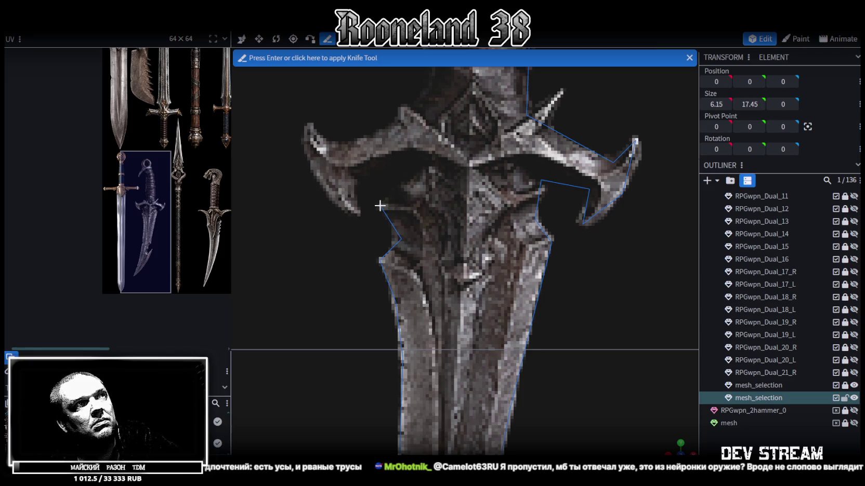
{"action": "left_click", "coordinate": [430, 167]}
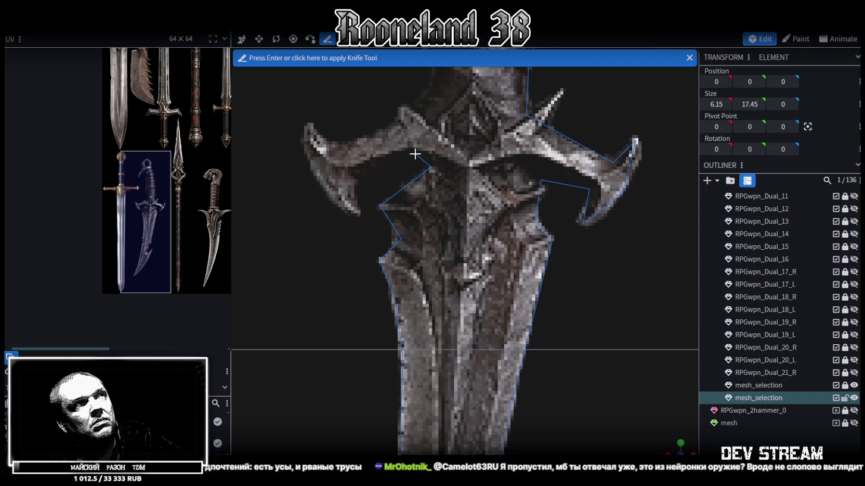
Outline the left crossguard arm and its spike back to where it meets the grip
{"action": "right_click_drag", "start_coordinate": [416, 160], "coordinate": [431, 258]}
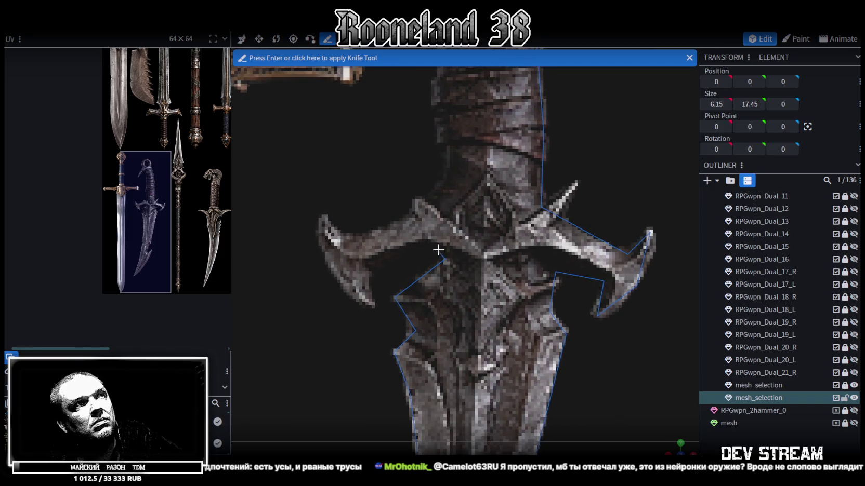
{"action": "left_click", "coordinate": [427, 249]}
{"action": "left_click", "coordinate": [370, 272]}
{"action": "left_click", "coordinate": [372, 304]}
{"action": "left_click", "coordinate": [331, 268]}
{"action": "left_click", "coordinate": [323, 218]}
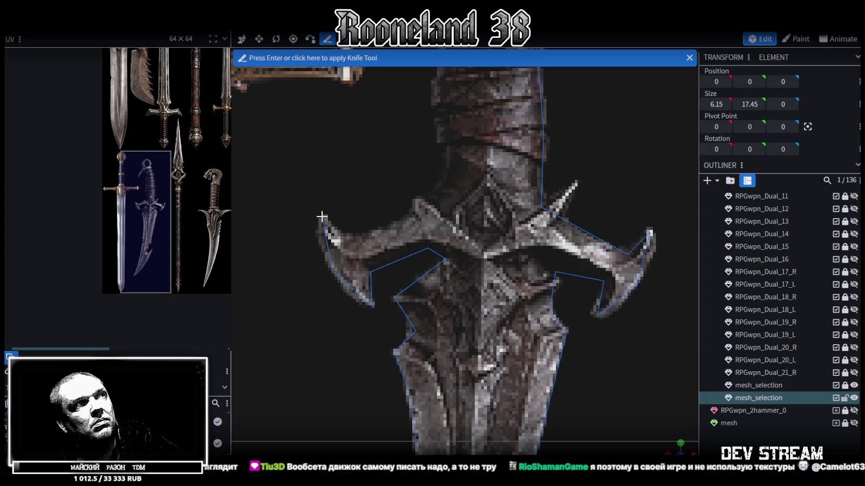
{"action": "left_click", "coordinate": [353, 241]}
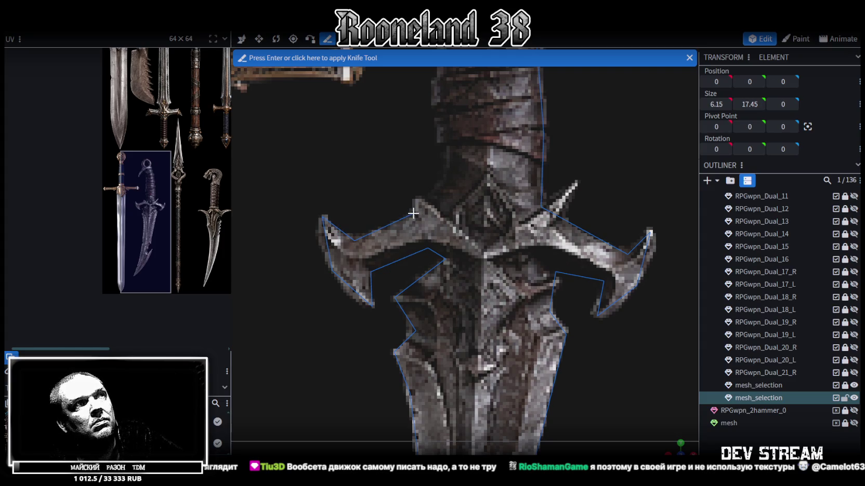
{"action": "left_click", "coordinate": [427, 205]}
Trace up the grip's left edge around the pommel hook and apply the knife cut
{"action": "middle_click_drag", "start_coordinate": [439, 149], "coordinate": [428, 382]}
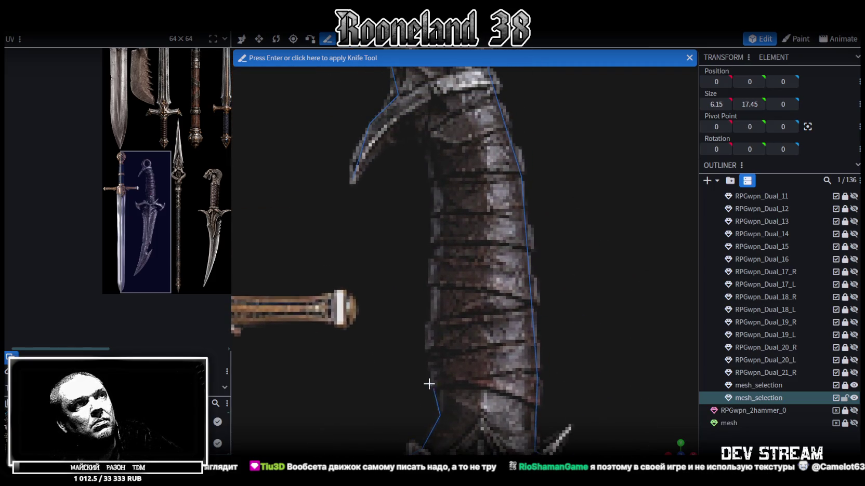
{"action": "left_click", "coordinate": [432, 379]}
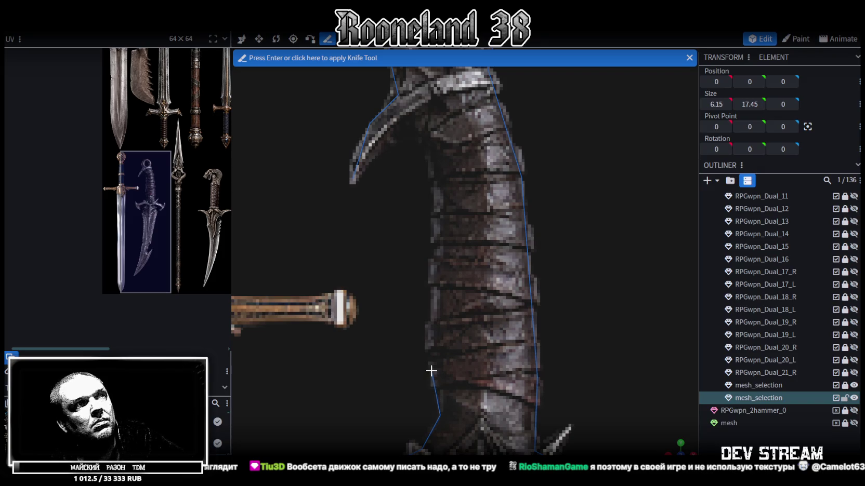
{"action": "left_click", "coordinate": [434, 179]}
{"action": "middle_click_drag", "start_coordinate": [436, 179], "coordinate": [465, 302]}
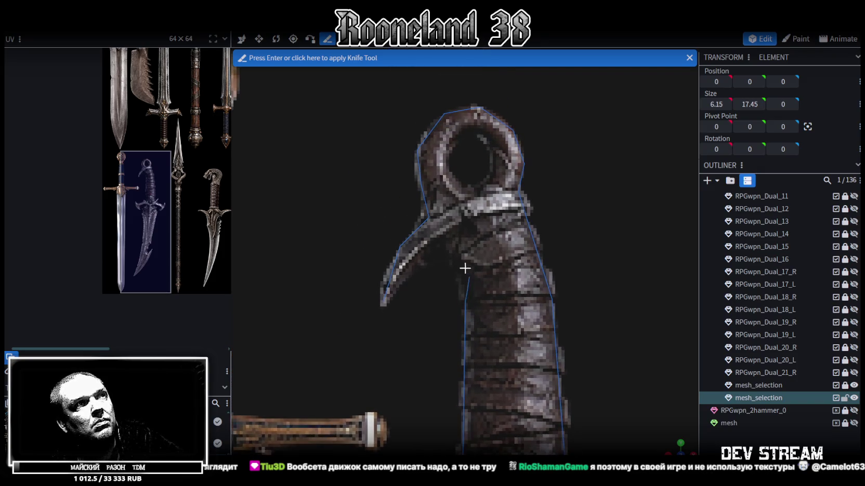
{"action": "left_click", "coordinate": [443, 253]}
{"action": "left_click", "coordinate": [410, 272]}
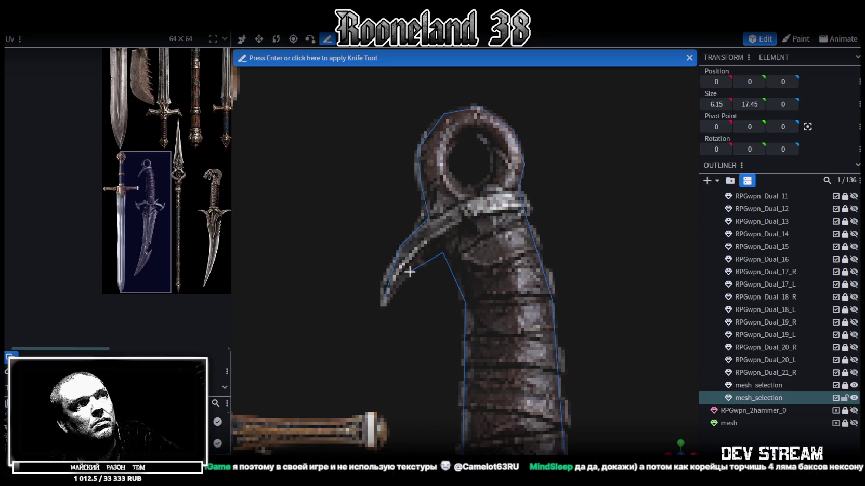
{"action": "left_click", "coordinate": [384, 301]}
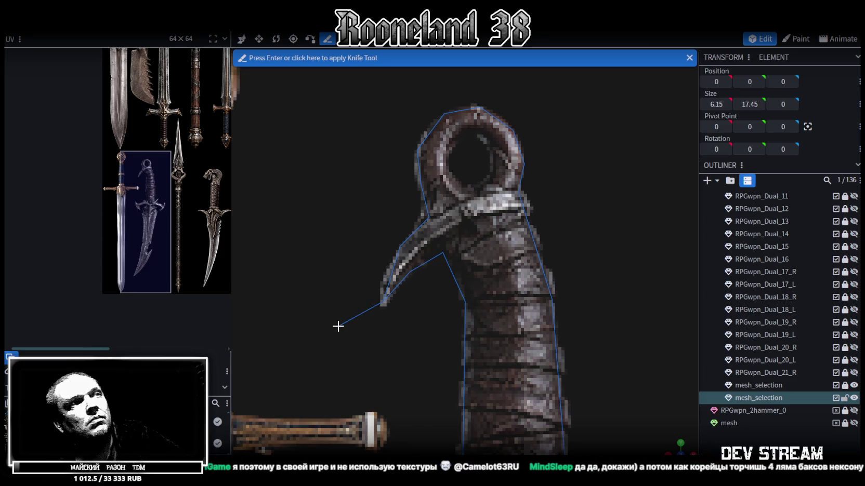
{"action": "key", "text": "Return"}
Zoom around the cut dagger mesh and switch to the Move tool
{"action": "scroll", "coordinate": [344, 324], "scroll_direction": "down", "scroll_amount": 2}
{"action": "scroll", "coordinate": [395, 343], "scroll_direction": "down", "scroll_amount": 2}
{"action": "scroll", "coordinate": [416, 357], "scroll_direction": "down", "scroll_amount": 2}
{"action": "scroll", "coordinate": [499, 364], "scroll_direction": "up", "scroll_amount": 2}
{"action": "scroll", "coordinate": [525, 264], "scroll_direction": "up", "scroll_amount": 1}
{"action": "scroll", "coordinate": [525, 303], "scroll_direction": "down", "scroll_amount": 1}
{"action": "scroll", "coordinate": [514, 317], "scroll_direction": "up", "scroll_amount": 1}
{"action": "scroll", "coordinate": [499, 328], "scroll_direction": "down", "scroll_amount": 1}
{"action": "scroll", "coordinate": [475, 342], "scroll_direction": "up", "scroll_amount": 1}
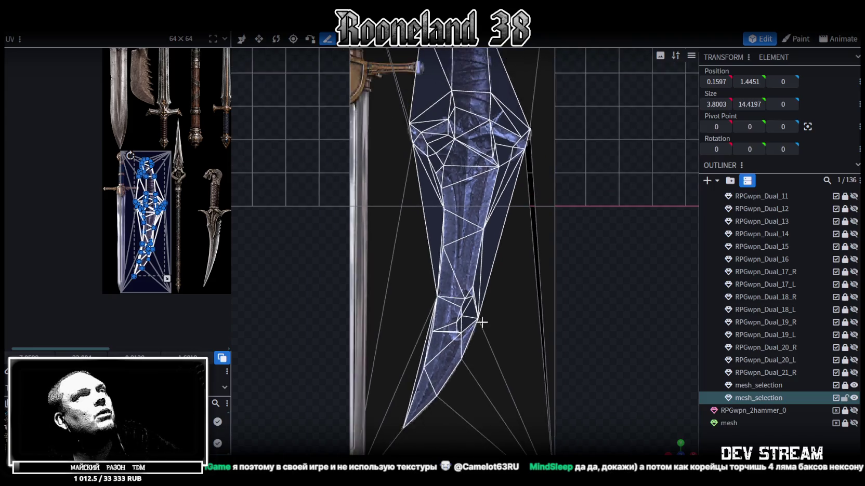
{"action": "scroll", "coordinate": [530, 324], "scroll_direction": "down", "scroll_amount": 1}
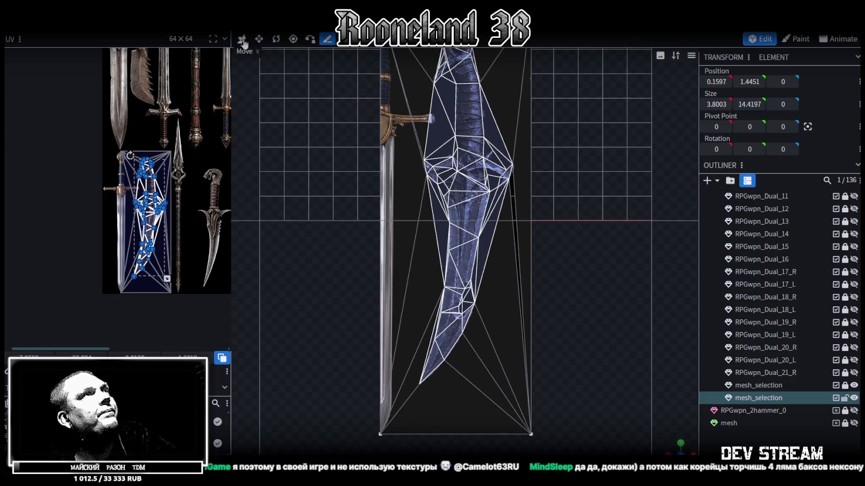
{"action": "left_click", "coordinate": [241, 39]}
{"action": "scroll", "coordinate": [543, 352], "scroll_direction": "up", "scroll_amount": 1}
{"action": "scroll", "coordinate": [591, 320], "scroll_direction": "up", "scroll_amount": 1}
Check vertices along the blade edges and handle top, then save as RPGweapon.bbmodel
{"action": "left_click_drag", "start_coordinate": [595, 334], "coordinate": [533, 414]}
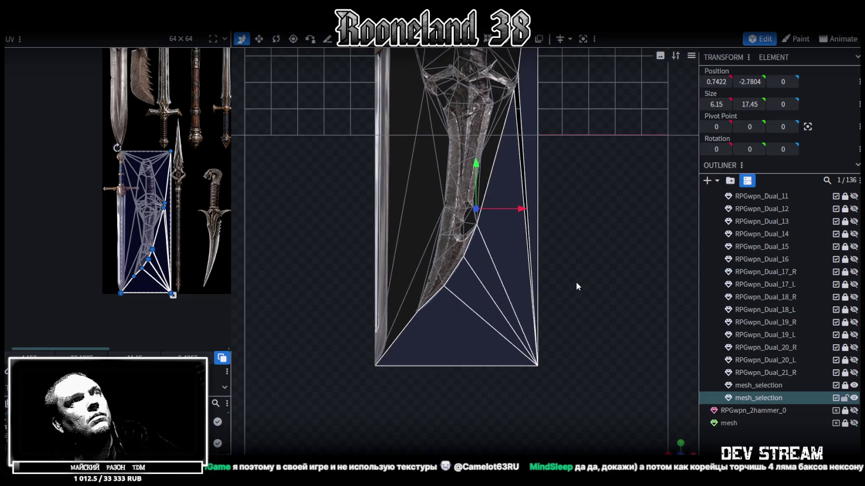
{"action": "scroll", "coordinate": [576, 282], "scroll_direction": "down", "scroll_amount": 2}
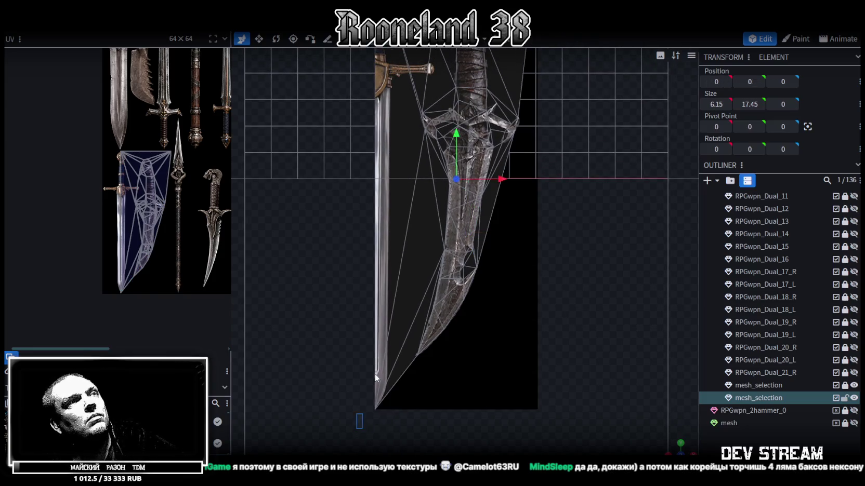
{"action": "left_click_drag", "start_coordinate": [371, 426], "coordinate": [447, 49]}
{"action": "scroll", "coordinate": [506, 367], "scroll_direction": "up", "scroll_amount": 3}
{"action": "right_click_drag", "start_coordinate": [441, 267], "coordinate": [449, 301]}
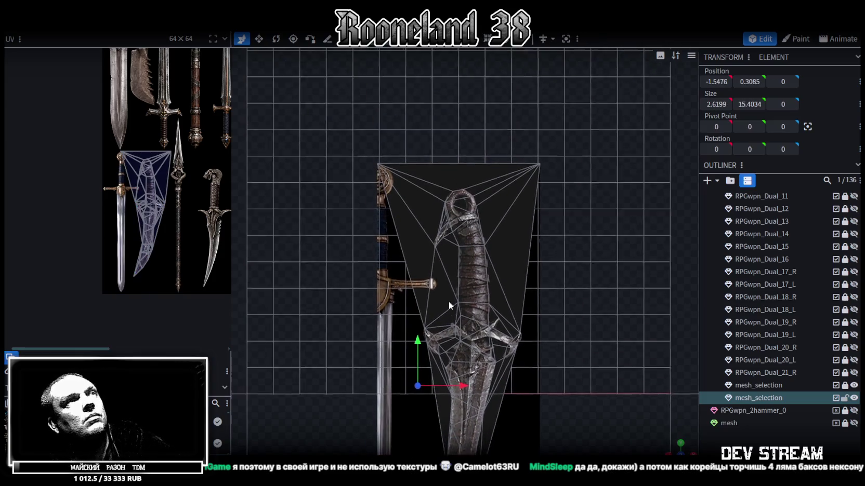
{"action": "left_click_drag", "start_coordinate": [362, 148], "coordinate": [397, 184]}
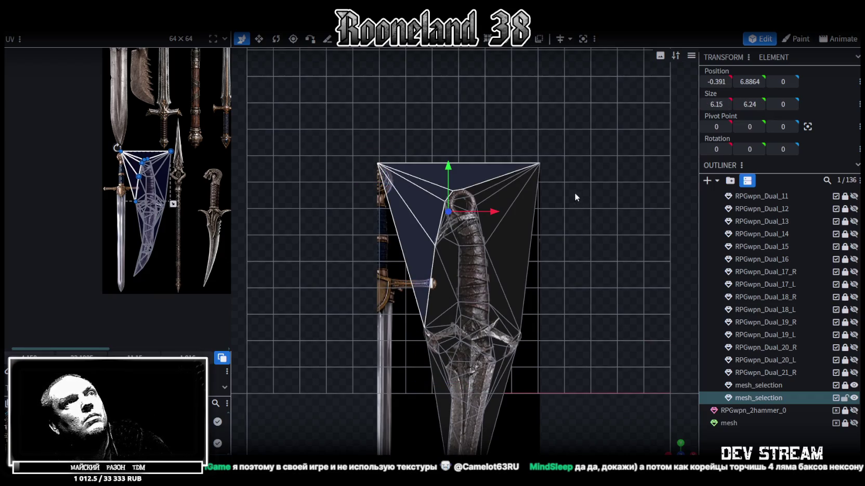
{"action": "left_click_drag", "start_coordinate": [564, 141], "coordinate": [514, 220]}
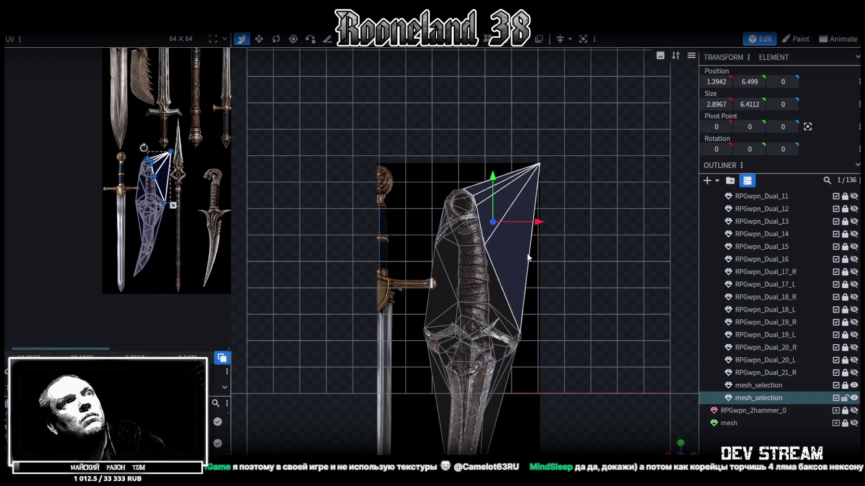
{"action": "key", "text": "ctrl+a"}
{"action": "key", "text": "ctrl+s"}
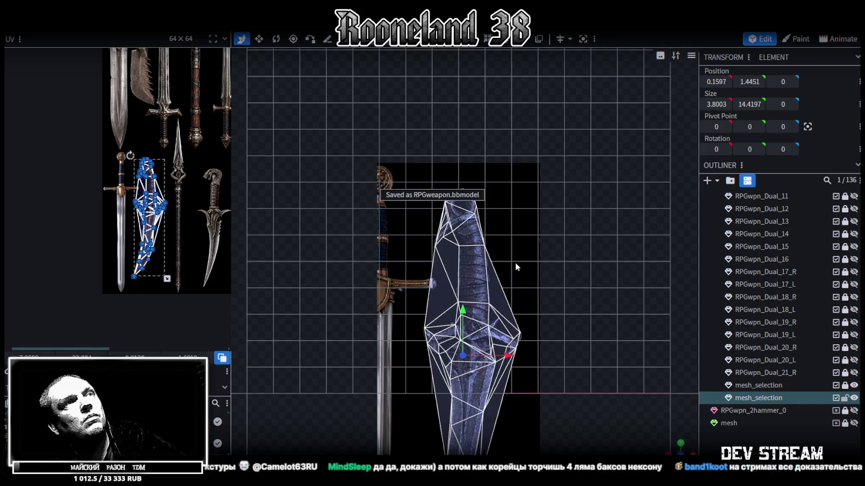
Inspect the grip's faces: central quad, left-side triangles and the thin sliver faces
{"action": "scroll", "coordinate": [483, 320], "scroll_direction": "up", "scroll_amount": 2}
{"action": "left_click", "coordinate": [458, 271]}
{"action": "scroll", "coordinate": [416, 275], "scroll_direction": "up", "scroll_amount": 2}
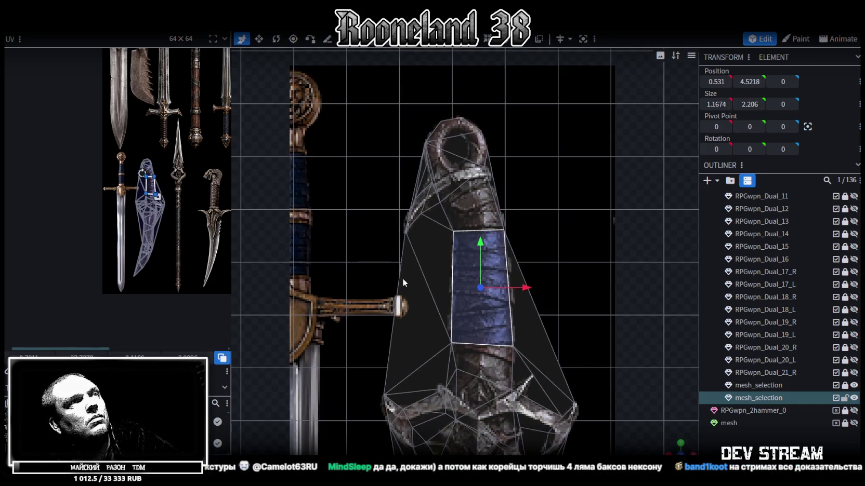
{"action": "left_click", "coordinate": [390, 354]}
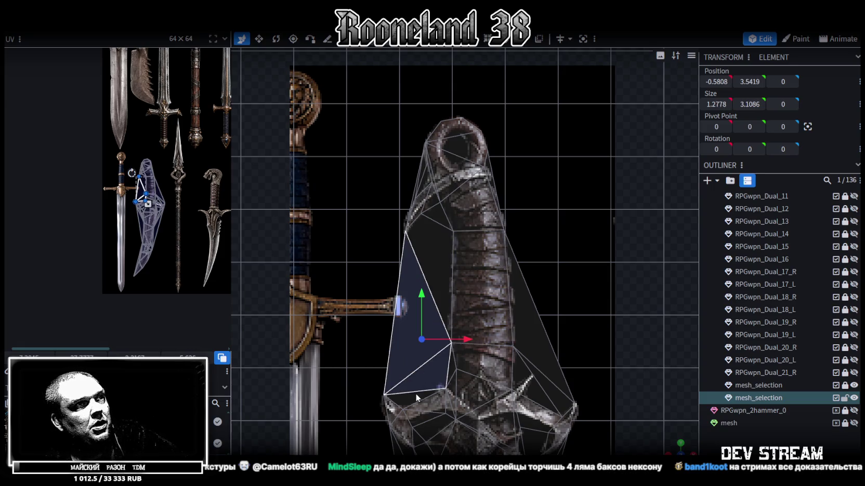
{"action": "left_click", "coordinate": [442, 381], "text": "shift"}
{"action": "left_click", "coordinate": [437, 291], "text": "shift"}
{"action": "left_click", "coordinate": [439, 217], "text": "shift"}
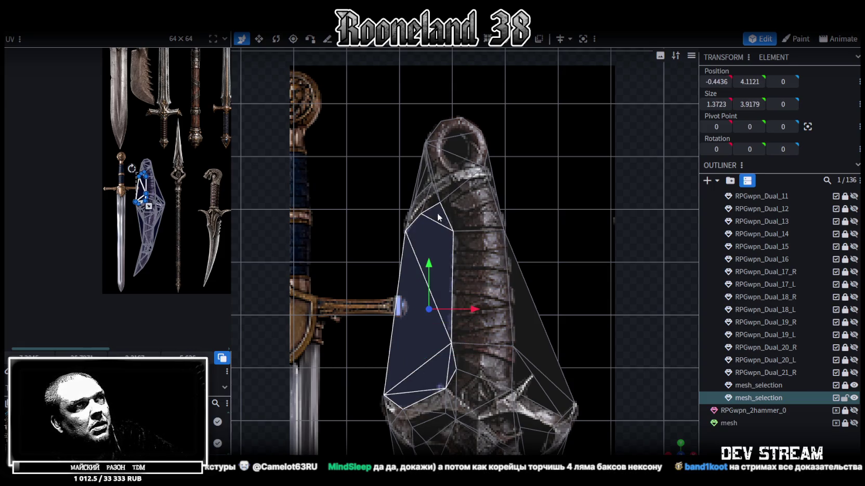
{"action": "left_click", "coordinate": [419, 180], "text": "shift"}
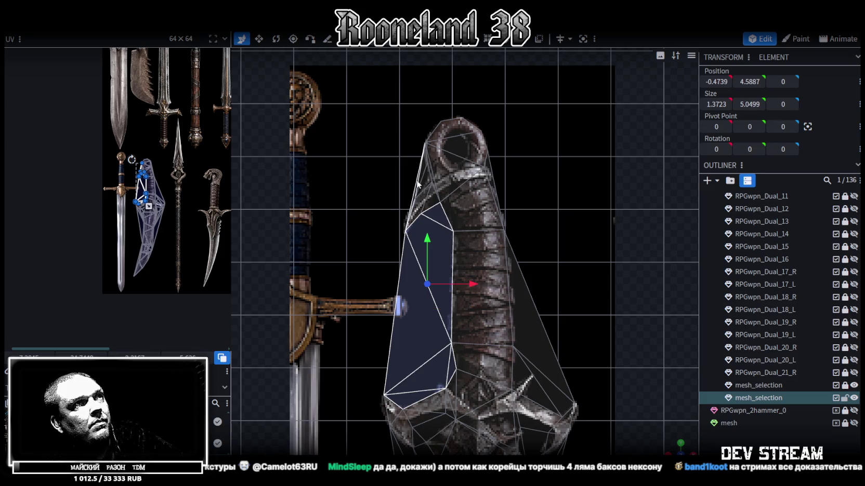
{"action": "scroll", "coordinate": [413, 213], "scroll_direction": "up", "scroll_amount": 2}
{"action": "left_click", "coordinate": [423, 223], "text": "shift"}
{"action": "key", "text": "Escape"}
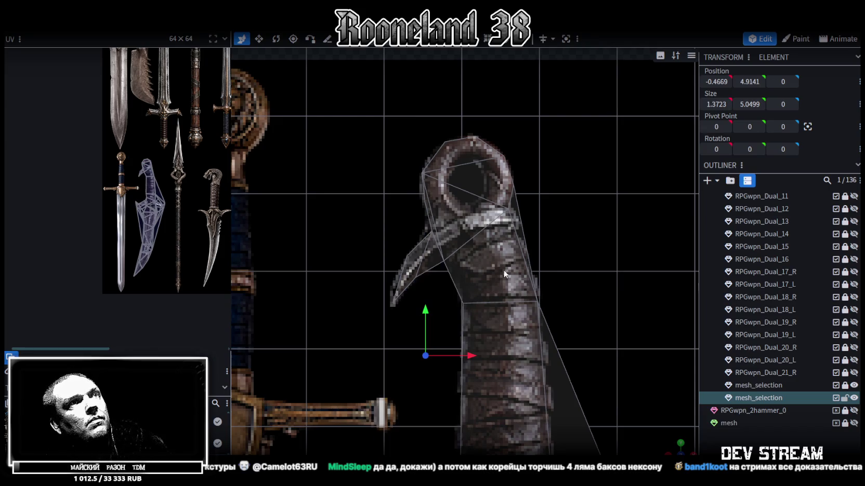
{"action": "left_click", "coordinate": [516, 227]}
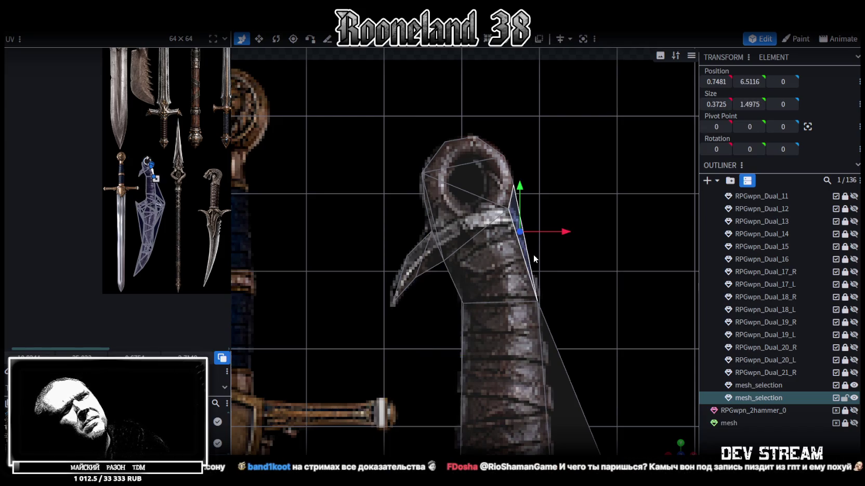
{"action": "key", "text": "Escape"}
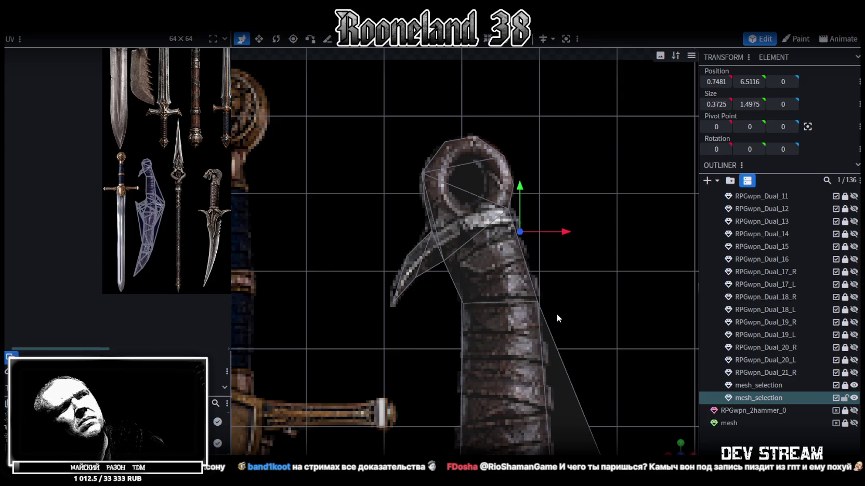
Inspect the right sliver faces and faces on both sides of the crossguard
{"action": "right_click_drag", "start_coordinate": [556, 314], "coordinate": [543, 270]}
{"action": "right_click_drag", "start_coordinate": [518, 377], "coordinate": [497, 260]}
{"action": "scroll", "coordinate": [498, 260], "scroll_direction": "up", "scroll_amount": 2}
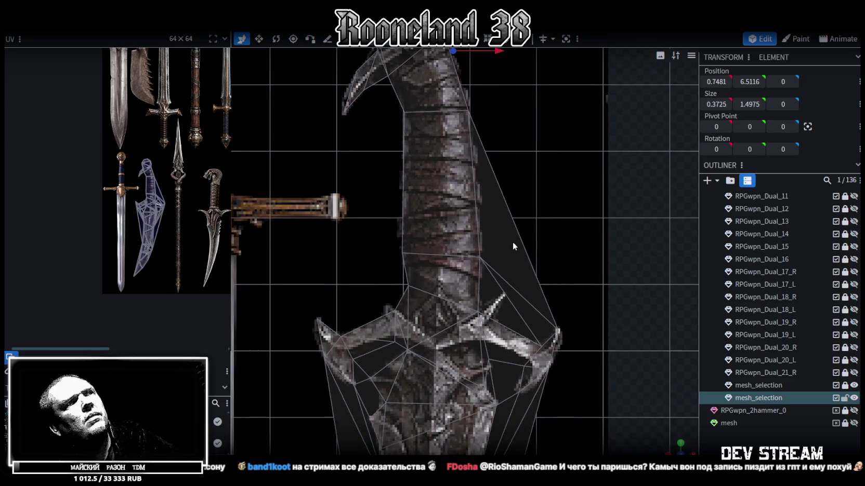
{"action": "left_click", "coordinate": [512, 242]}
{"action": "left_click", "coordinate": [521, 310], "text": "shift"}
{"action": "right_click_drag", "start_coordinate": [511, 322], "coordinate": [523, 250]}
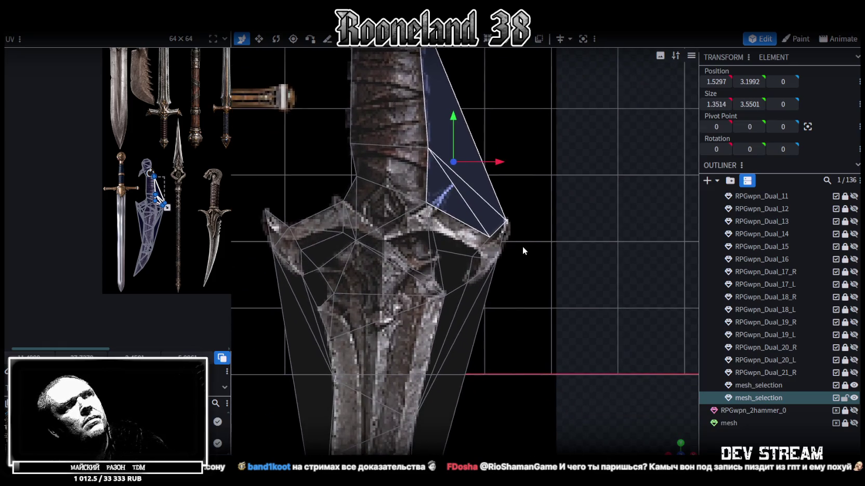
{"action": "key", "text": "Escape"}
{"action": "left_click", "coordinate": [449, 270]}
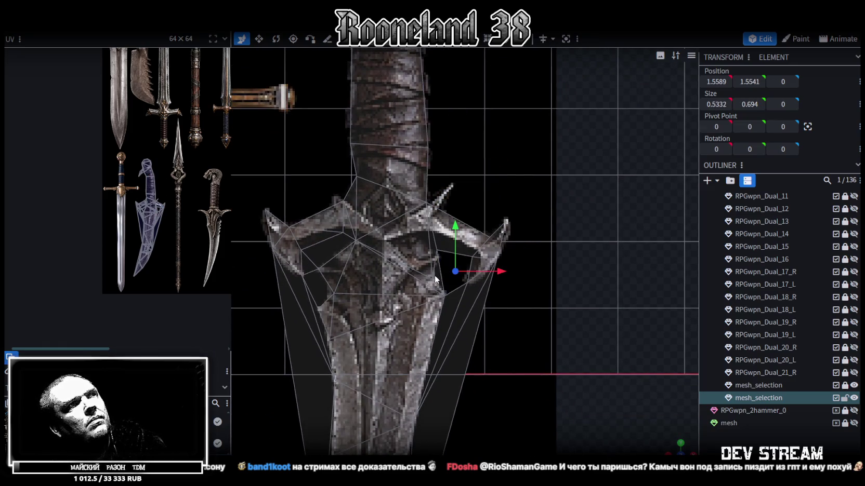
{"action": "right_click_drag", "start_coordinate": [398, 283], "coordinate": [473, 278]}
{"action": "left_click", "coordinate": [397, 250]}
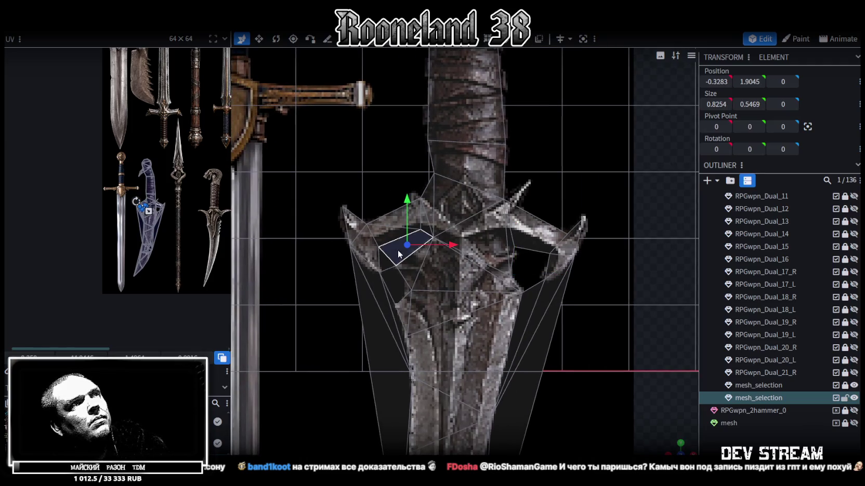
{"action": "left_click", "coordinate": [390, 275]}
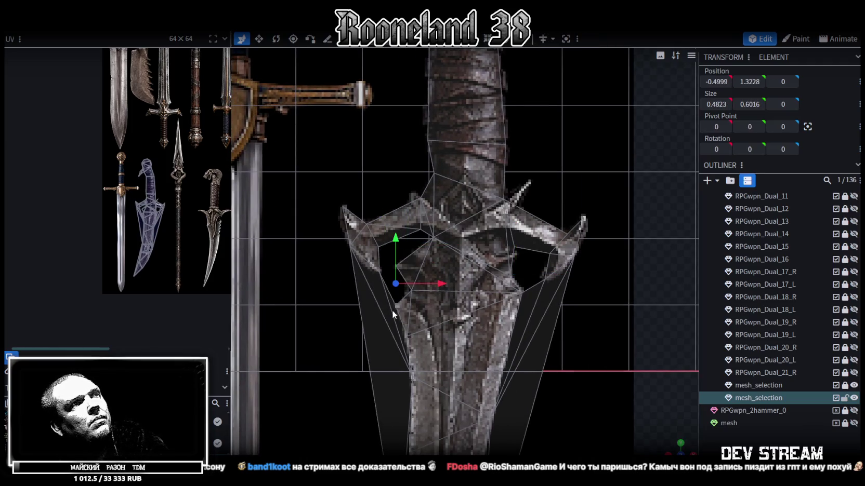
Inspect faces along the blade edge and at the blade notches
{"action": "left_click", "coordinate": [487, 344]}
{"action": "middle_click_drag", "start_coordinate": [486, 341], "coordinate": [496, 240]}
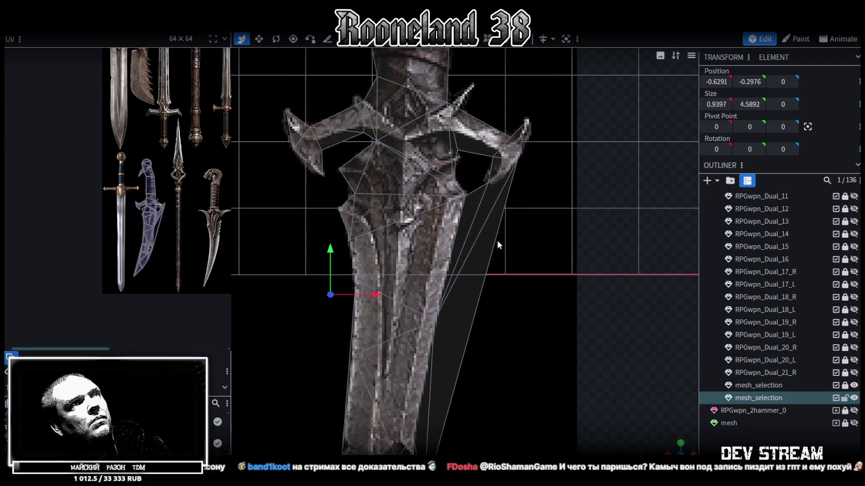
{"action": "left_click", "coordinate": [475, 207]}
{"action": "left_click", "coordinate": [482, 269]}
{"action": "middle_click_drag", "start_coordinate": [432, 427], "coordinate": [445, 256]}
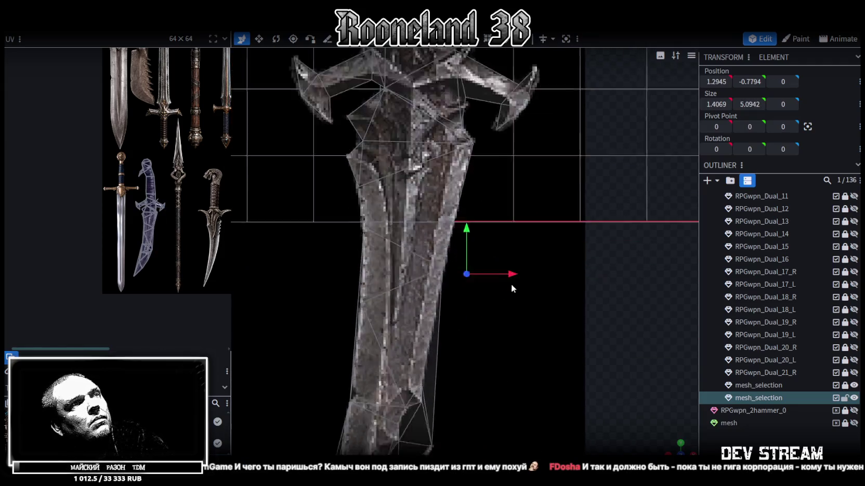
{"action": "left_click", "coordinate": [432, 301]}
{"action": "left_click", "coordinate": [432, 299]}
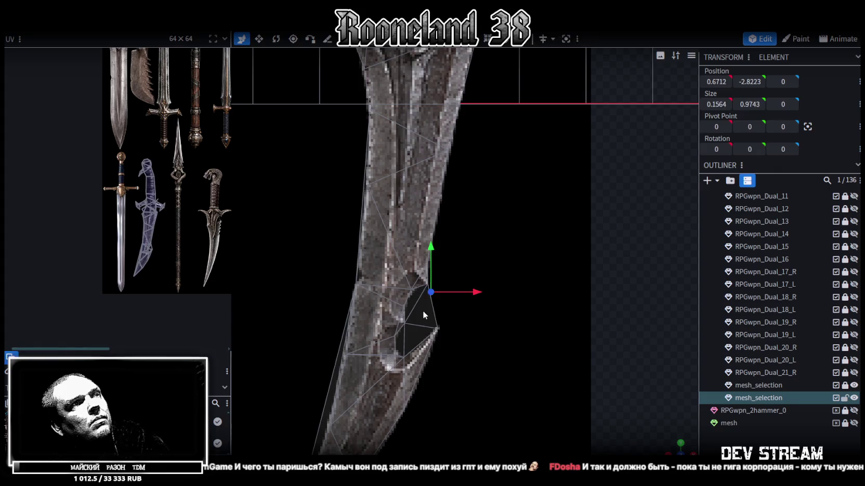
{"action": "left_click", "coordinate": [400, 345]}
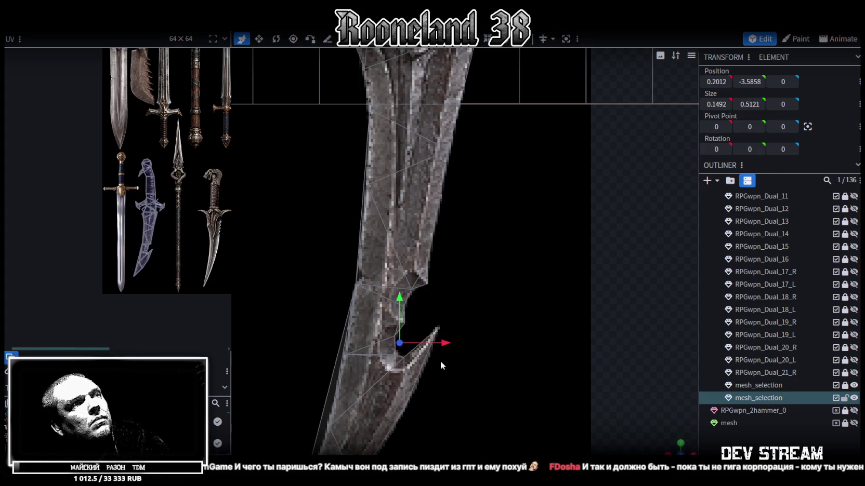
Zoom back out and select the dagger mesh faces
{"action": "middle_click_drag", "start_coordinate": [435, 360], "coordinate": [482, 241]}
{"action": "scroll", "coordinate": [468, 312], "scroll_direction": "down", "scroll_amount": 3}
{"action": "scroll", "coordinate": [457, 358], "scroll_direction": "down", "scroll_amount": 3}
{"action": "scroll", "coordinate": [467, 341], "scroll_direction": "down", "scroll_amount": 2}
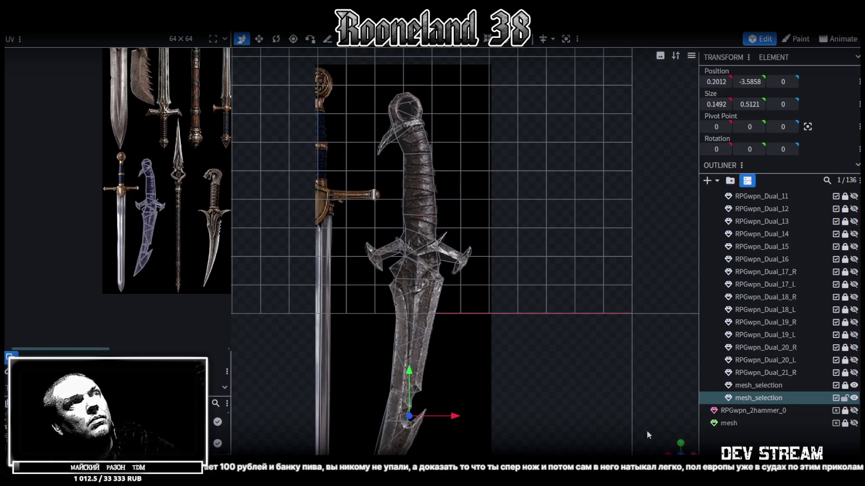
{"action": "scroll", "coordinate": [465, 227], "scroll_direction": "up", "scroll_amount": 2}
{"action": "scroll", "coordinate": [457, 281], "scroll_direction": "up", "scroll_amount": 2}
{"action": "scroll", "coordinate": [464, 340], "scroll_direction": "up", "scroll_amount": 2}
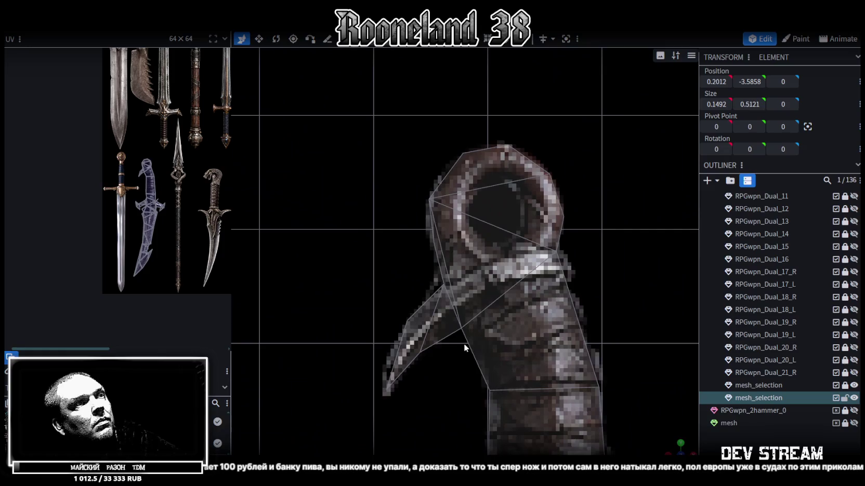
{"action": "scroll", "coordinate": [450, 346], "scroll_direction": "down", "scroll_amount": 3}
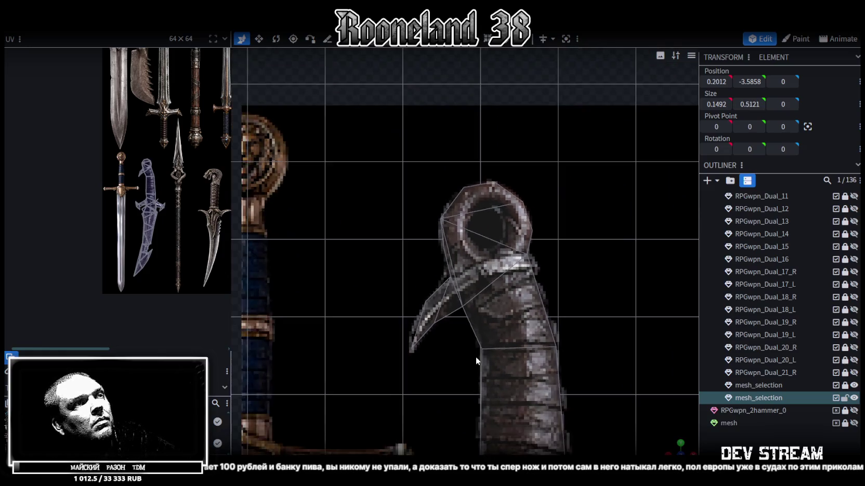
{"action": "scroll", "coordinate": [475, 357], "scroll_direction": "down", "scroll_amount": 1}
{"action": "left_click", "coordinate": [472, 356]}
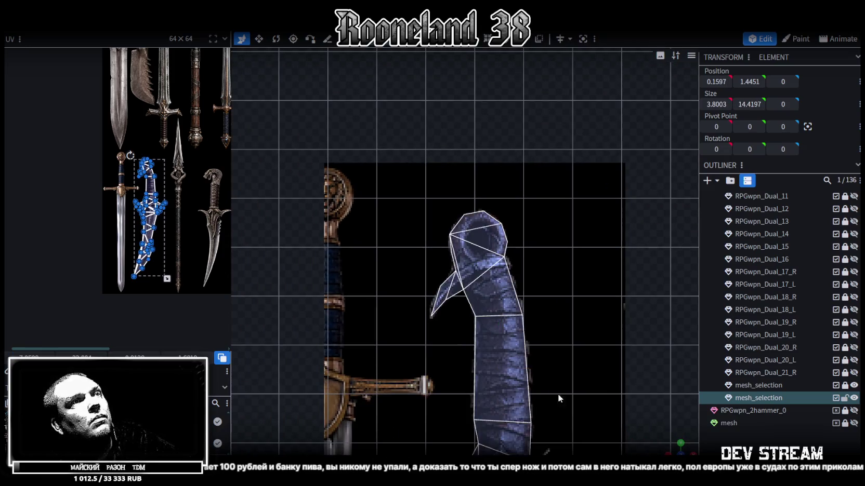
Extrude the dagger faces straight along Z+ with depth 0.5, then switch to Telegram
{"action": "scroll", "coordinate": [557, 394], "scroll_direction": "down", "scroll_amount": 3}
{"action": "scroll", "coordinate": [574, 348], "scroll_direction": "down", "scroll_amount": 1}
{"action": "mouse_move", "coordinate": [671, 450]}
{"action": "left_mouse_down"}
{"action": "mouse_move", "coordinate": [598, 354]}
{"action": "mouse_move", "coordinate": [388, 348]}
{"action": "mouse_move", "coordinate": [431, 338]}
{"action": "left_mouse_up"}
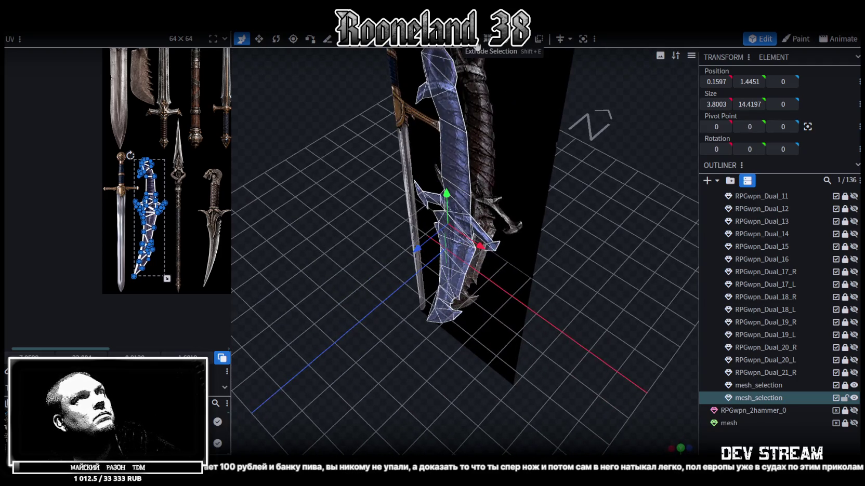
{"action": "key", "text": "e"}
{"action": "left_click", "coordinate": [491, 449]}
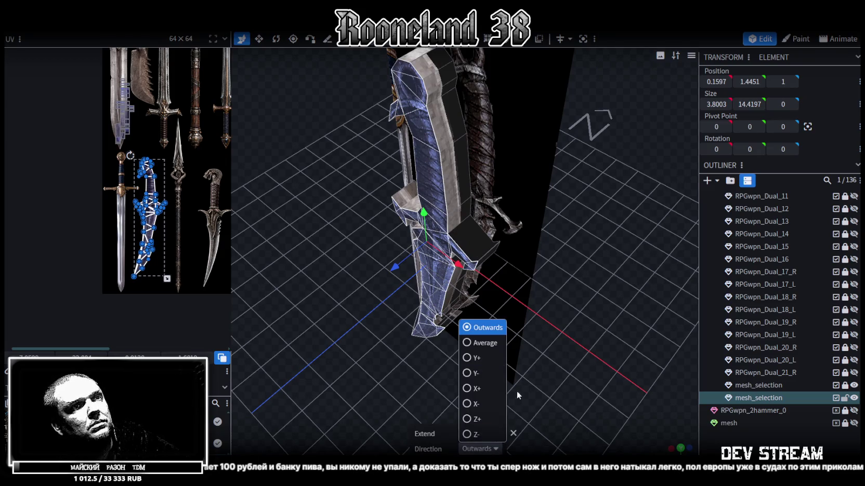
{"action": "left_click", "coordinate": [470, 419]}
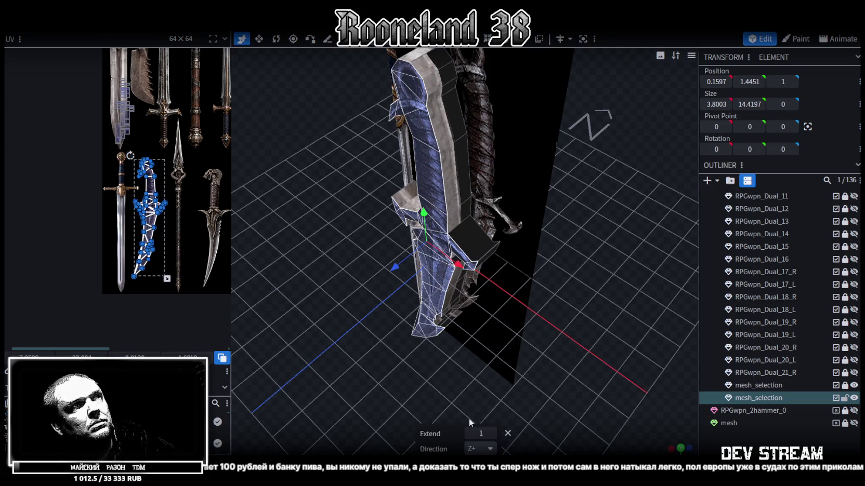
{"action": "mouse_move", "coordinate": [470, 430]}
{"action": "left_mouse_down"}
{"action": "mouse_move", "coordinate": [485, 415]}
{"action": "mouse_move", "coordinate": [398, 335]}
{"action": "left_mouse_up"}
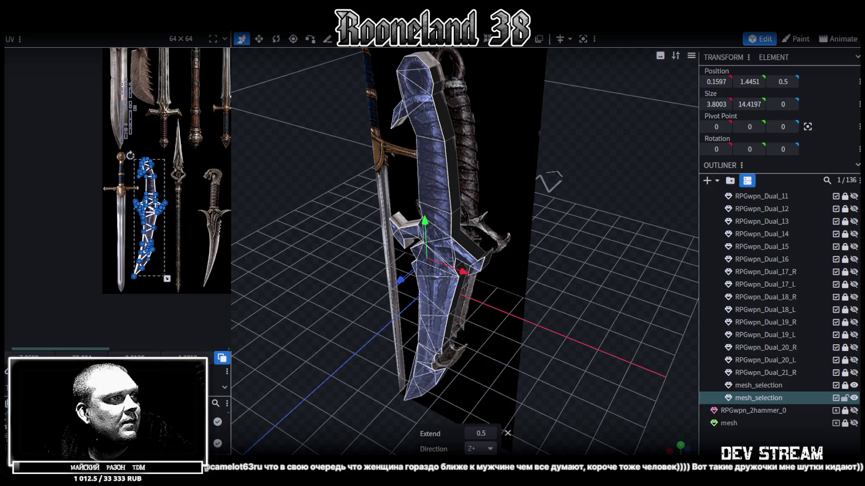
{"action": "key", "text": "alt+Tab"}
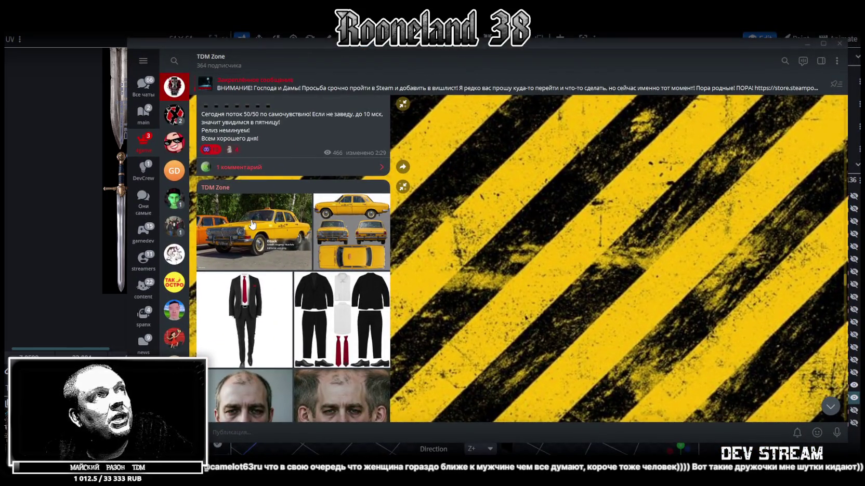
View the Volga taxi photo and UV layout, then the suit photo and flat layout
{"action": "left_click", "coordinate": [252, 225]}
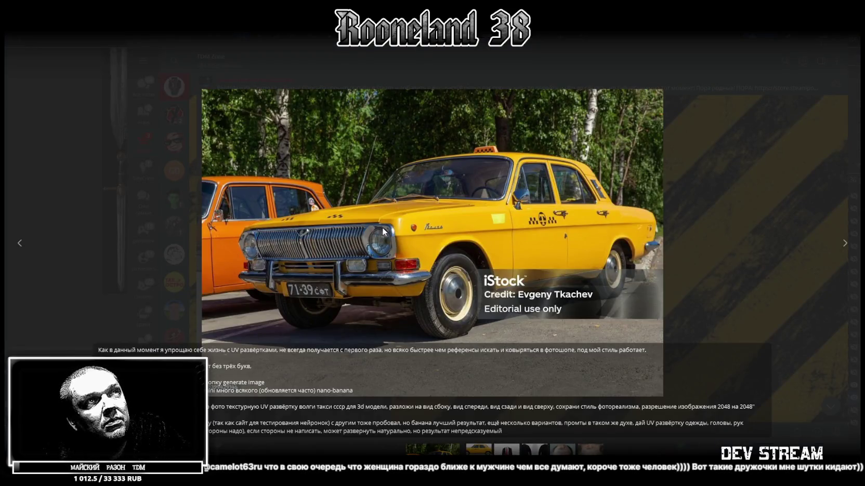
{"action": "key", "text": "Right"}
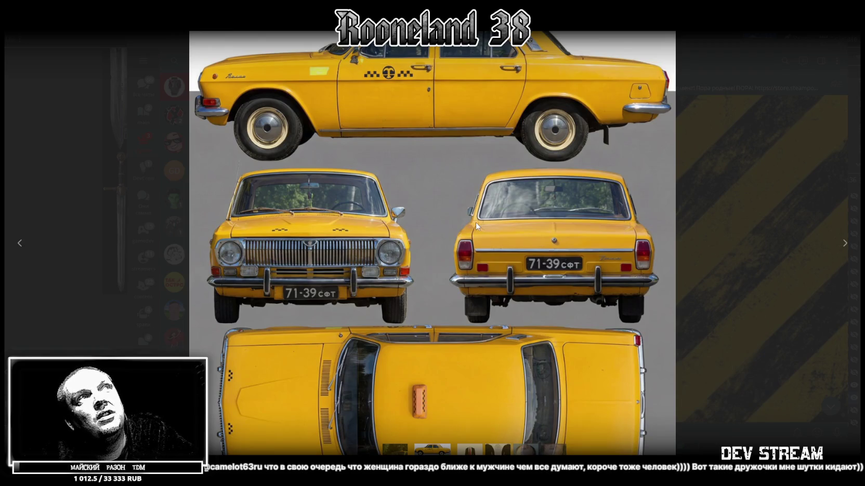
{"action": "key", "text": "Left"}
{"action": "key", "text": "Right"}
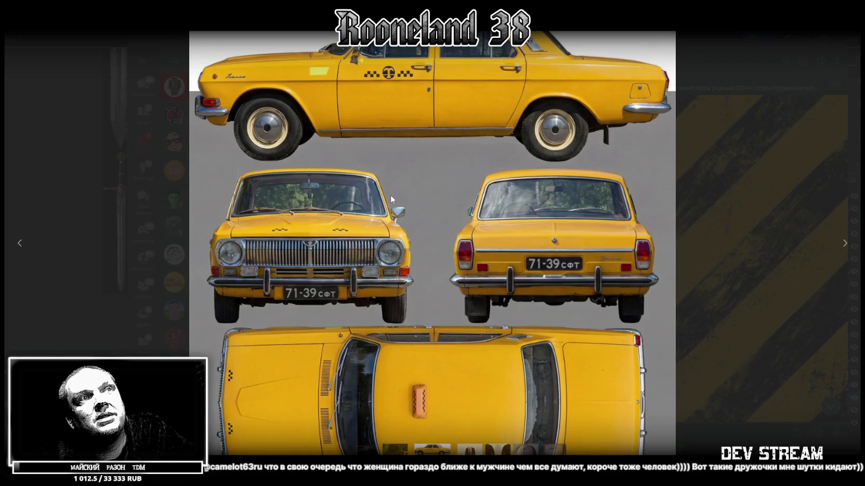
{"action": "key", "text": "Right"}
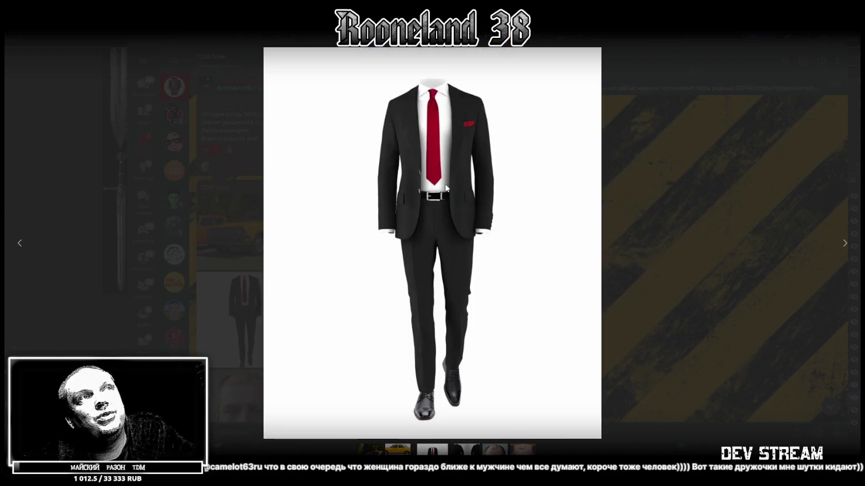
{"action": "key", "text": "Right"}
{"action": "key", "text": "Left"}
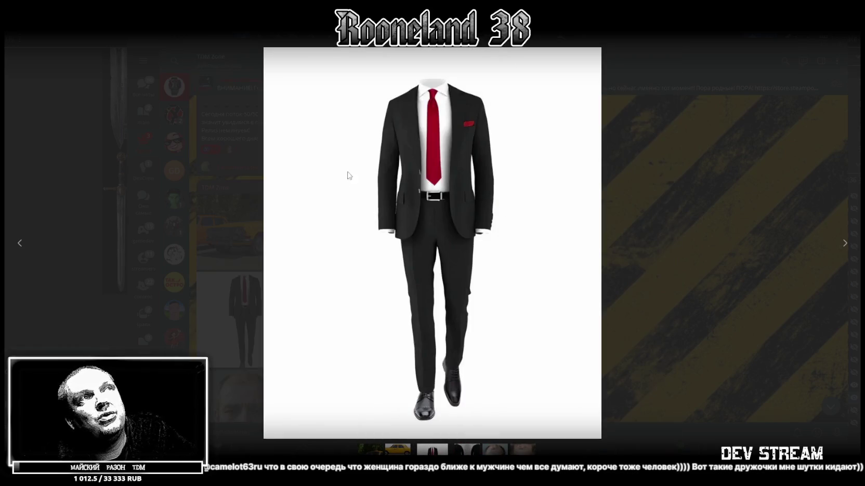
{"action": "key", "text": "Right"}
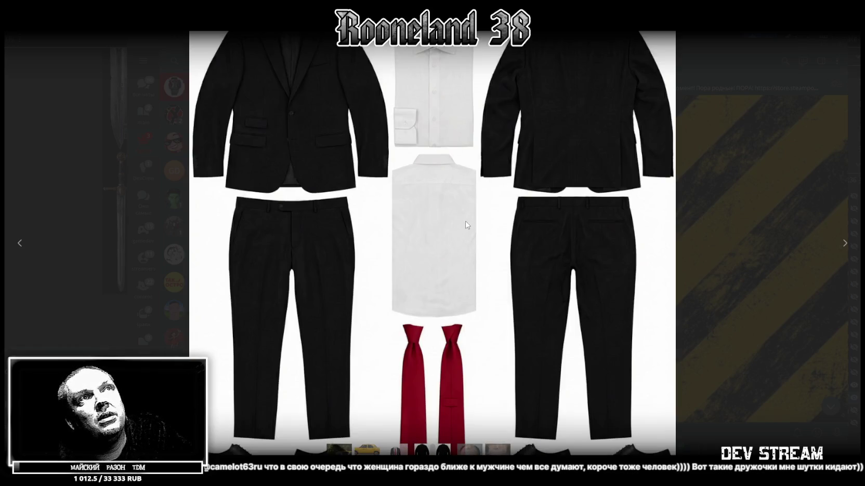
Compare the face portrait with its unwrapped texture, then close the viewer and minimize Telegram
{"action": "key", "text": "Right"}
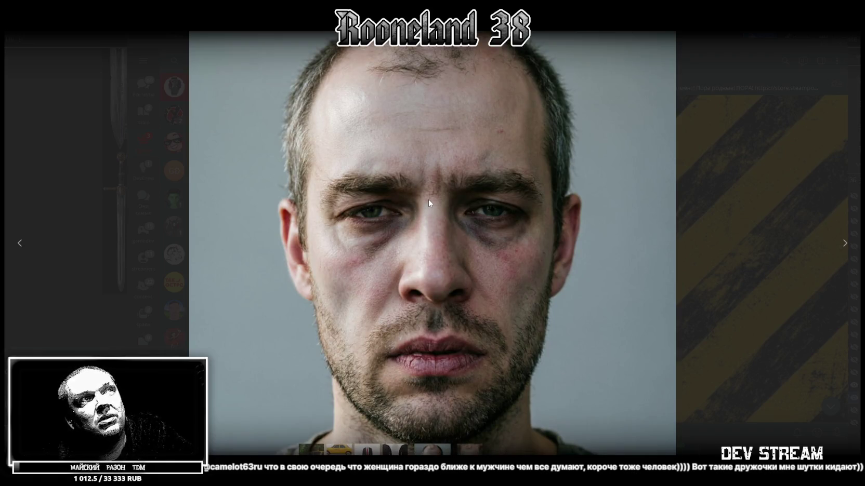
{"action": "key", "text": "Right"}
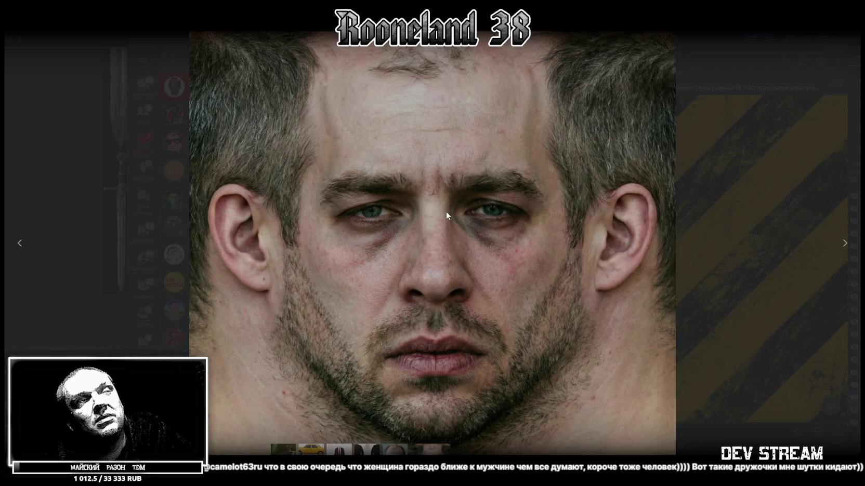
{"action": "key", "text": "Left"}
{"action": "key", "text": "Right"}
{"action": "key", "text": "Left"}
{"action": "key", "text": "Right"}
{"action": "key", "text": "Left"}
{"action": "key", "text": "Right"}
{"action": "key", "text": "Left"}
{"action": "key", "text": "Right"}
{"action": "key", "text": "Left"}
{"action": "left_click", "coordinate": [716, 173]}
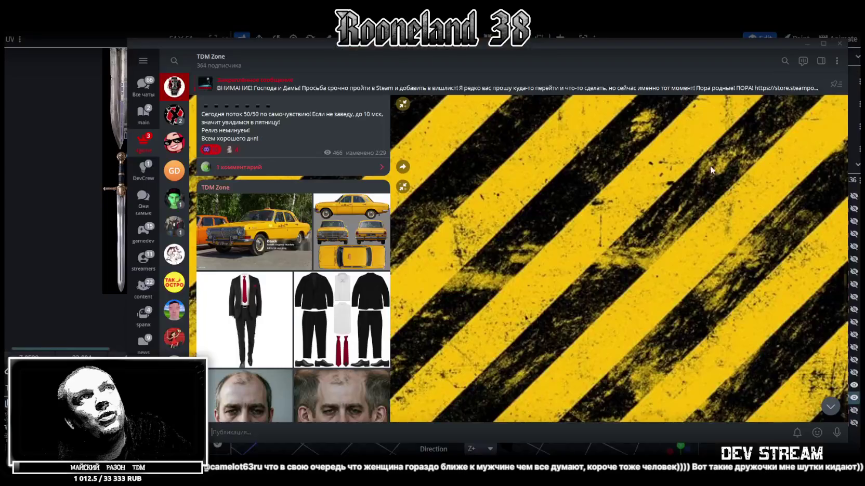
{"action": "key", "text": "super+Down"}
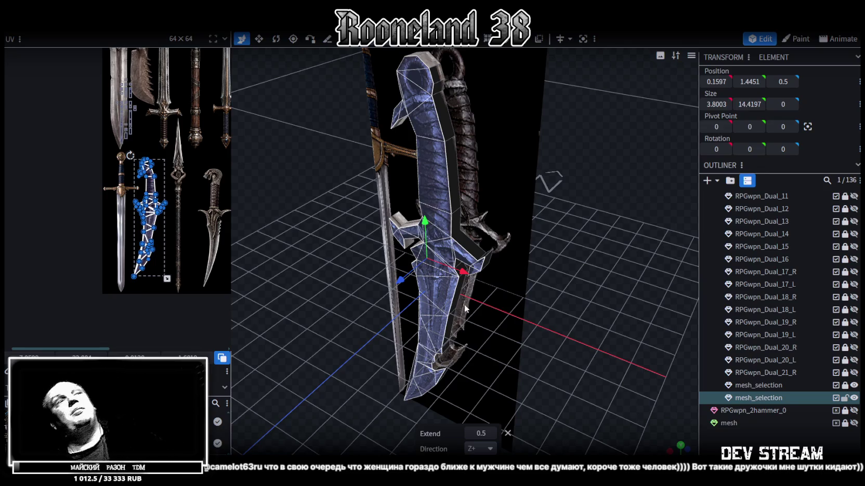
Orbit around the extruded dagger and switch to an orthographic side view to check its thickness
{"action": "left_click_drag", "start_coordinate": [311, 193], "coordinate": [369, 168]}
{"action": "scroll", "coordinate": [446, 198], "scroll_direction": "up", "scroll_amount": 3}
{"action": "mouse_move", "coordinate": [446, 198]}
{"action": "left_mouse_down"}
{"action": "mouse_move", "coordinate": [538, 222]}
{"action": "mouse_move", "coordinate": [500, 194]}
{"action": "mouse_move", "coordinate": [563, 221]}
{"action": "left_mouse_up"}
{"action": "scroll", "coordinate": [540, 205], "scroll_direction": "down", "scroll_amount": 2}
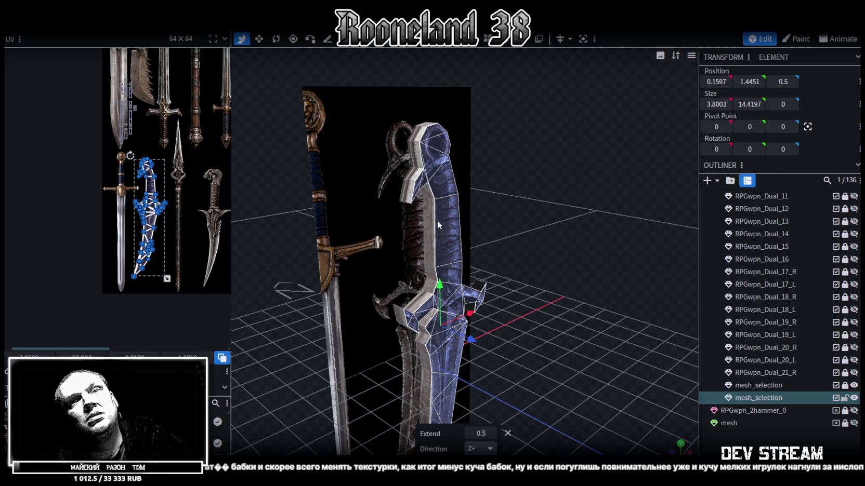
{"action": "left_click_drag", "start_coordinate": [437, 220], "coordinate": [353, 269]}
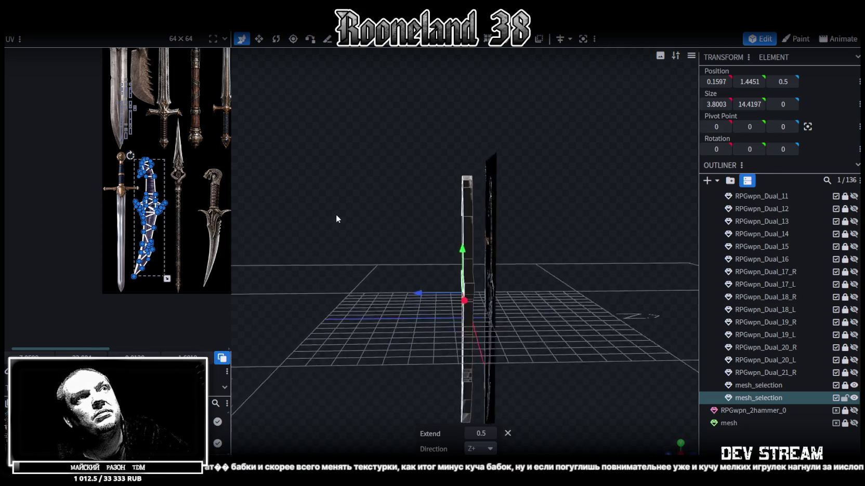
{"action": "key", "text": "KP_3"}
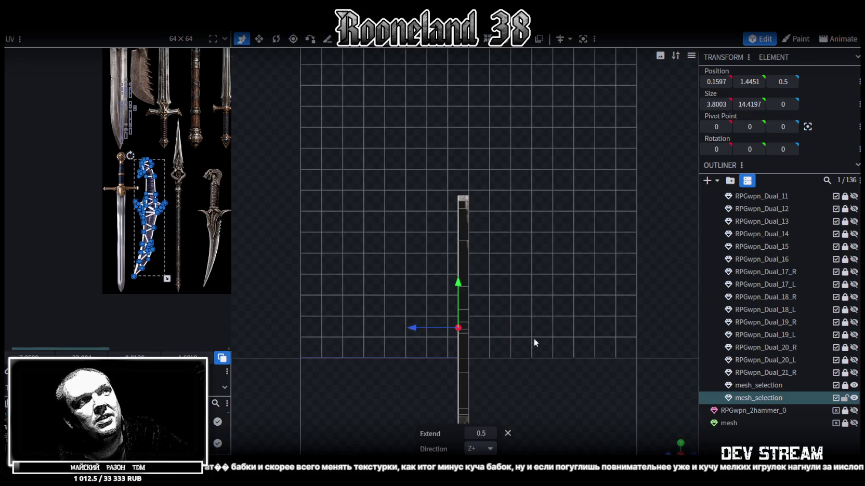
Box-select the faces along the dagger's edge, return to perspective, then clear the selection
{"action": "right_click_drag", "start_coordinate": [476, 300], "coordinate": [502, 144]}
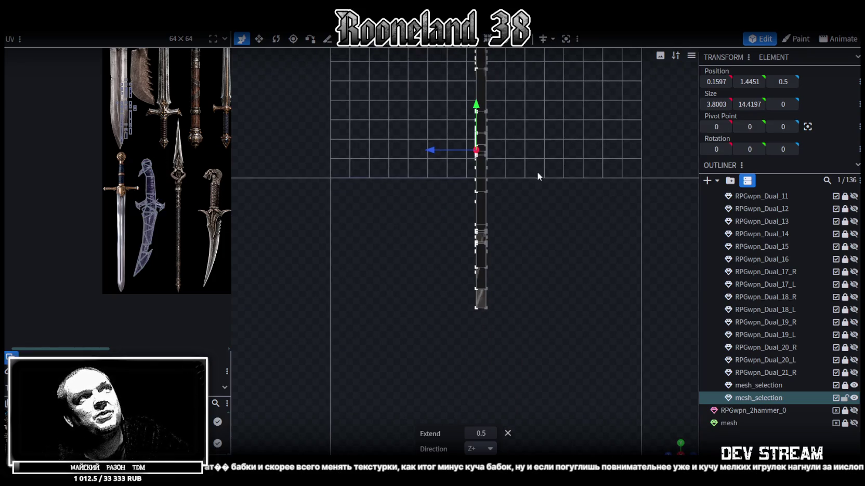
{"action": "scroll", "coordinate": [527, 160], "scroll_direction": "up", "scroll_amount": 2}
{"action": "left_click_drag", "start_coordinate": [463, 119], "coordinate": [490, 392]}
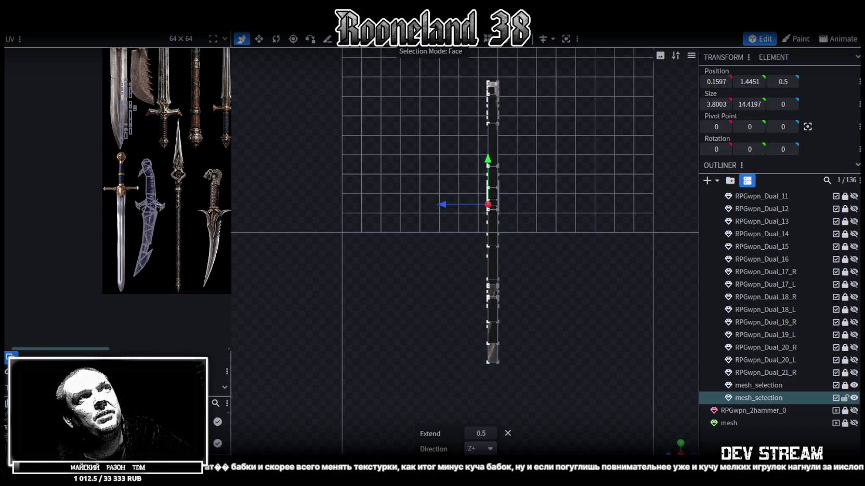
{"action": "mouse_move", "coordinate": [465, 64]}
{"action": "left_mouse_down"}
{"action": "mouse_move", "coordinate": [581, 313]}
{"action": "mouse_move", "coordinate": [519, 346]}
{"action": "mouse_move", "coordinate": [438, 293]}
{"action": "mouse_move", "coordinate": [411, 296]}
{"action": "mouse_move", "coordinate": [345, 224]}
{"action": "mouse_move", "coordinate": [359, 239]}
{"action": "mouse_move", "coordinate": [397, 246]}
{"action": "mouse_move", "coordinate": [358, 268]}
{"action": "mouse_move", "coordinate": [367, 271]}
{"action": "left_mouse_up"}
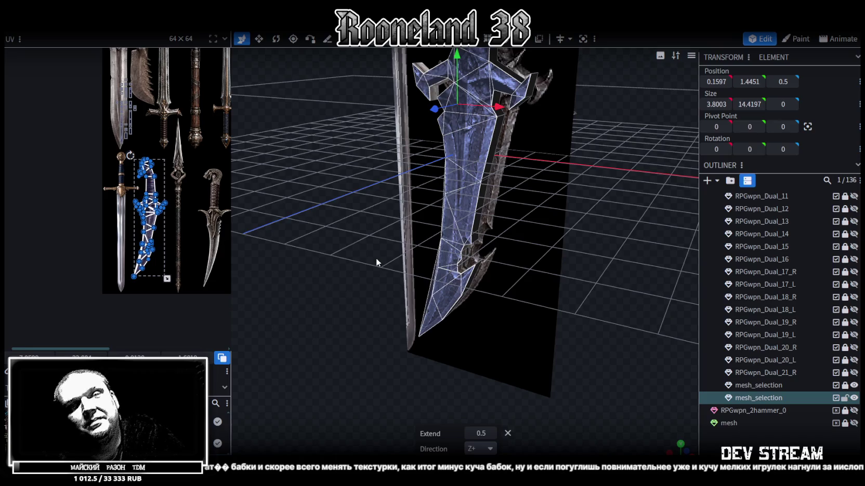
{"action": "mouse_move", "coordinate": [370, 251]}
{"action": "left_mouse_down"}
{"action": "mouse_move", "coordinate": [370, 311]}
{"action": "mouse_move", "coordinate": [385, 271]}
{"action": "left_mouse_up"}
{"action": "left_click", "coordinate": [365, 300]}
In front view, zoom in and merge two crossguard vertices at their midpoint
{"action": "key", "text": "KP_1"}
{"action": "scroll", "coordinate": [531, 273], "scroll_direction": "up", "scroll_amount": 3}
{"action": "scroll", "coordinate": [493, 237], "scroll_direction": "up", "scroll_amount": 2}
{"action": "scroll", "coordinate": [520, 319], "scroll_direction": "up", "scroll_amount": 2}
{"action": "scroll", "coordinate": [461, 200], "scroll_direction": "up", "scroll_amount": 2}
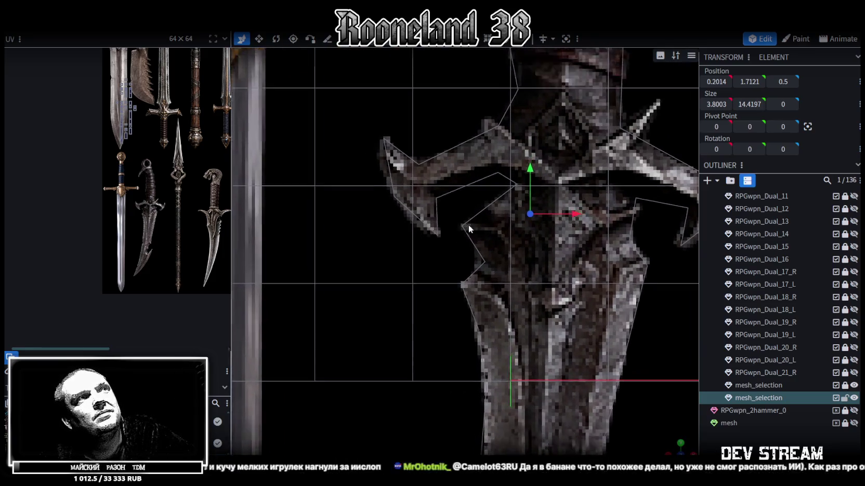
{"action": "scroll", "coordinate": [461, 219], "scroll_direction": "up", "scroll_amount": 1}
{"action": "left_click", "coordinate": [345, 80]}
{"action": "left_click", "coordinate": [406, 129]}
{"action": "left_click", "coordinate": [424, 168], "text": "shift"}
{"action": "right_click", "coordinate": [424, 168]}
{"action": "left_click", "coordinate": [539, 239]}
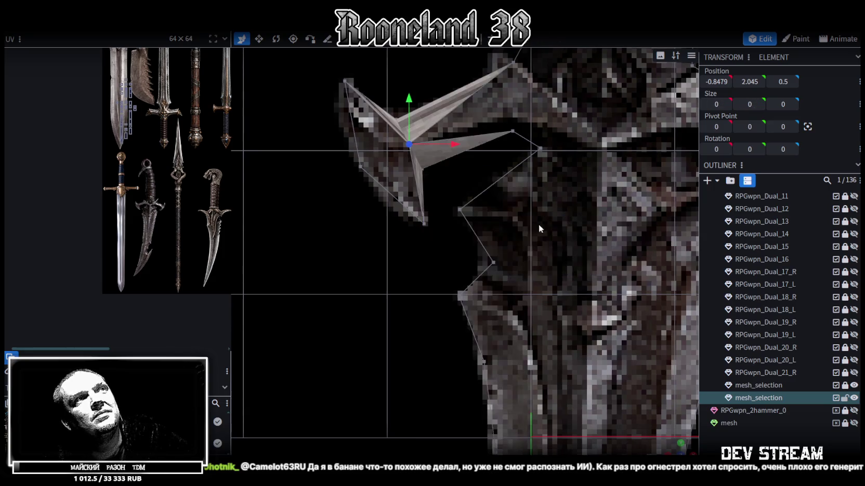
Move the spike-tip vertex up and merge it with the spike's top vertex
{"action": "middle_click_drag", "start_coordinate": [507, 159], "coordinate": [483, 201]}
{"action": "left_click", "coordinate": [488, 106]}
{"action": "left_click", "coordinate": [488, 175]}
{"action": "left_click_drag", "start_coordinate": [489, 127], "coordinate": [491, 110]}
{"action": "left_click", "coordinate": [491, 108], "text": "shift"}
{"action": "right_click", "coordinate": [491, 107]}
{"action": "left_click", "coordinate": [602, 166]}
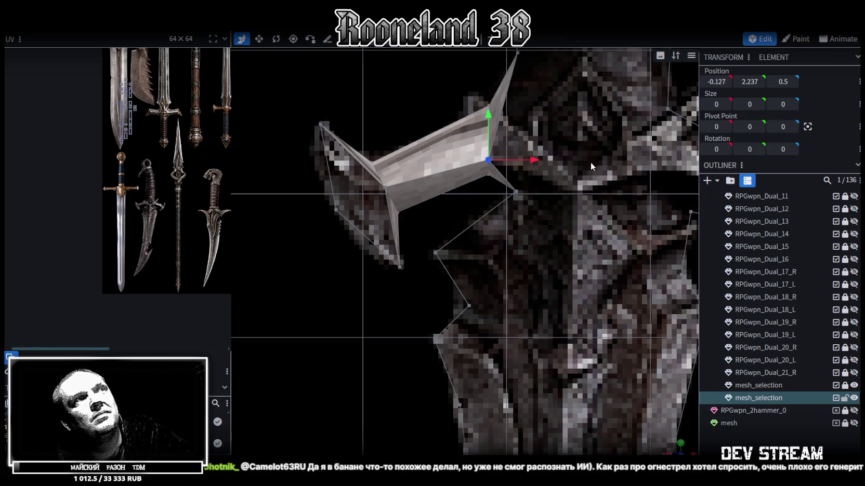
Merge the spike's top-left and bottom vertices at their midpoint, then merge another added vertex
{"action": "middle_click_drag", "start_coordinate": [602, 165], "coordinate": [626, 161]}
{"action": "left_click", "coordinate": [347, 121]}
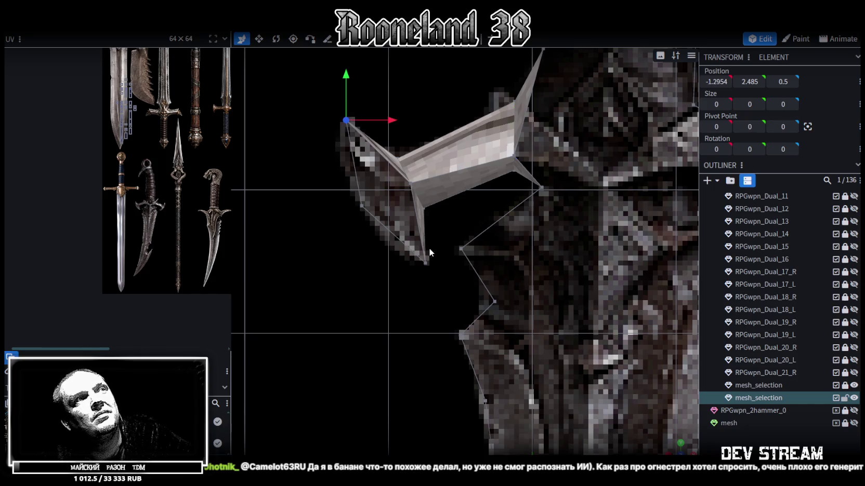
{"action": "left_click", "coordinate": [426, 264], "text": "shift"}
{"action": "right_click", "coordinate": [426, 263]}
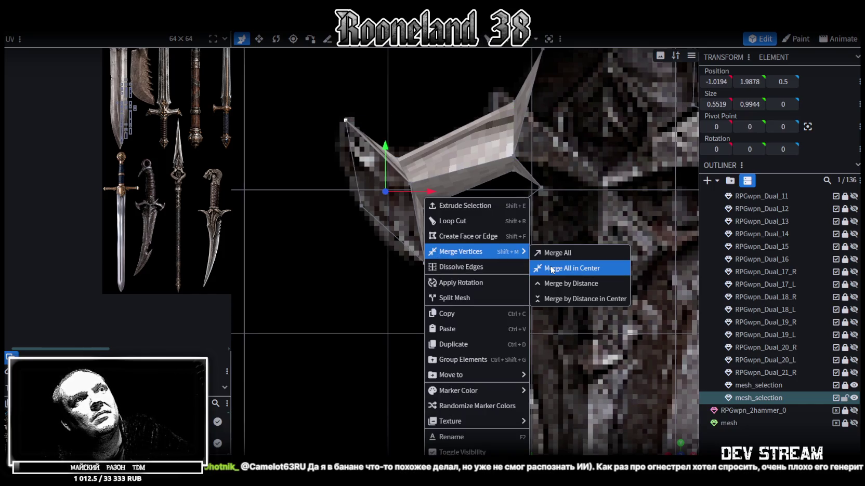
{"action": "left_click", "coordinate": [538, 268]}
{"action": "left_click", "coordinate": [361, 206], "text": "shift"}
{"action": "right_click", "coordinate": [362, 205]}
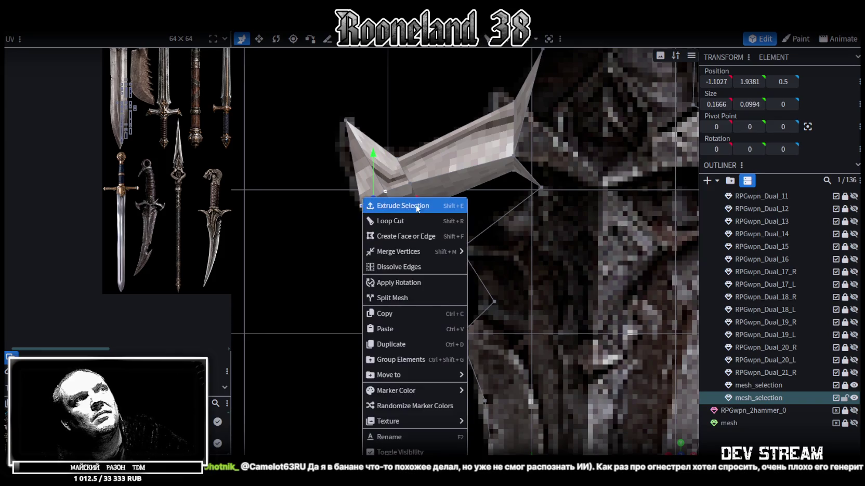
{"action": "left_click", "coordinate": [478, 245]}
Move the right spike's inner-corner vertex up and left onto the spike outline
{"action": "scroll", "coordinate": [478, 248], "scroll_direction": "down", "scroll_amount": 3}
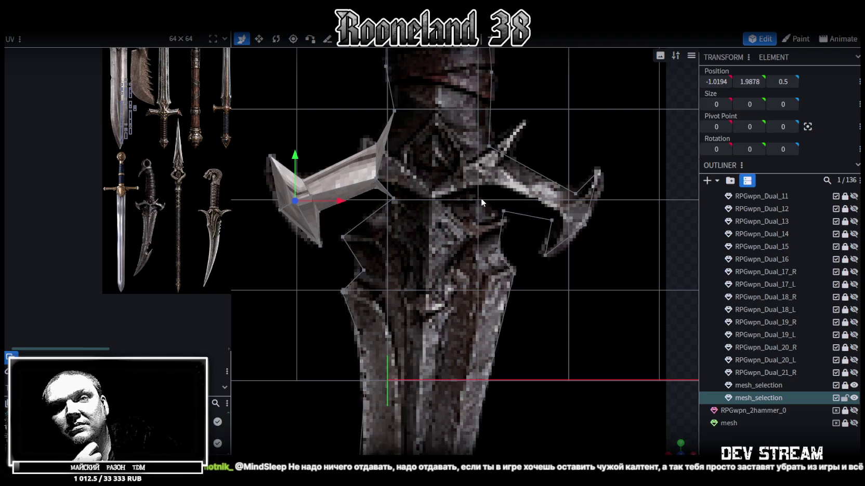
{"action": "scroll", "coordinate": [481, 125], "scroll_direction": "up", "scroll_amount": 2}
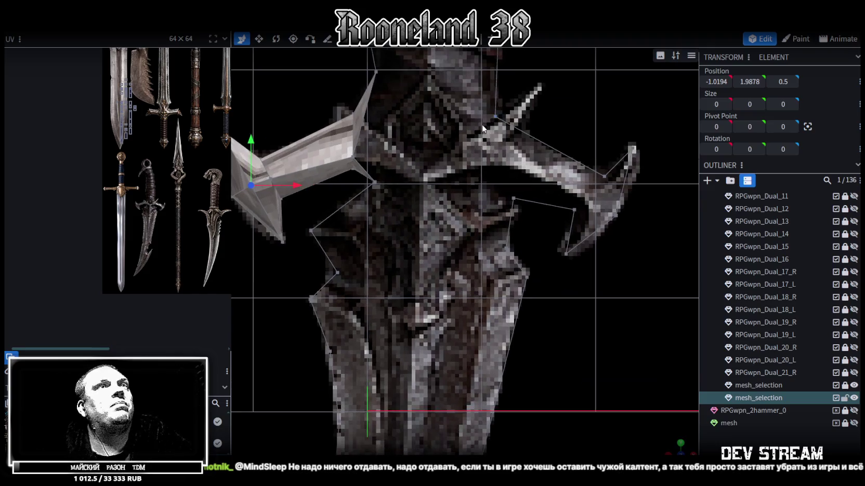
{"action": "scroll", "coordinate": [507, 194], "scroll_direction": "down", "scroll_amount": 3}
{"action": "scroll", "coordinate": [524, 208], "scroll_direction": "up", "scroll_amount": 1}
{"action": "middle_click_drag", "start_coordinate": [538, 216], "coordinate": [522, 149]}
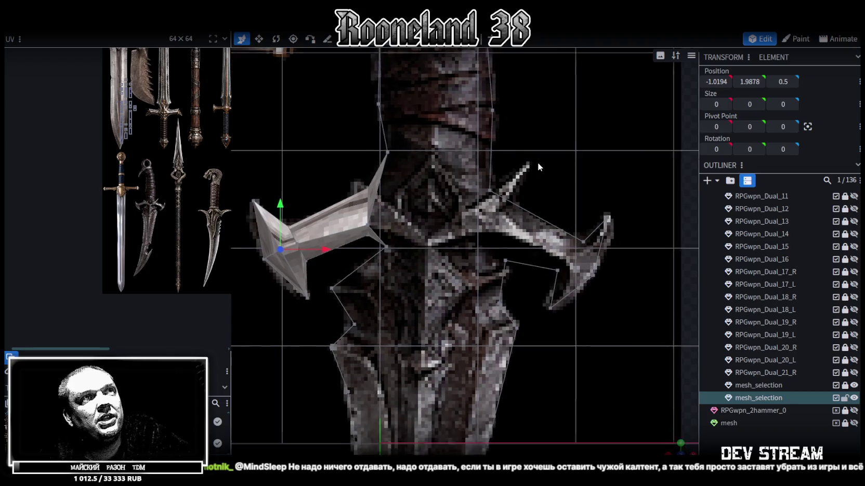
{"action": "scroll", "coordinate": [504, 195], "scroll_direction": "up", "scroll_amount": 1}
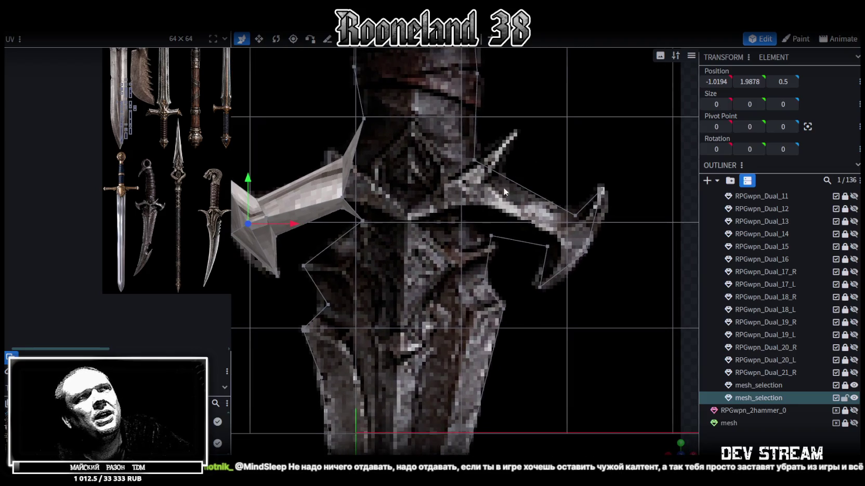
{"action": "left_click", "coordinate": [474, 162]}
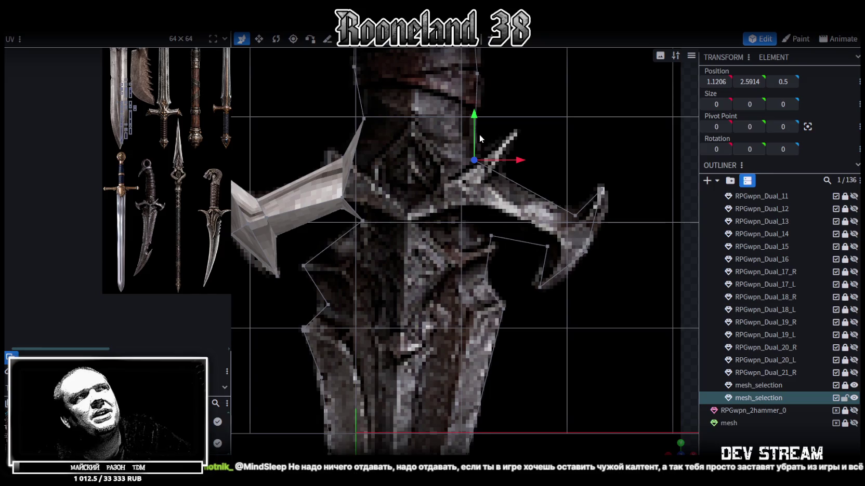
{"action": "left_click", "coordinate": [343, 198]}
{"action": "left_click", "coordinate": [491, 236]}
{"action": "left_click_drag", "start_coordinate": [491, 200], "coordinate": [491, 169]}
{"action": "mouse_move", "coordinate": [539, 204]}
{"action": "left_mouse_down"}
{"action": "mouse_move", "coordinate": [517, 205]}
{"action": "mouse_move", "coordinate": [525, 205]}
{"action": "left_mouse_up"}
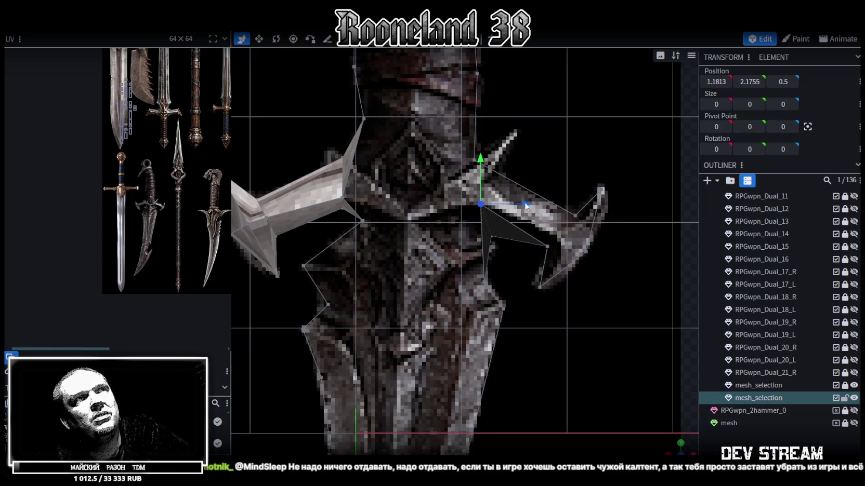
{"action": "left_click_drag", "start_coordinate": [525, 205], "coordinate": [516, 206]}
Merge the doubled vertices on the right spike into one
{"action": "scroll", "coordinate": [481, 154], "scroll_direction": "up", "scroll_amount": 2}
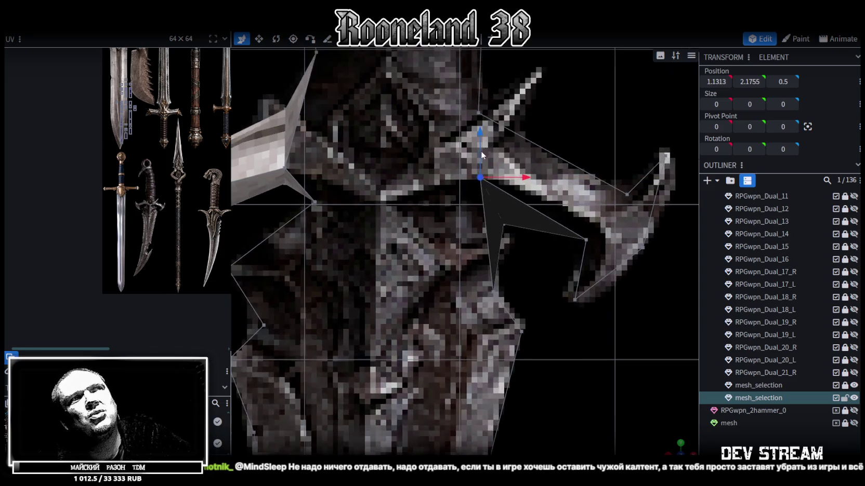
{"action": "scroll", "coordinate": [482, 154], "scroll_direction": "up", "scroll_amount": 2}
{"action": "left_click", "coordinate": [453, 120]}
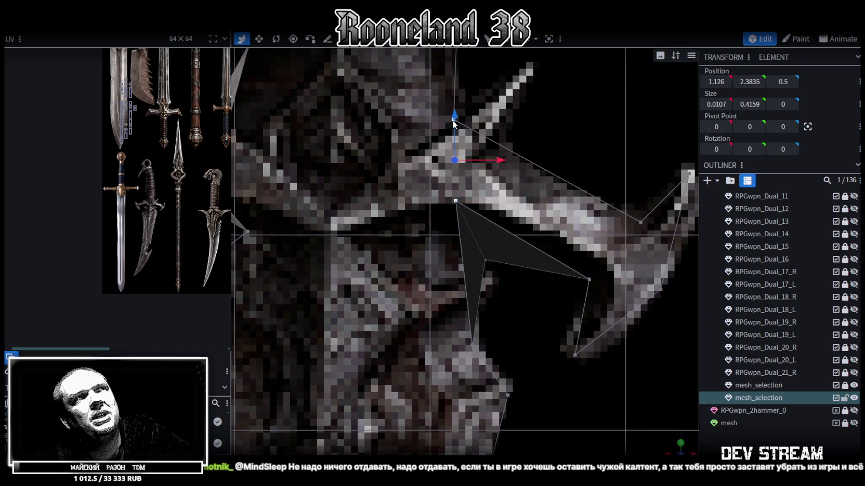
{"action": "right_click", "coordinate": [453, 121]}
{"action": "left_click", "coordinate": [634, 178]}
Merge two vertices on the spike's lower edge and nudge the result slightly left
{"action": "scroll", "coordinate": [483, 202], "scroll_direction": "right", "scroll_amount": 3}
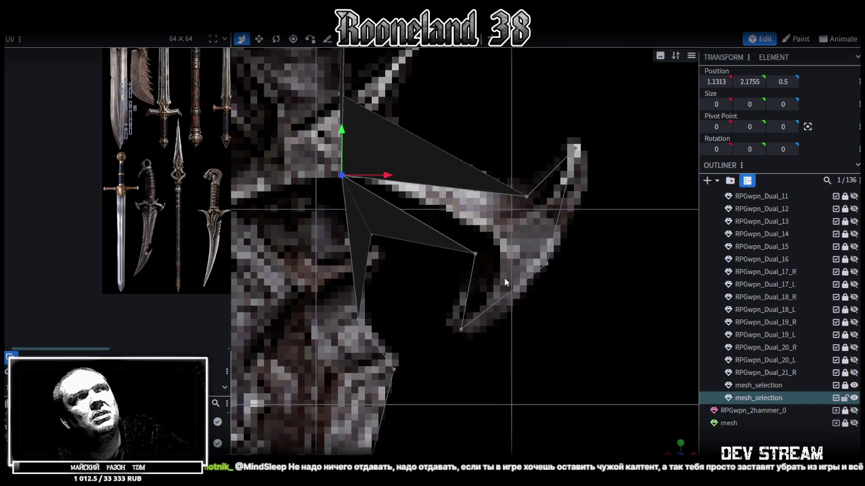
{"action": "left_click", "coordinate": [480, 256]}
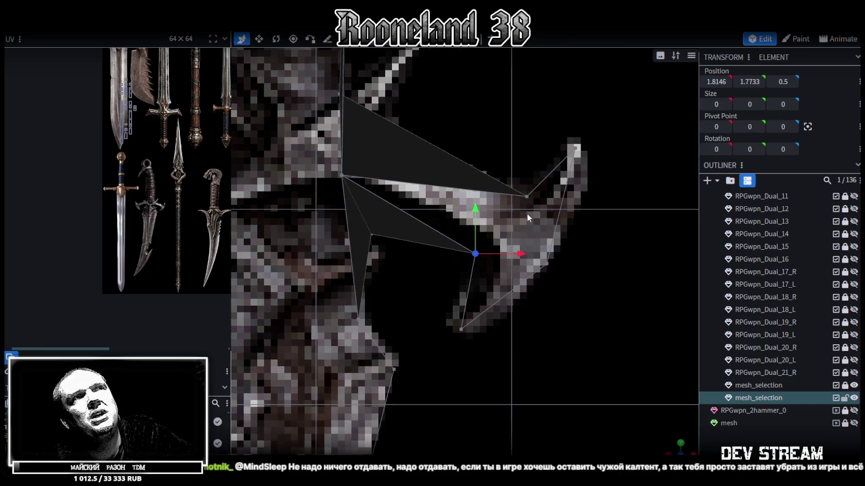
{"action": "left_click", "coordinate": [527, 197], "text": "shift"}
{"action": "right_click", "coordinate": [526, 197]}
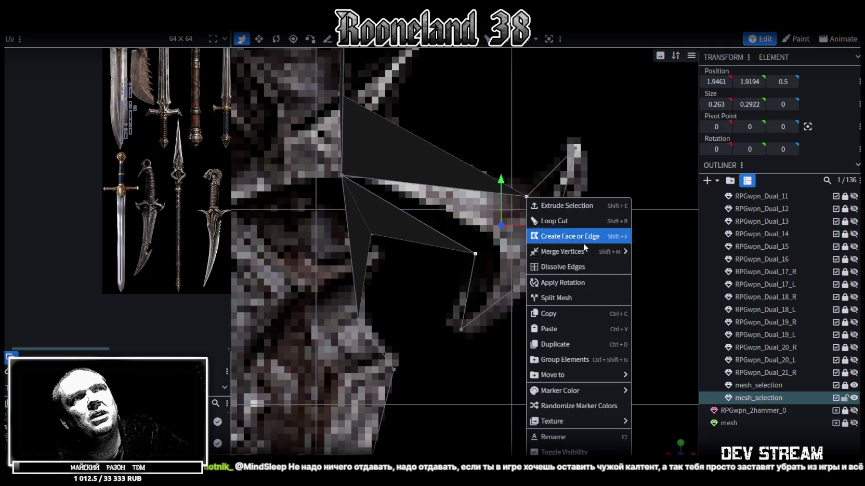
{"action": "left_click", "coordinate": [638, 256]}
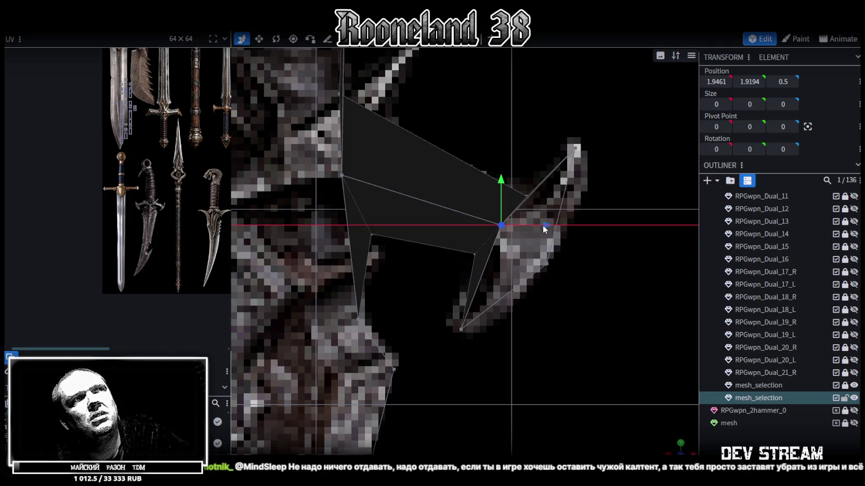
{"action": "left_click_drag", "start_coordinate": [534, 227], "coordinate": [476, 177]}
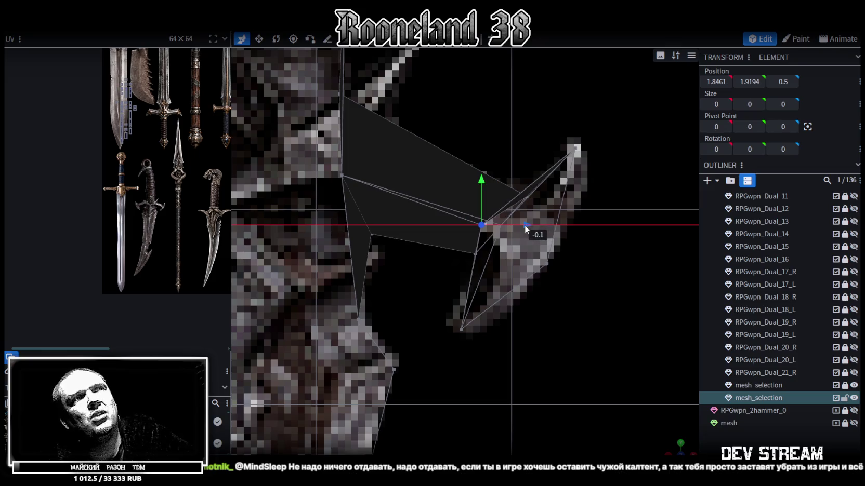
{"action": "right_click_drag", "start_coordinate": [508, 215], "coordinate": [514, 218]}
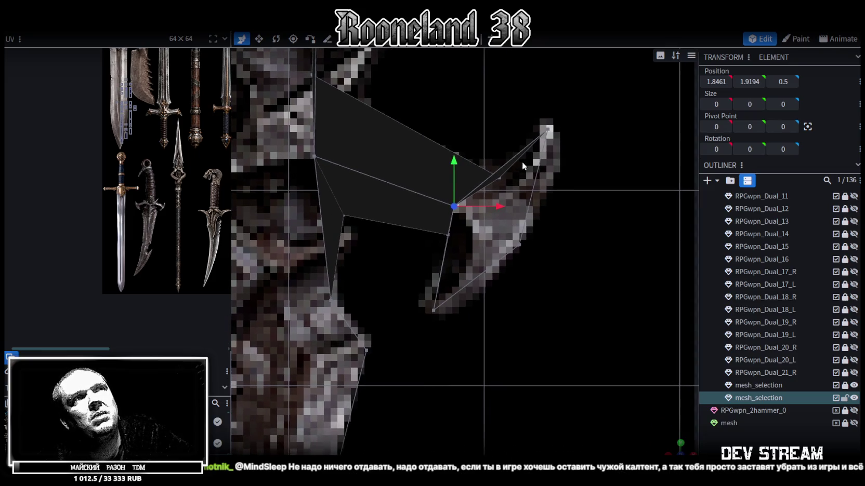
Merge the lower and top vertices near the spike tip at their midpoint, then merge the remaining selection
{"action": "left_click", "coordinate": [434, 317]}
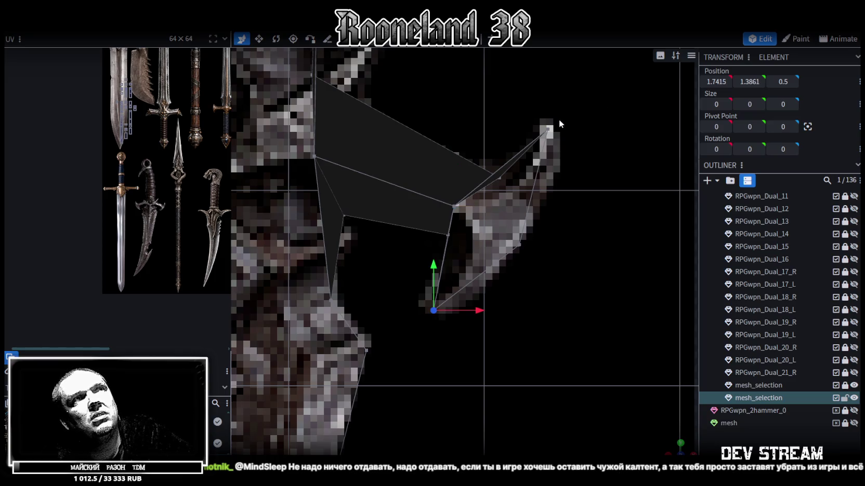
{"action": "left_click", "coordinate": [549, 130], "text": "shift"}
{"action": "right_click", "coordinate": [549, 129]}
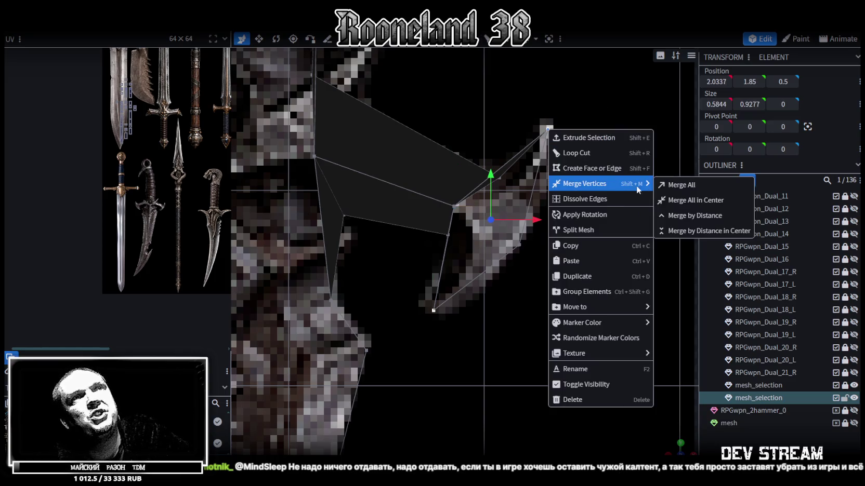
{"action": "left_click", "coordinate": [686, 200]}
{"action": "right_click_drag", "start_coordinate": [551, 217], "coordinate": [542, 200]}
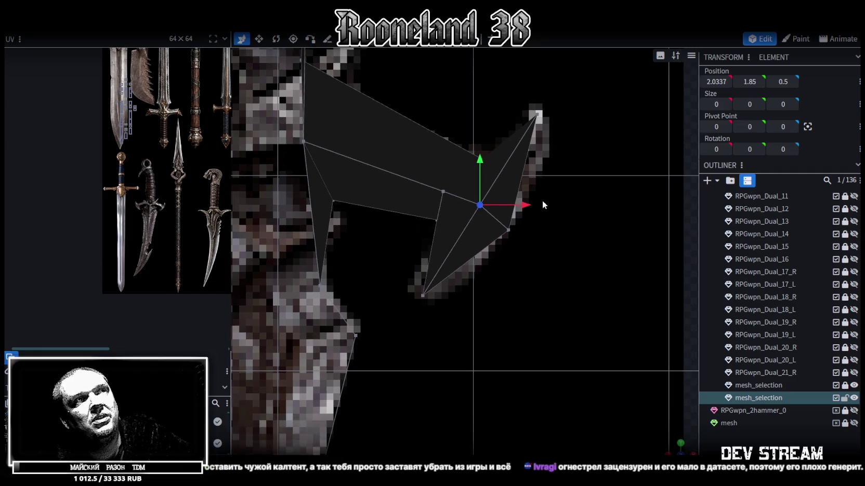
{"action": "right_click", "coordinate": [511, 230]}
{"action": "left_click", "coordinate": [629, 251]}
{"action": "scroll", "coordinate": [592, 233], "scroll_direction": "down", "scroll_amount": 3}
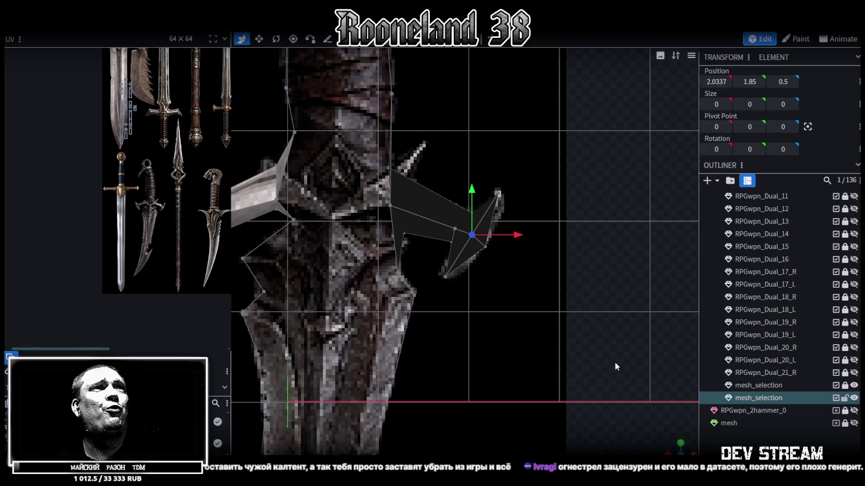
Center the front view on the hooked pommel and merge the hook's doubled vertices
{"action": "left_click_drag", "start_coordinate": [664, 434], "coordinate": [594, 272]}
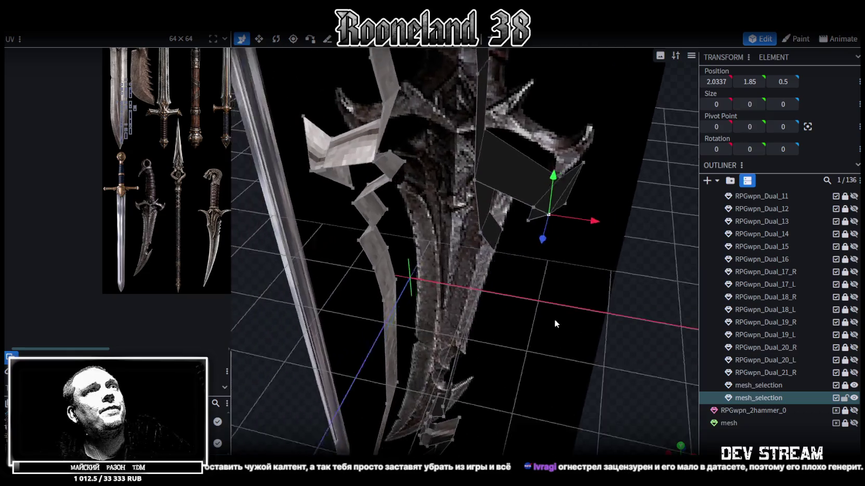
{"action": "scroll", "coordinate": [595, 276], "scroll_direction": "down", "scroll_amount": 5}
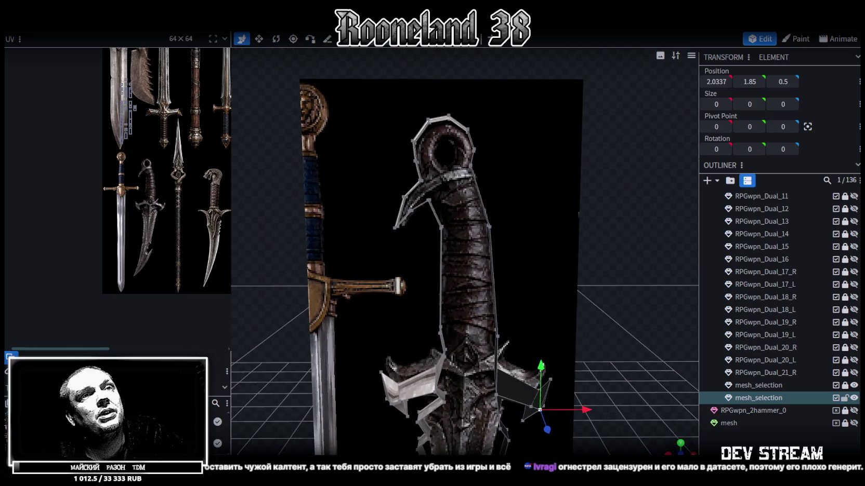
{"action": "scroll", "coordinate": [669, 431], "scroll_direction": "up", "scroll_amount": 5}
{"action": "right_click_drag", "start_coordinate": [538, 218], "coordinate": [524, 372]}
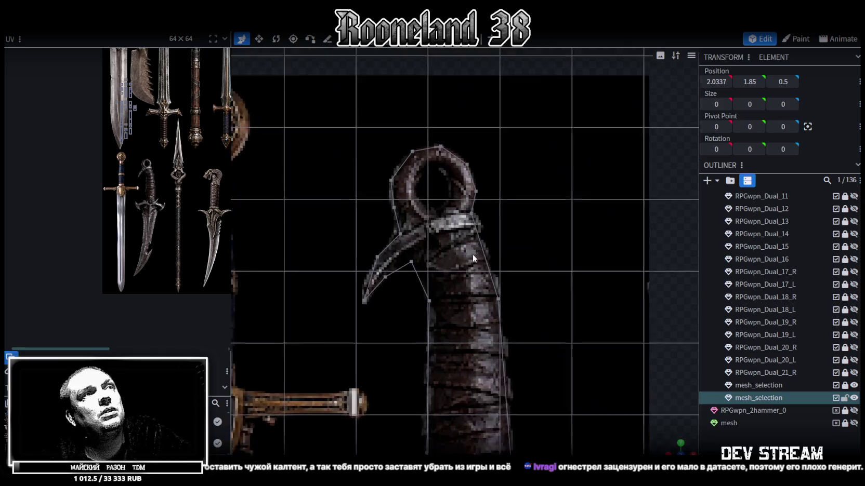
{"action": "scroll", "coordinate": [473, 254], "scroll_direction": "up", "scroll_amount": 2}
{"action": "scroll", "coordinate": [447, 236], "scroll_direction": "up", "scroll_amount": 2}
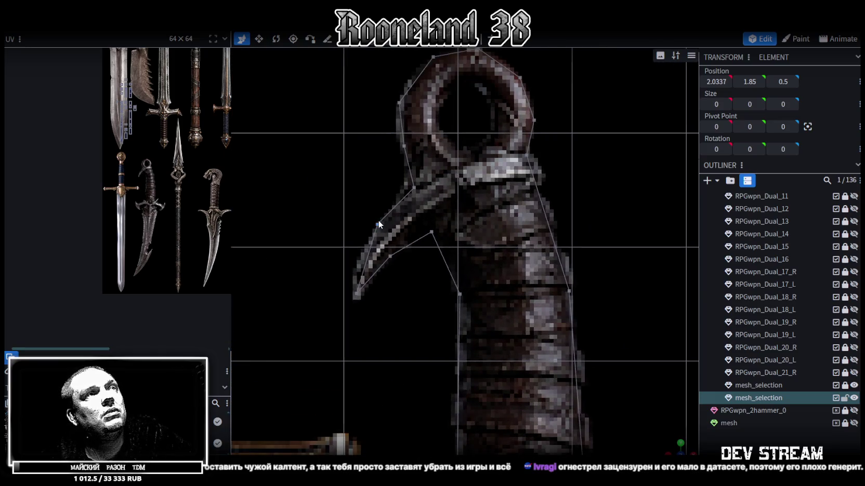
{"action": "left_click", "coordinate": [392, 254]}
{"action": "right_click", "coordinate": [391, 254]}
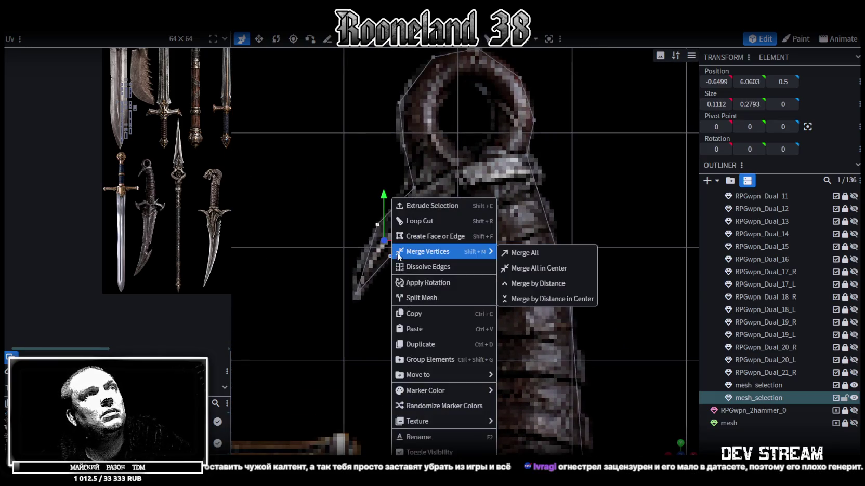
{"action": "left_click", "coordinate": [521, 257]}
Merge the hook-tip vertices into one point and merge another pair at their center
{"action": "left_click", "coordinate": [355, 294]}
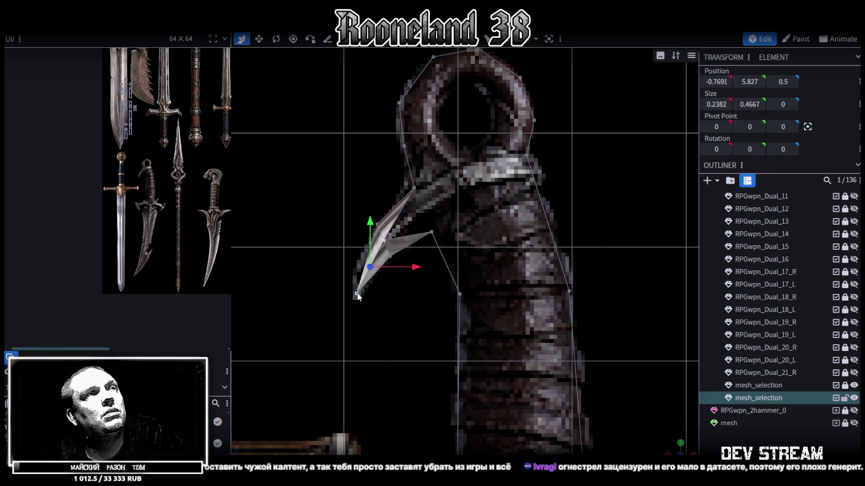
{"action": "right_click", "coordinate": [356, 292]}
{"action": "left_click", "coordinate": [481, 253]}
{"action": "scroll", "coordinate": [463, 260], "scroll_direction": "up", "scroll_amount": 2}
{"action": "left_click", "coordinate": [396, 162]}
{"action": "left_click", "coordinate": [420, 221], "text": "shift"}
{"action": "right_click", "coordinate": [421, 222]}
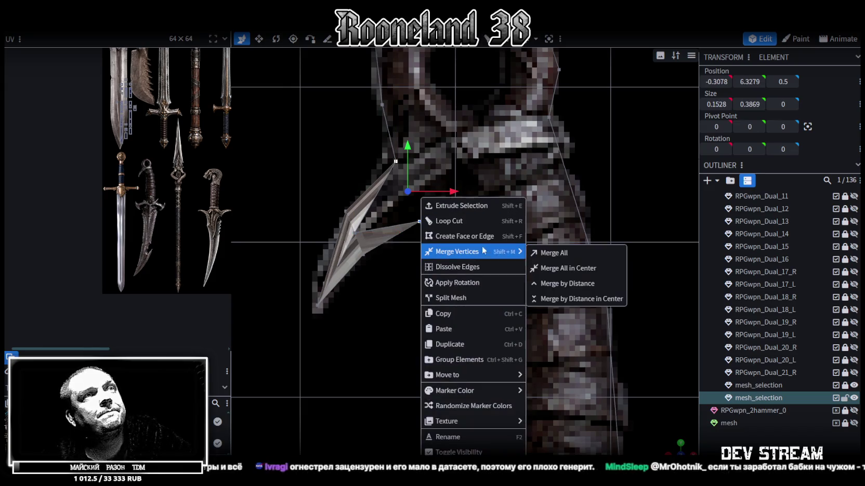
{"action": "left_click", "coordinate": [556, 268]}
Select the seven vertices around the pommel ring's left side and top
{"action": "scroll", "coordinate": [485, 172], "scroll_direction": "down", "scroll_amount": 2}
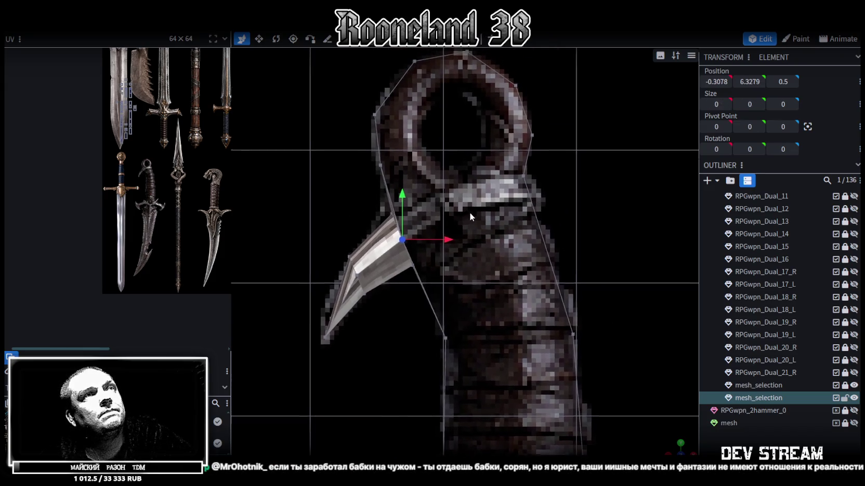
{"action": "left_click", "coordinate": [380, 166]}
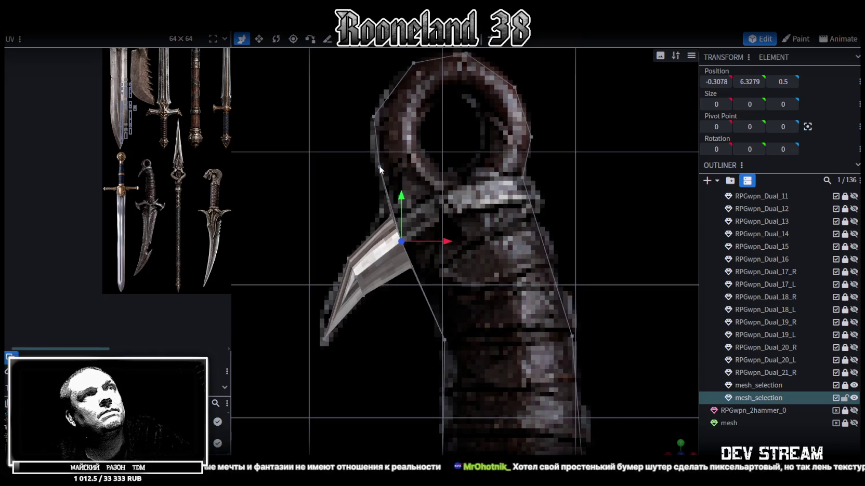
{"action": "left_click", "coordinate": [523, 177], "text": "shift"}
{"action": "left_click", "coordinate": [531, 137], "text": "shift"}
{"action": "left_click", "coordinate": [514, 87], "text": "shift"}
{"action": "left_click", "coordinate": [467, 54], "text": "shift"}
{"action": "left_click", "coordinate": [413, 63], "text": "shift"}
{"action": "left_click", "coordinate": [374, 116], "text": "shift"}
Merge the selected ring vertices at their center and move the merged vertex slightly down
{"action": "right_click", "coordinate": [373, 118]}
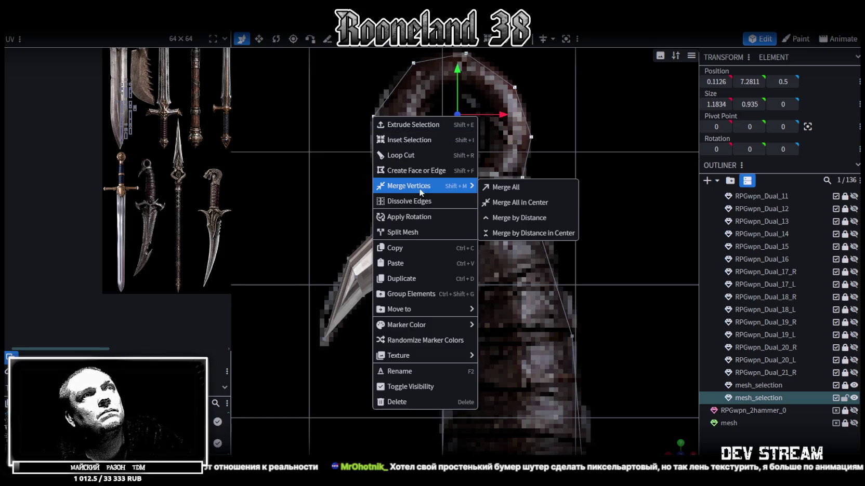
{"action": "left_click", "coordinate": [514, 200]}
{"action": "left_click_drag", "start_coordinate": [456, 81], "coordinate": [510, 162]}
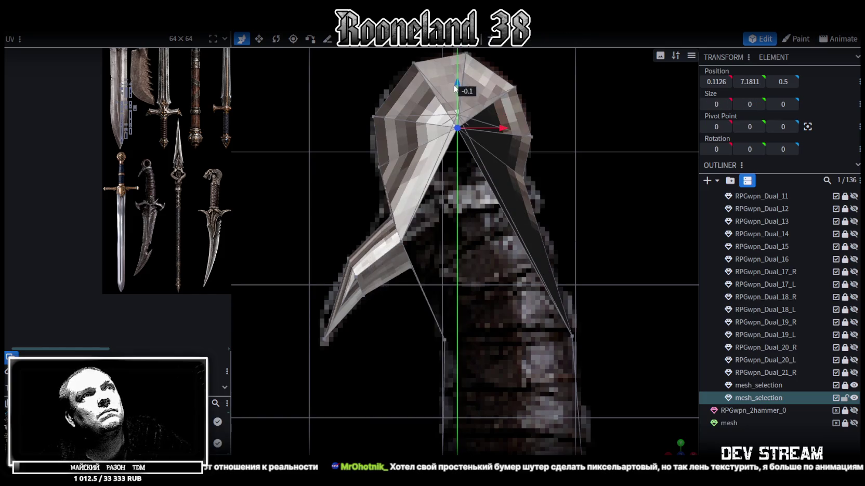
{"action": "right_click_drag", "start_coordinate": [517, 208], "coordinate": [475, 166]}
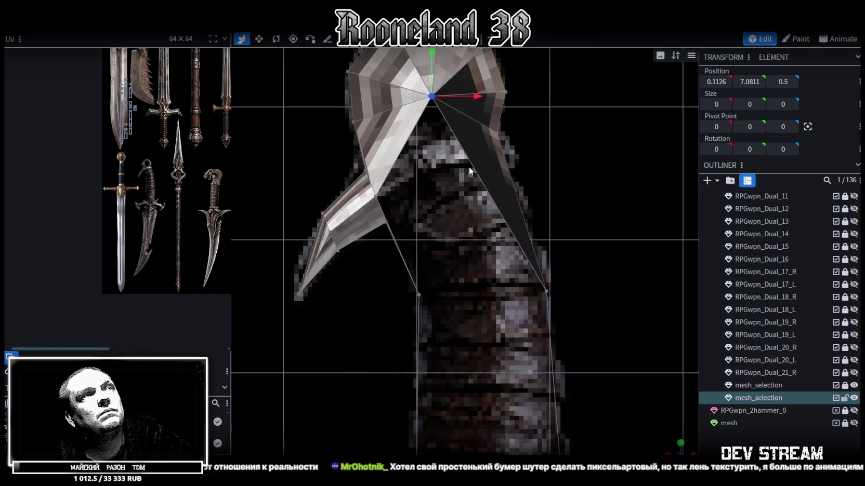
Merge a stray vertex into the selection, then join another vertex pair at its midpoint
{"action": "left_click", "coordinate": [377, 194], "text": "shift"}
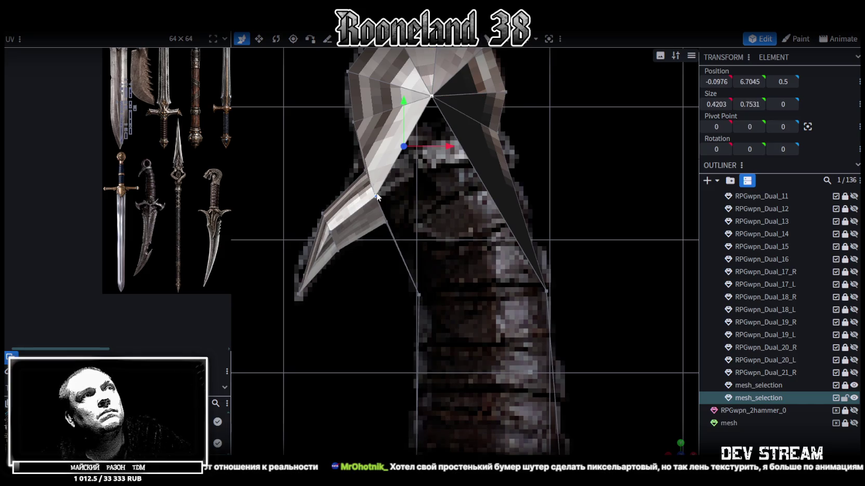
{"action": "right_click", "coordinate": [377, 194]}
{"action": "left_click", "coordinate": [503, 245]}
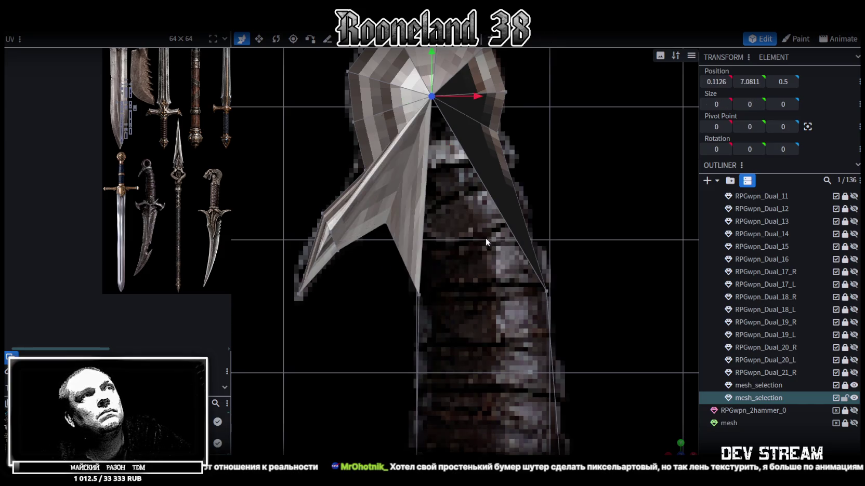
{"action": "right_click_drag", "start_coordinate": [486, 238], "coordinate": [460, 214]}
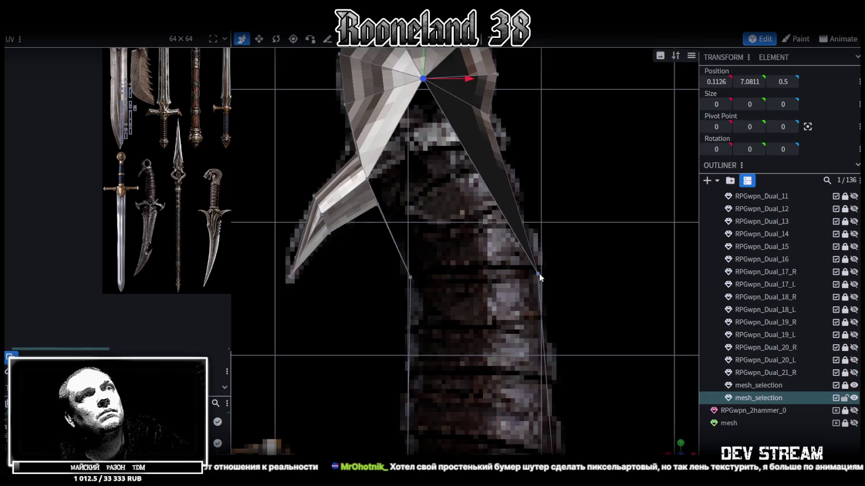
{"action": "left_click", "coordinate": [411, 278], "text": "shift"}
{"action": "right_click", "coordinate": [411, 278]}
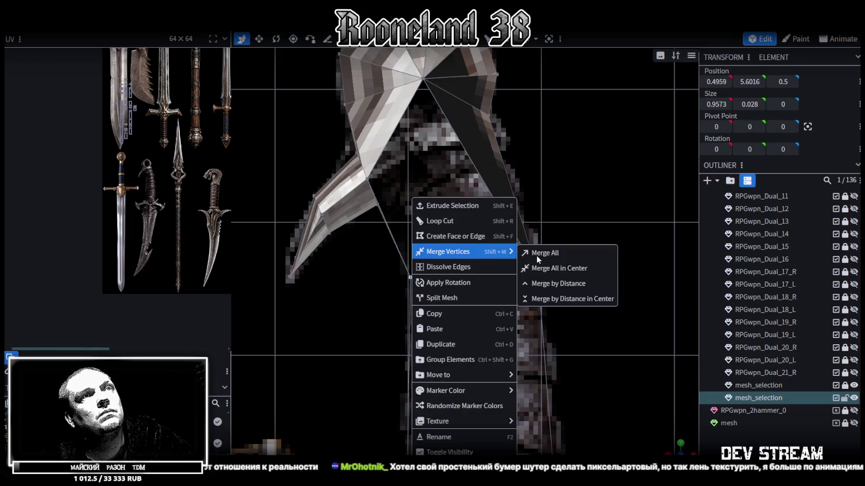
{"action": "left_click", "coordinate": [538, 252]}
Move the guard's inner-corner vertex left and down to -0.1078, 6.4279
{"action": "left_click", "coordinate": [369, 178]}
{"action": "mouse_move", "coordinate": [416, 179]}
{"action": "left_mouse_down"}
{"action": "mouse_move", "coordinate": [462, 178]}
{"action": "mouse_move", "coordinate": [456, 152]}
{"action": "mouse_move", "coordinate": [430, 158]}
{"action": "left_mouse_up"}
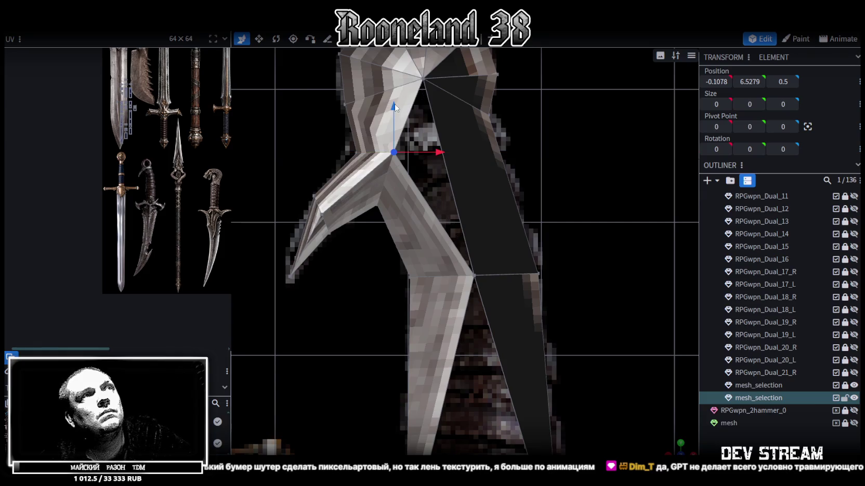
{"action": "left_click_drag", "start_coordinate": [396, 109], "coordinate": [395, 122]}
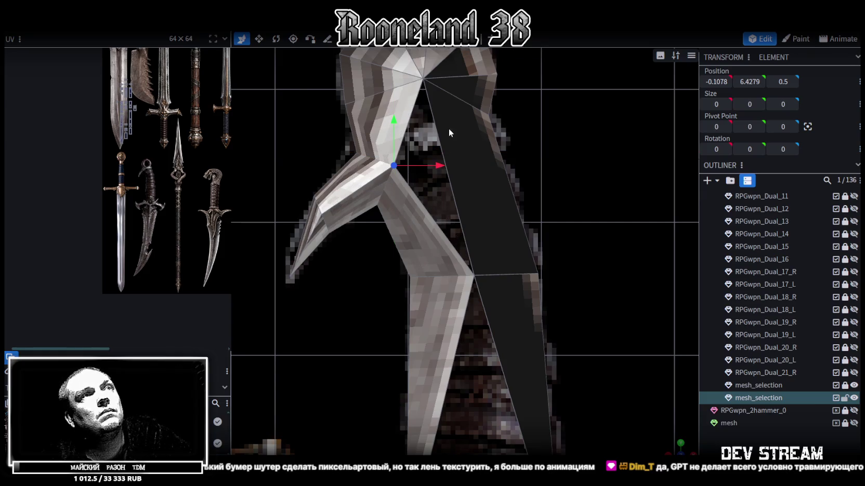
{"action": "left_click", "coordinate": [415, 200]}
{"action": "right_click_drag", "start_coordinate": [451, 164], "coordinate": [501, 132]}
Weld the first loose vertex pair at the blade–crossguard joint with Merge All
{"action": "scroll", "coordinate": [511, 241], "scroll_direction": "down", "scroll_amount": 2}
{"action": "scroll", "coordinate": [525, 182], "scroll_direction": "up", "scroll_amount": 3}
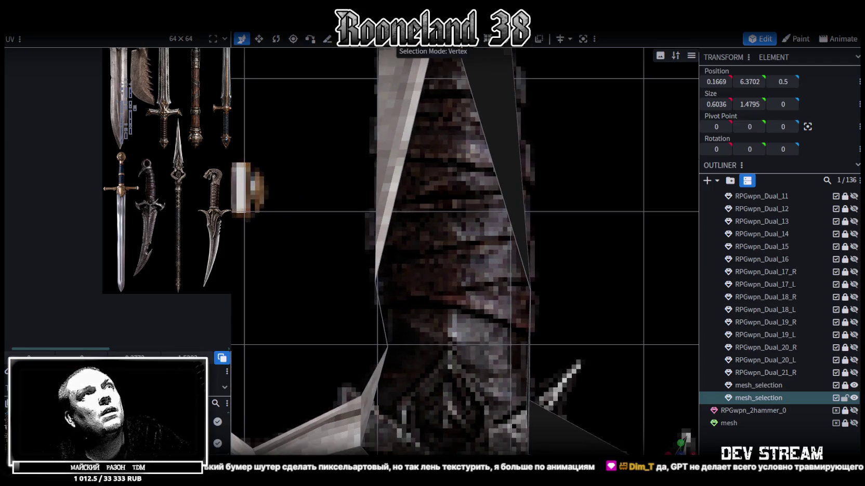
{"action": "scroll", "coordinate": [557, 277], "scroll_direction": "up", "scroll_amount": 2}
{"action": "left_click", "coordinate": [542, 298]}
{"action": "left_click", "coordinate": [360, 284], "text": "shift"}
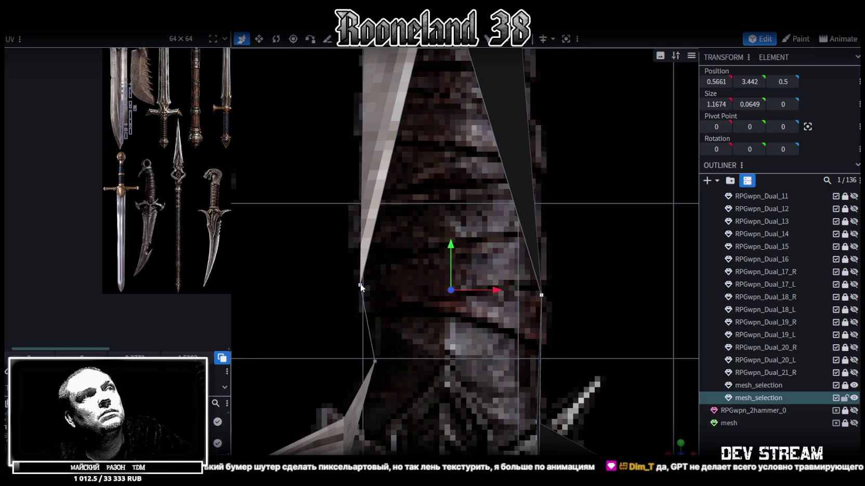
{"action": "right_click", "coordinate": [362, 283]}
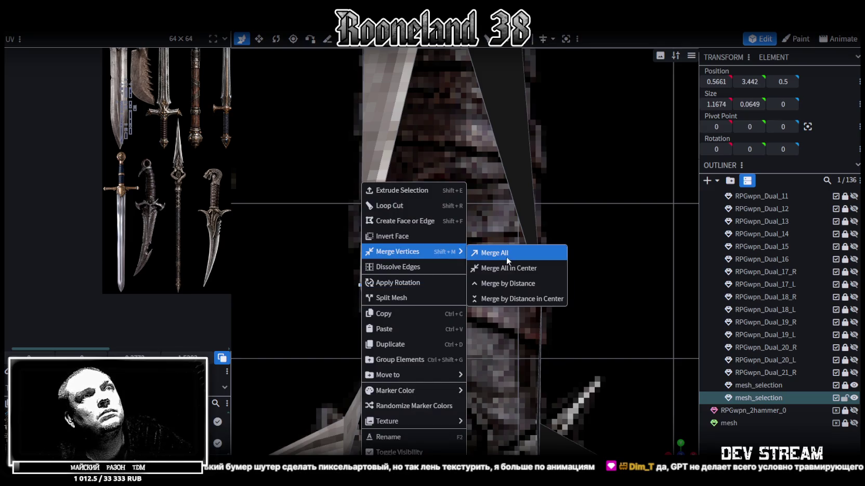
{"action": "left_click", "coordinate": [508, 268]}
Move the welded vertex down to the guard line and 0.2 to the left
{"action": "scroll", "coordinate": [603, 268], "scroll_direction": "down", "scroll_amount": 3}
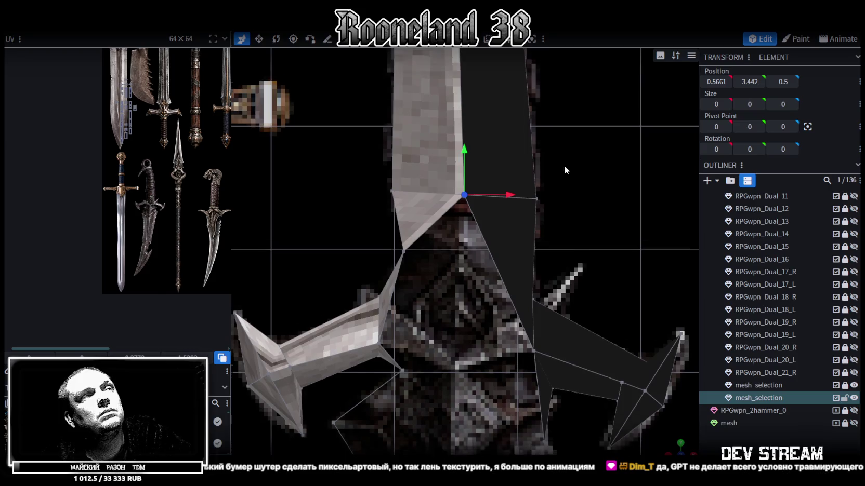
{"action": "scroll", "coordinate": [564, 170], "scroll_direction": "down", "scroll_amount": 2}
{"action": "scroll", "coordinate": [571, 157], "scroll_direction": "down", "scroll_amount": 1}
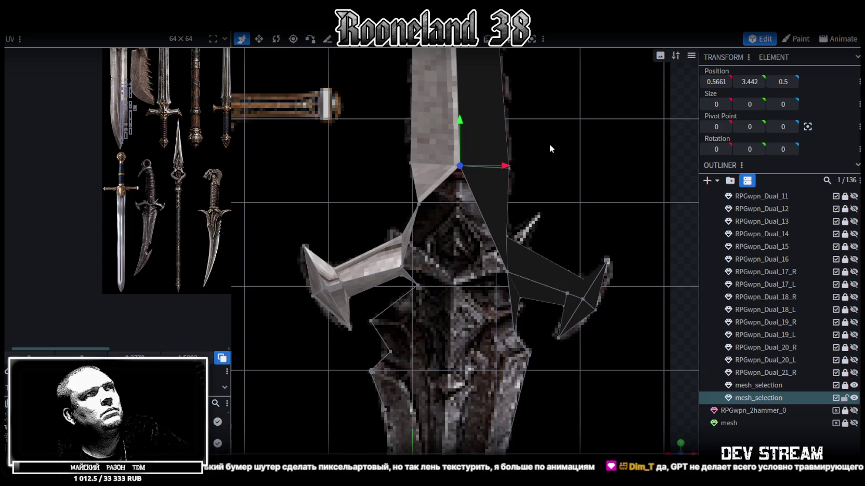
{"action": "scroll", "coordinate": [462, 185], "scroll_direction": "up", "scroll_amount": 1}
{"action": "left_click_drag", "start_coordinate": [415, 199], "coordinate": [507, 210]}
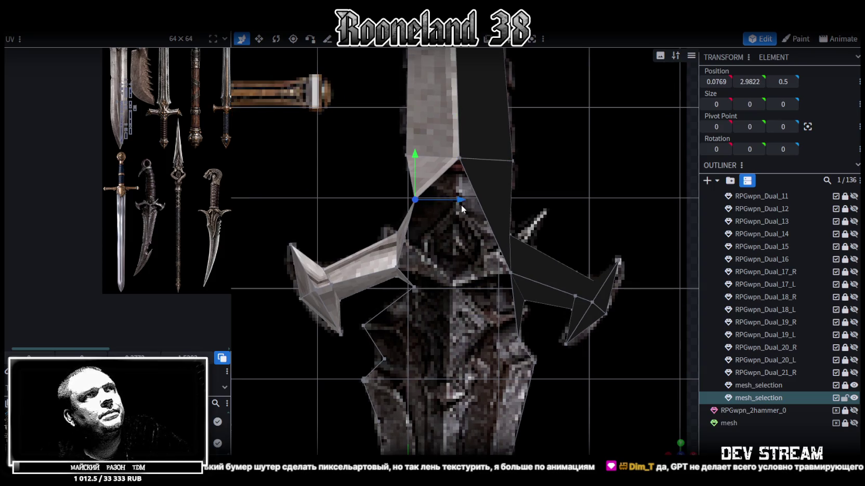
{"action": "left_click_drag", "start_coordinate": [503, 211], "coordinate": [489, 209]}
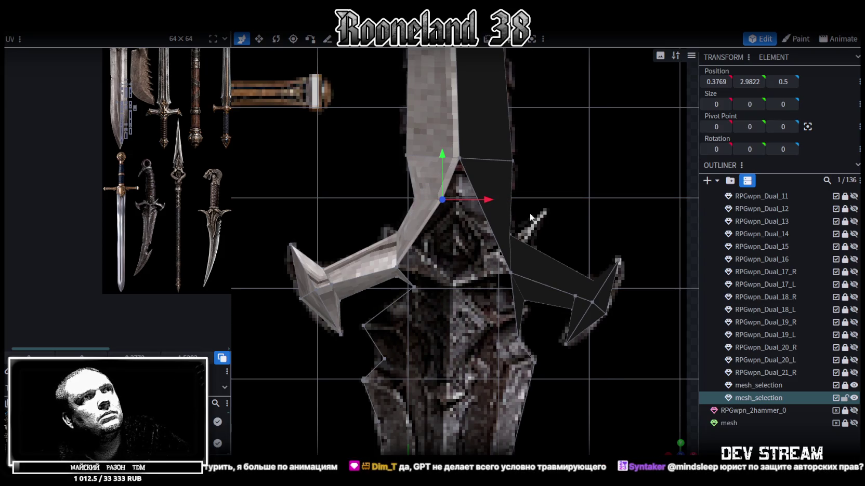
Loop cut a new edge across the dark face and slide it slightly left
{"action": "scroll", "coordinate": [529, 213], "scroll_direction": "up", "scroll_amount": 1}
{"action": "scroll", "coordinate": [525, 218], "scroll_direction": "up", "scroll_amount": 1}
{"action": "mouse_move", "coordinate": [670, 452]}
{"action": "left_mouse_down"}
{"action": "mouse_move", "coordinate": [649, 447]}
{"action": "mouse_move", "coordinate": [544, 274]}
{"action": "mouse_move", "coordinate": [569, 248]}
{"action": "mouse_move", "coordinate": [583, 253]}
{"action": "left_mouse_up"}
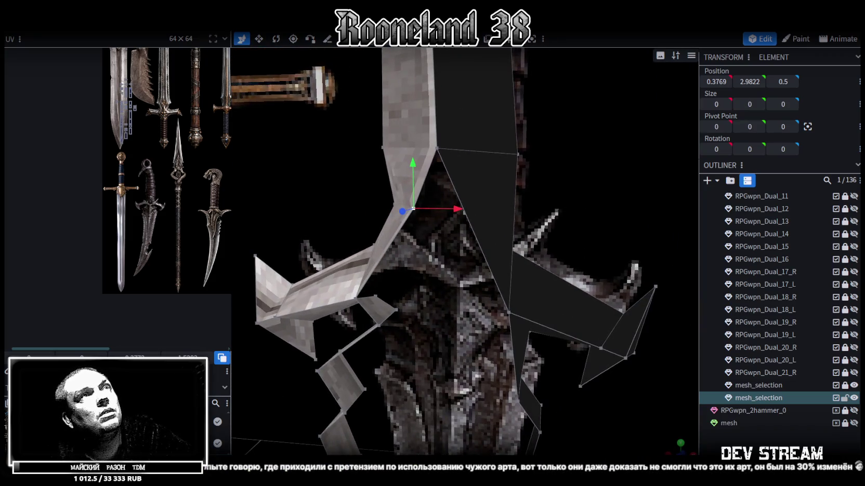
{"action": "left_click", "coordinate": [514, 194]}
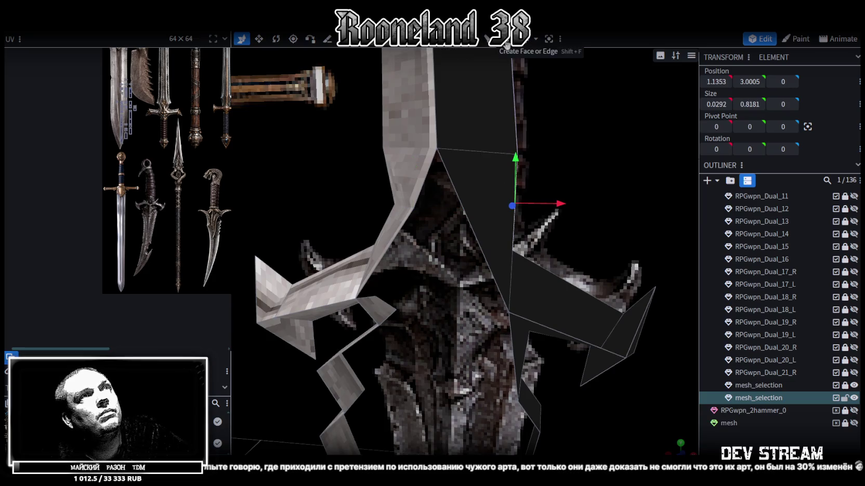
{"action": "key", "text": "shift+r"}
{"action": "left_click_drag", "start_coordinate": [542, 220], "coordinate": [529, 221]}
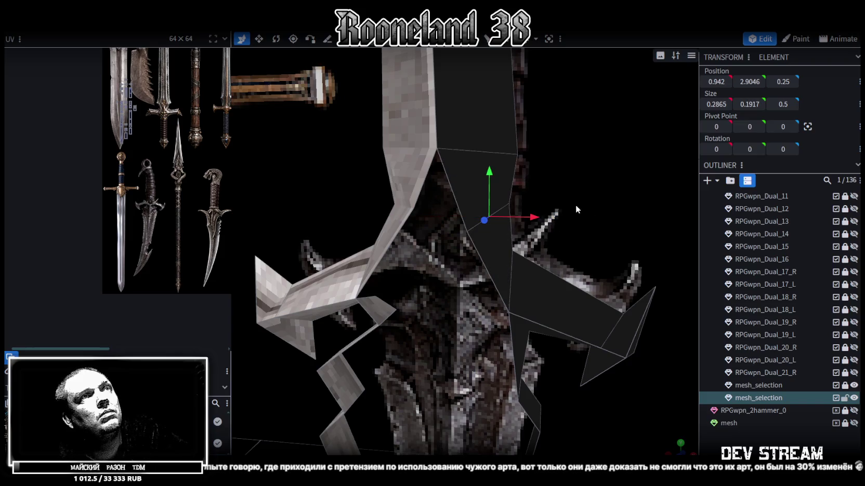
Merge the next vertex pair at its centre and shift it left to 0.5878, 2.8955, 0.5
{"action": "left_click_drag", "start_coordinate": [571, 209], "coordinate": [576, 180]}
{"action": "left_click", "coordinate": [475, 54]}
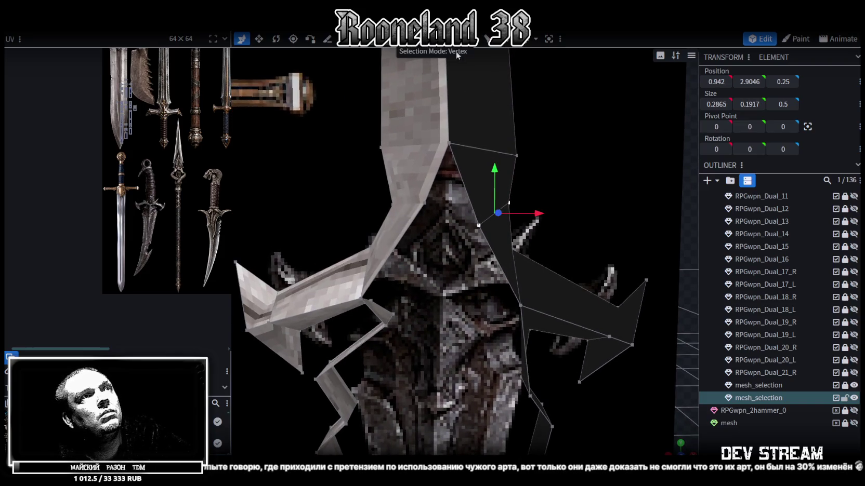
{"action": "left_click_drag", "start_coordinate": [545, 301], "coordinate": [556, 296]}
{"action": "scroll", "coordinate": [470, 240], "scroll_direction": "up", "scroll_amount": 2}
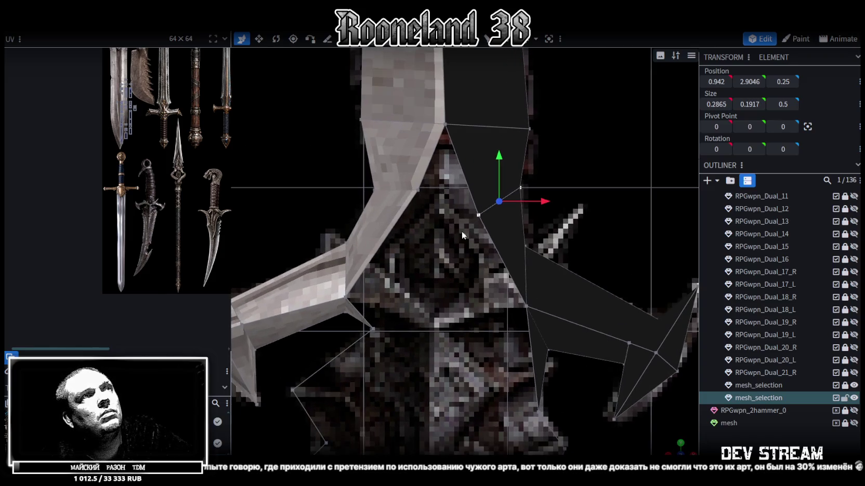
{"action": "left_click", "coordinate": [417, 190], "text": "shift"}
{"action": "right_click", "coordinate": [418, 189]}
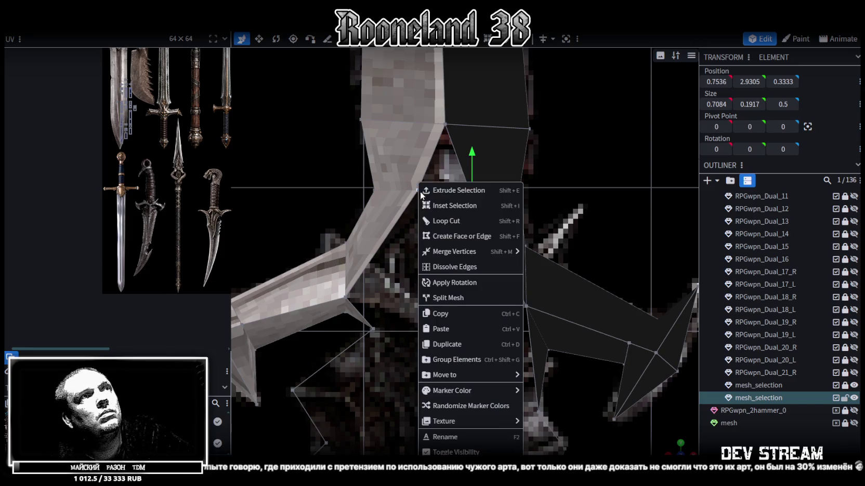
{"action": "left_click", "coordinate": [408, 185]}
{"action": "left_click", "coordinate": [416, 191]}
{"action": "left_click", "coordinate": [478, 214], "text": "shift"}
{"action": "right_click", "coordinate": [478, 214]}
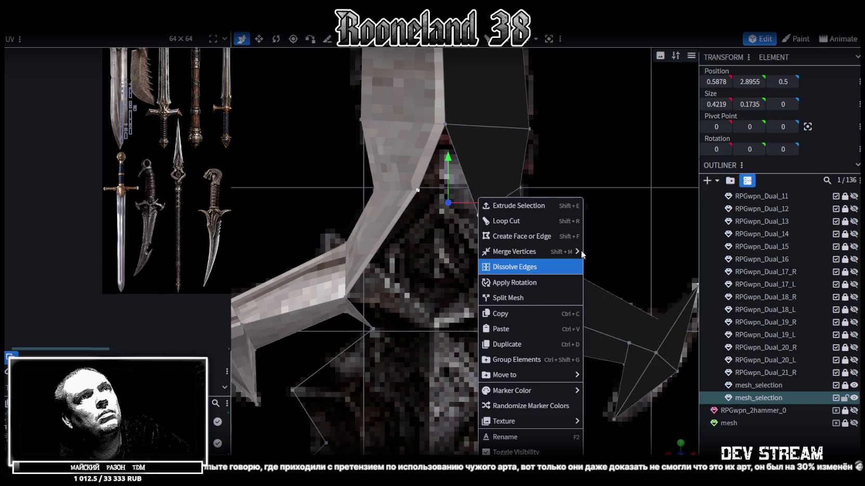
{"action": "left_click", "coordinate": [621, 268]}
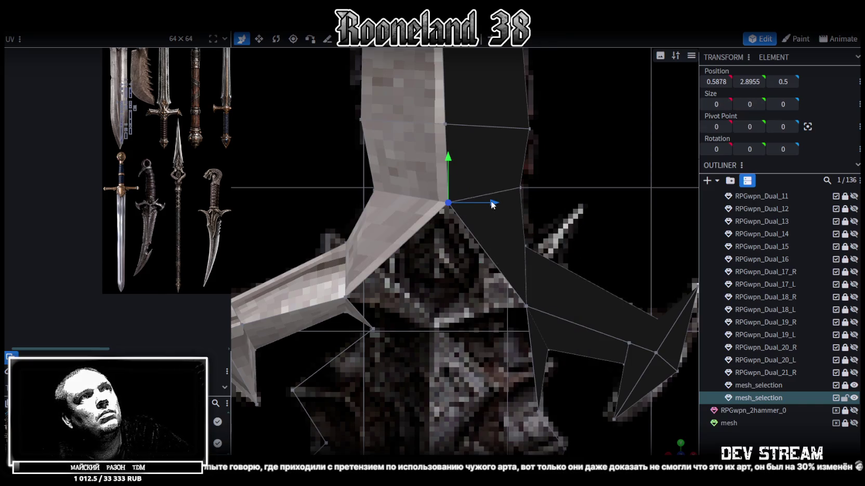
{"action": "mouse_move", "coordinate": [492, 204]}
{"action": "left_mouse_down"}
{"action": "mouse_move", "coordinate": [460, 199]}
{"action": "mouse_move", "coordinate": [484, 208]}
{"action": "left_mouse_up"}
Move a vertex on the crossguard's left side 0.4 to the right
{"action": "scroll", "coordinate": [484, 204], "scroll_direction": "down", "scroll_amount": 3}
{"action": "scroll", "coordinate": [477, 191], "scroll_direction": "down", "scroll_amount": 2}
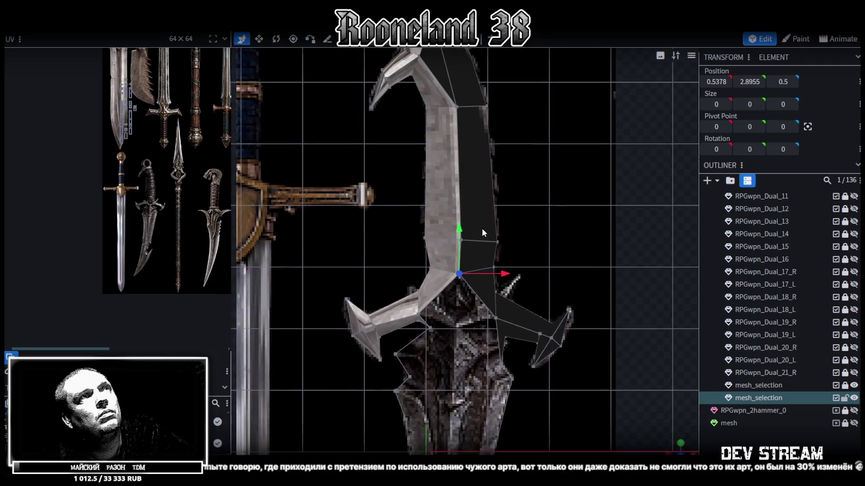
{"action": "right_click_drag", "start_coordinate": [481, 226], "coordinate": [481, 126]}
{"action": "scroll", "coordinate": [480, 127], "scroll_direction": "up", "scroll_amount": 2}
{"action": "scroll", "coordinate": [464, 151], "scroll_direction": "up", "scroll_amount": 2}
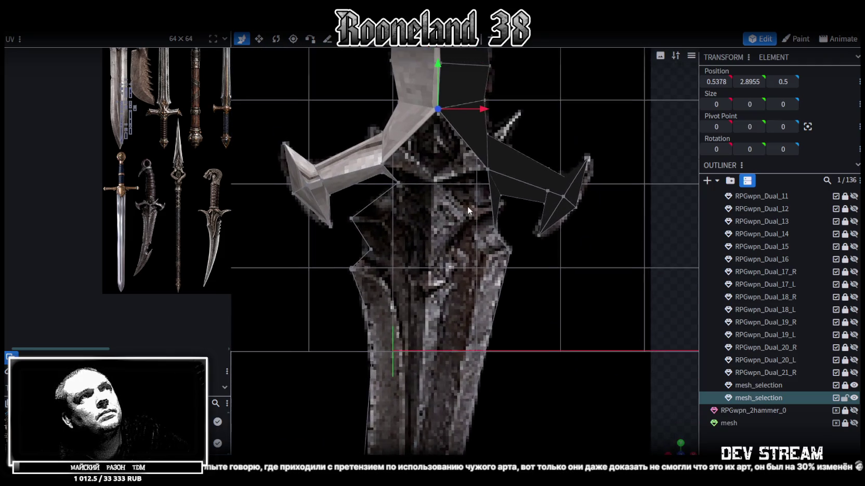
{"action": "scroll", "coordinate": [467, 206], "scroll_direction": "up", "scroll_amount": 1}
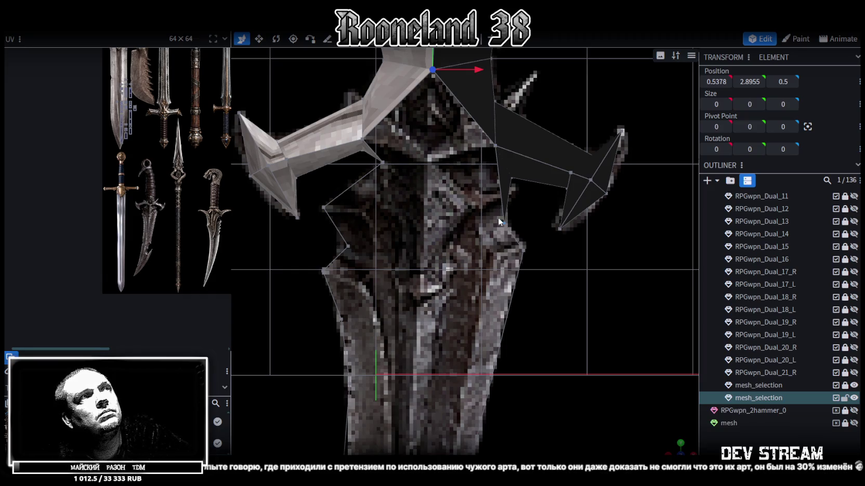
{"action": "left_click", "coordinate": [324, 206]}
{"action": "left_click_drag", "start_coordinate": [367, 208], "coordinate": [403, 210]}
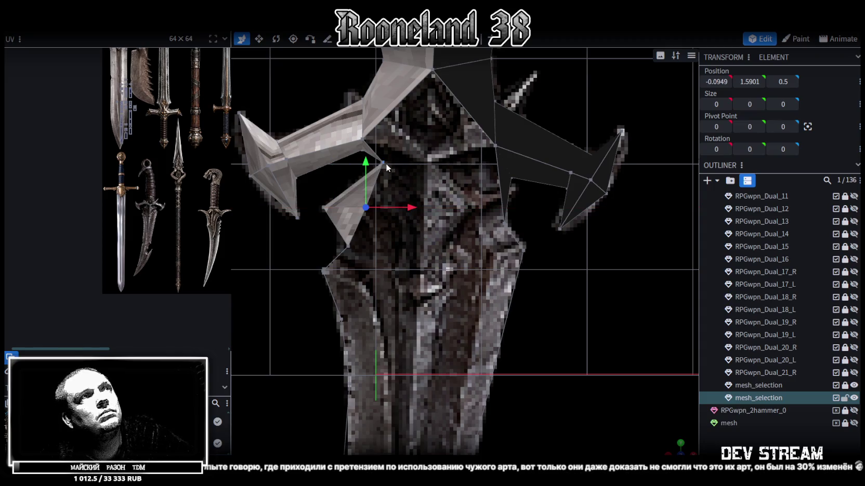
Merge the two crossguard spike vertices at their centre
{"action": "left_click", "coordinate": [383, 162], "text": "shift"}
{"action": "left_click", "coordinate": [348, 246], "text": "shift"}
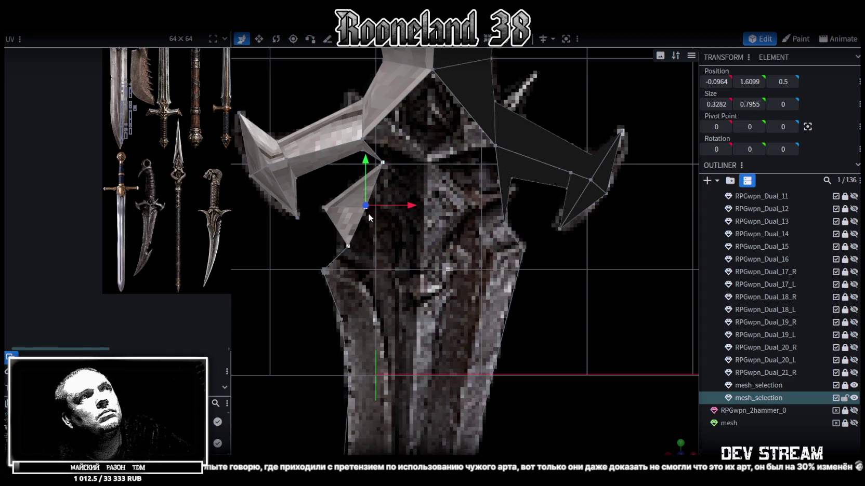
{"action": "right_click", "coordinate": [368, 182]}
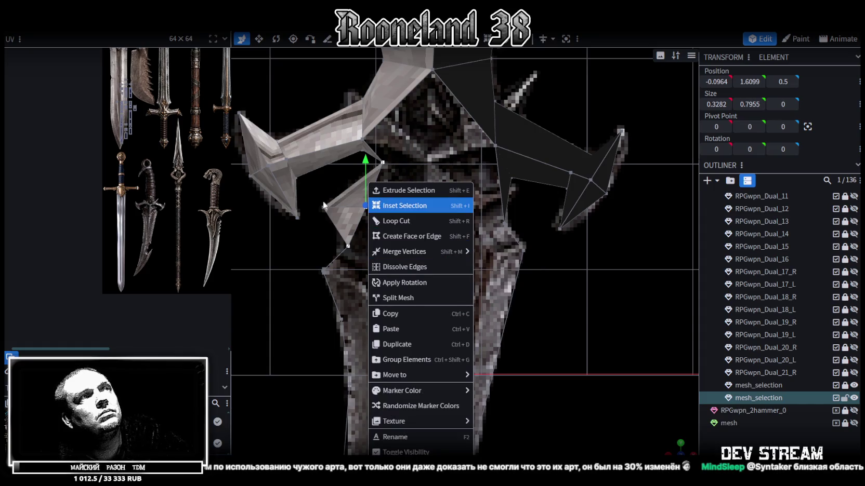
{"action": "right_click_drag", "start_coordinate": [336, 208], "coordinate": [341, 189]}
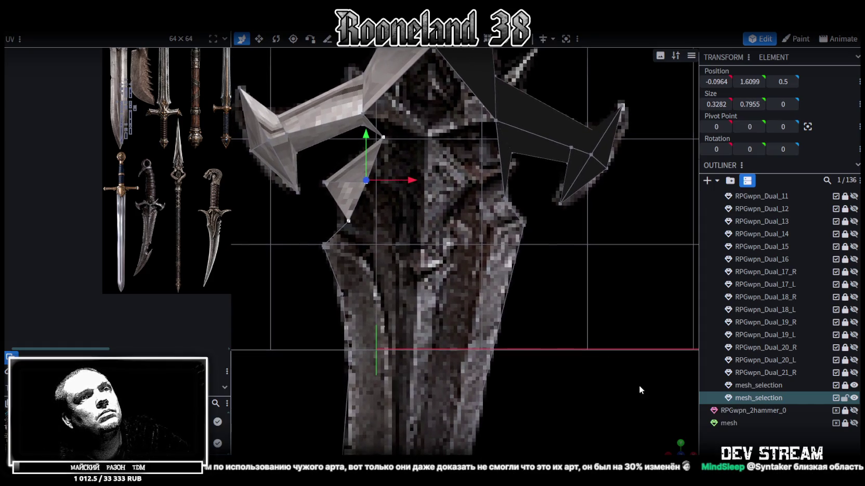
{"action": "left_click_drag", "start_coordinate": [519, 312], "coordinate": [603, 284]}
{"action": "left_click_drag", "start_coordinate": [452, 310], "coordinate": [470, 311]}
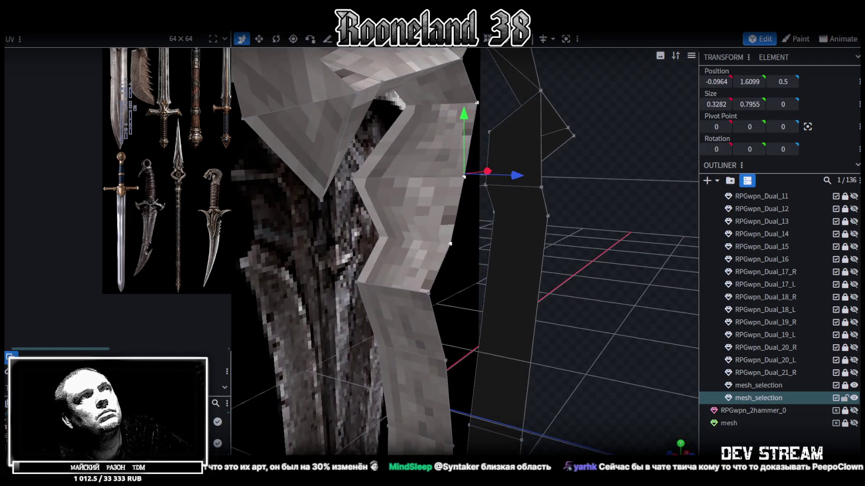
{"action": "left_click", "coordinate": [387, 239]}
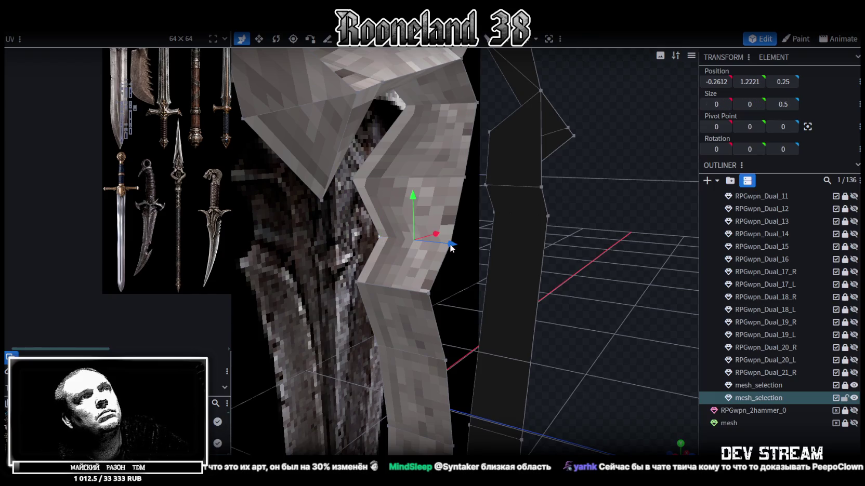
{"action": "left_click", "coordinate": [450, 244], "text": "shift"}
{"action": "right_click", "coordinate": [450, 245]}
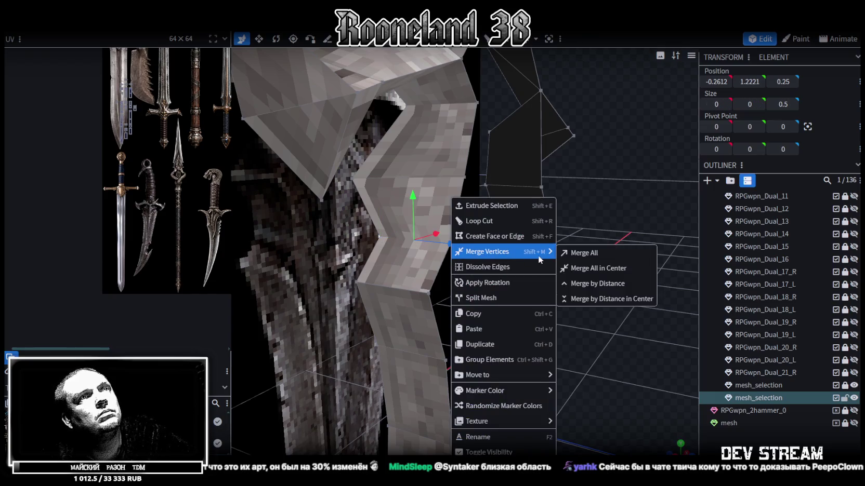
{"action": "left_click", "coordinate": [603, 269]}
Undo and retry the spike merge until it welds cleanly at 0.0669, 2.0177, 0
{"action": "key", "text": "ctrl+z"}
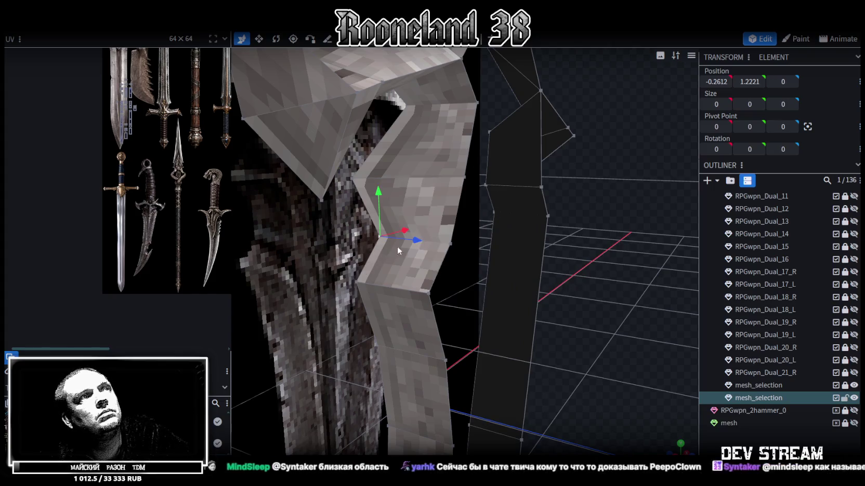
{"action": "left_click", "coordinate": [450, 243], "text": "shift"}
{"action": "right_click", "coordinate": [450, 245]}
{"action": "left_click", "coordinate": [582, 254]}
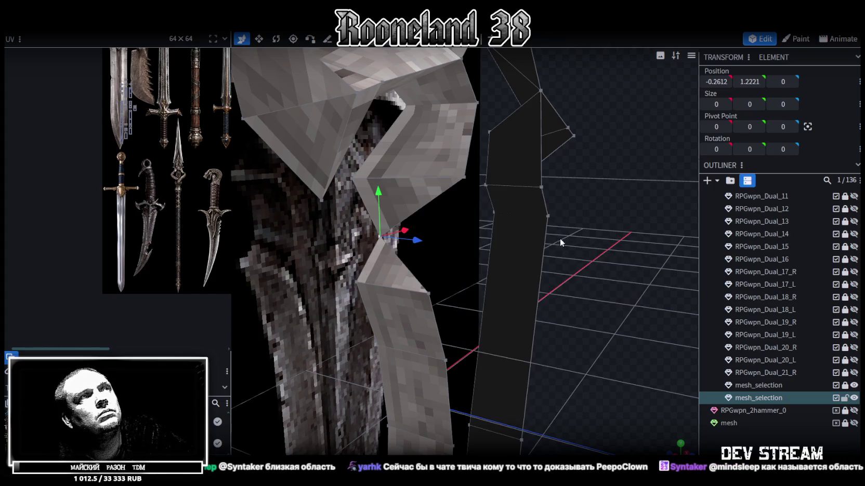
{"action": "key", "text": "ctrl+z"}
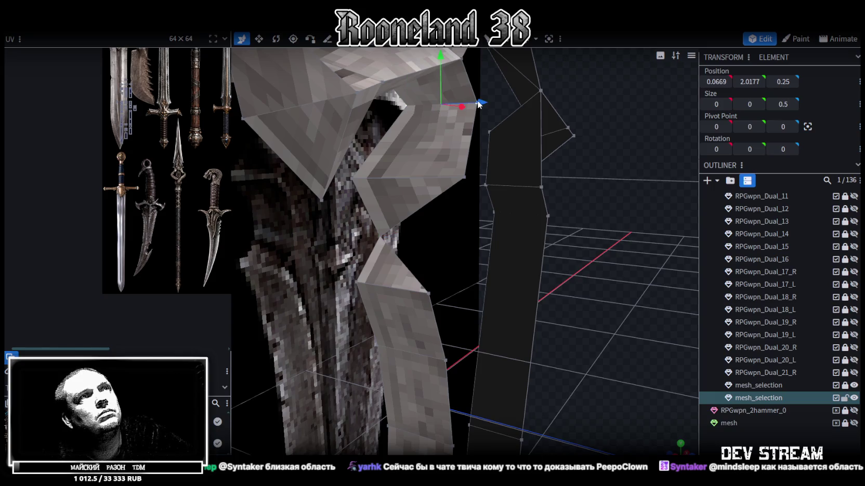
{"action": "right_click", "coordinate": [477, 103]}
{"action": "left_click", "coordinate": [600, 160]}
{"action": "mouse_move", "coordinate": [627, 195]}
{"action": "left_mouse_down"}
{"action": "mouse_move", "coordinate": [556, 203]}
{"action": "mouse_move", "coordinate": [649, 448]}
{"action": "left_mouse_up"}
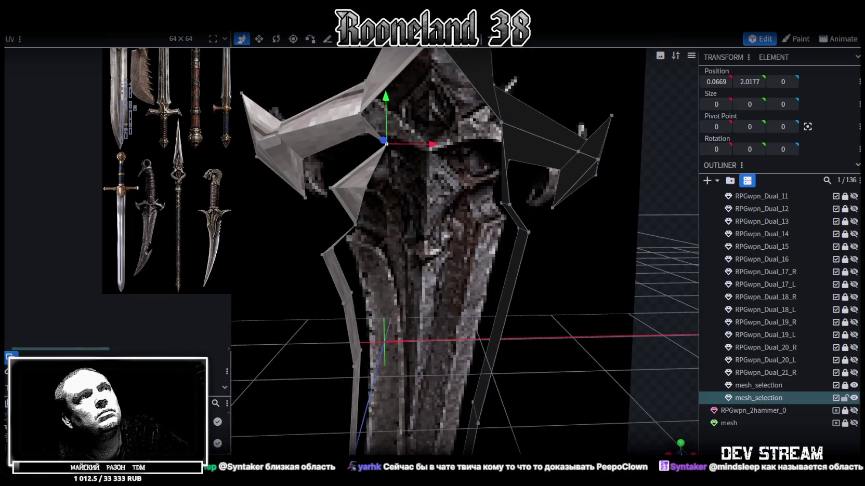
In front view, slide the right crossguard vertex left and merge it at 0.4156, 1.1373, 0.5
{"action": "left_click", "coordinate": [680, 448]}
{"action": "left_click", "coordinate": [510, 208]}
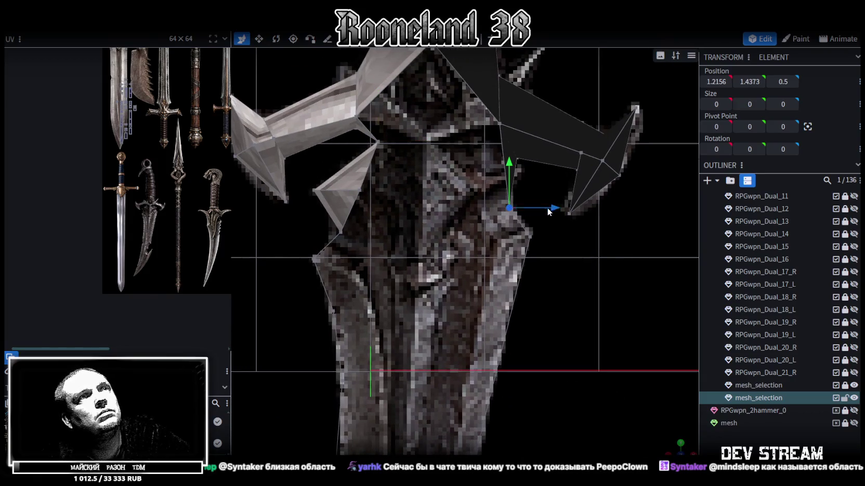
{"action": "mouse_move", "coordinate": [542, 208]}
{"action": "left_mouse_down"}
{"action": "mouse_move", "coordinate": [476, 151]}
{"action": "mouse_move", "coordinate": [478, 131]}
{"action": "mouse_move", "coordinate": [460, 127]}
{"action": "mouse_move", "coordinate": [468, 208]}
{"action": "mouse_move", "coordinate": [462, 193]}
{"action": "left_mouse_up"}
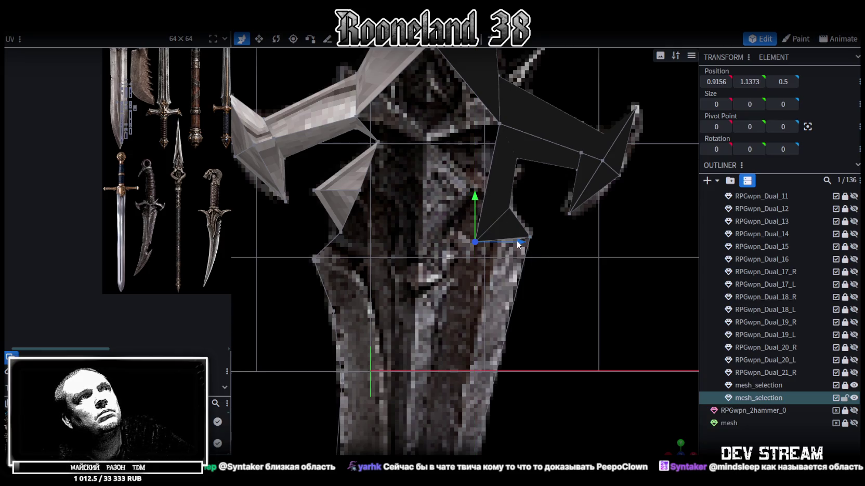
{"action": "mouse_move", "coordinate": [516, 240]}
{"action": "left_mouse_down"}
{"action": "mouse_move", "coordinate": [457, 248]}
{"action": "mouse_move", "coordinate": [354, 232]}
{"action": "left_mouse_up"}
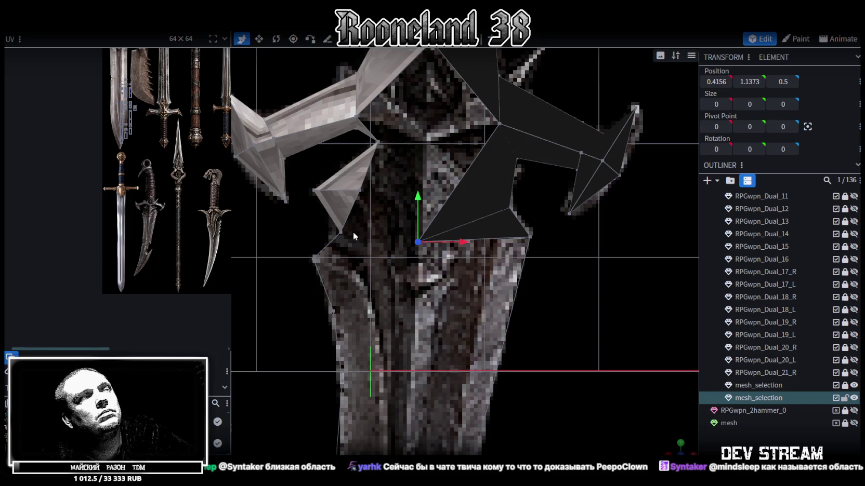
{"action": "left_click", "coordinate": [361, 191], "text": "shift"}
{"action": "right_click", "coordinate": [360, 191]}
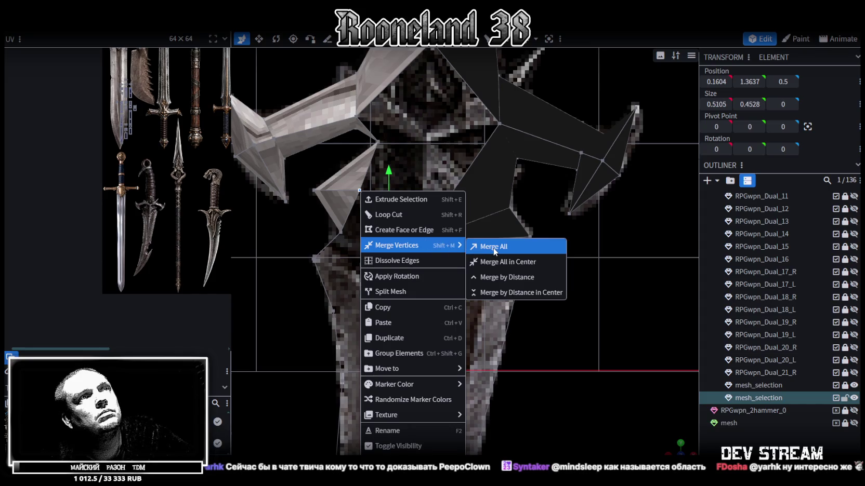
{"action": "left_click", "coordinate": [493, 249]}
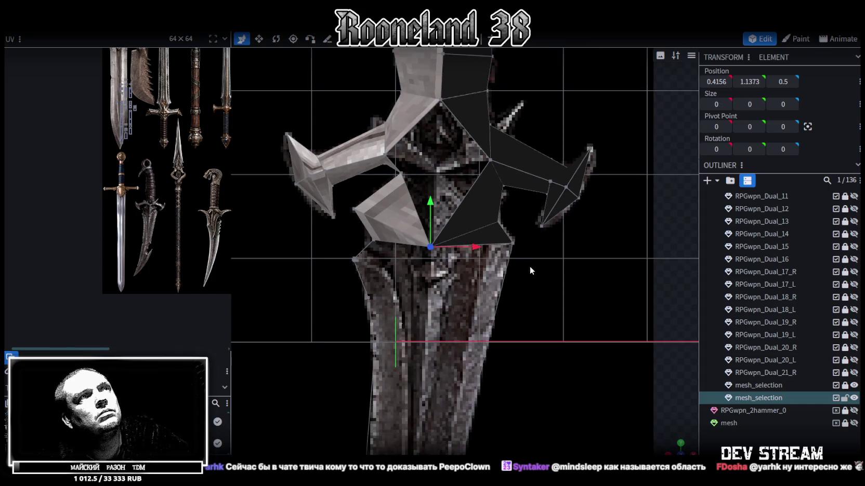
Select four triangle faces of the crossguard
{"action": "scroll", "coordinate": [536, 280], "scroll_direction": "up", "scroll_amount": 2}
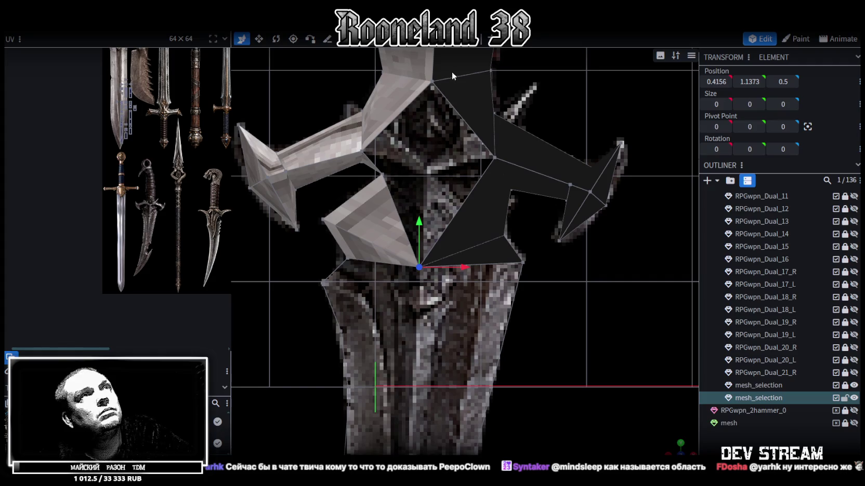
{"action": "left_click", "coordinate": [463, 197]}
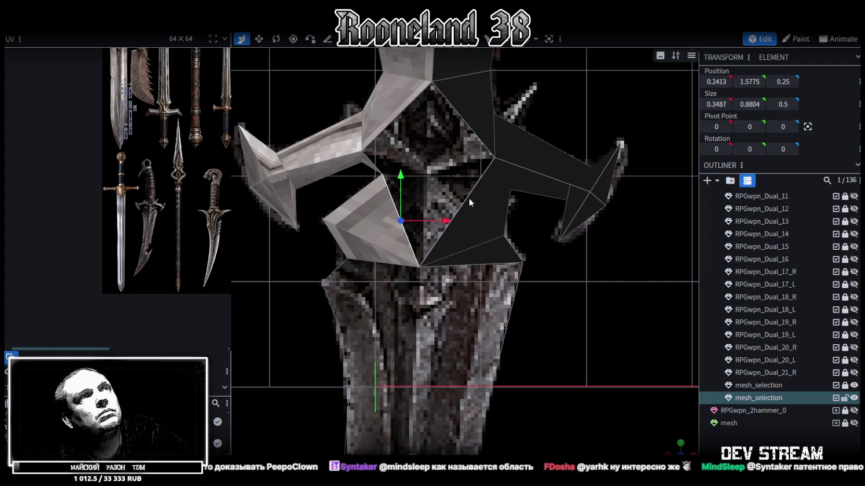
{"action": "left_click", "coordinate": [416, 192], "text": "shift"}
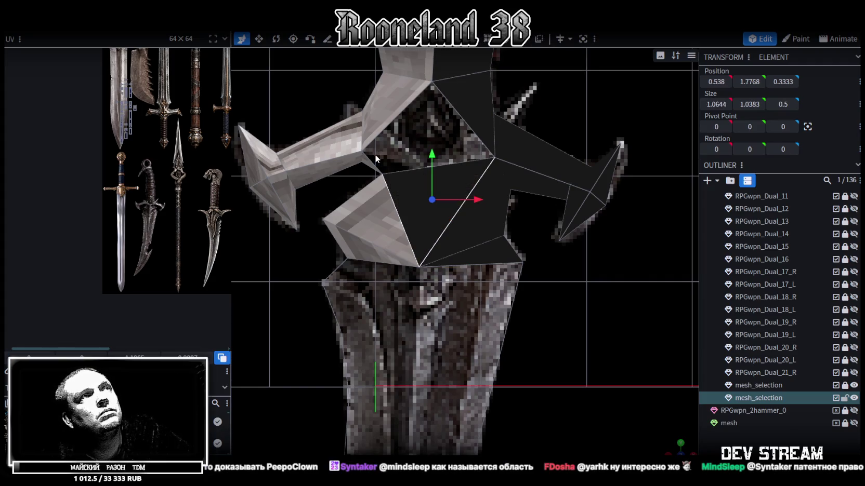
{"action": "left_click", "coordinate": [401, 110]}
{"action": "left_click", "coordinate": [434, 166], "text": "shift"}
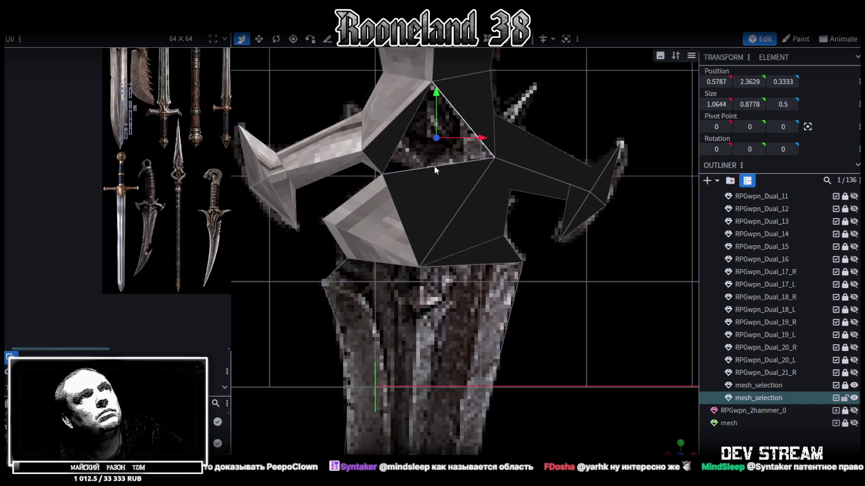
Move a vertex on the blade's left edge 0.4 to the right
{"action": "right_click_drag", "start_coordinate": [489, 211], "coordinate": [457, 188]}
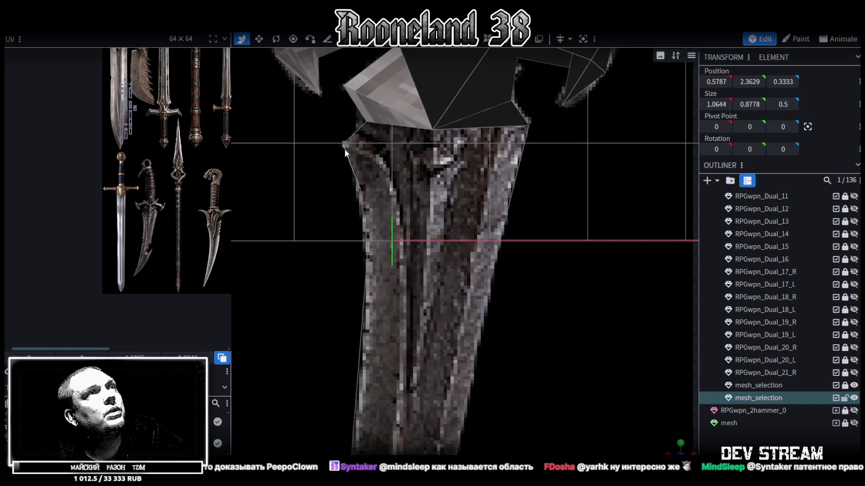
{"action": "right_click_drag", "start_coordinate": [358, 170], "coordinate": [383, 187]}
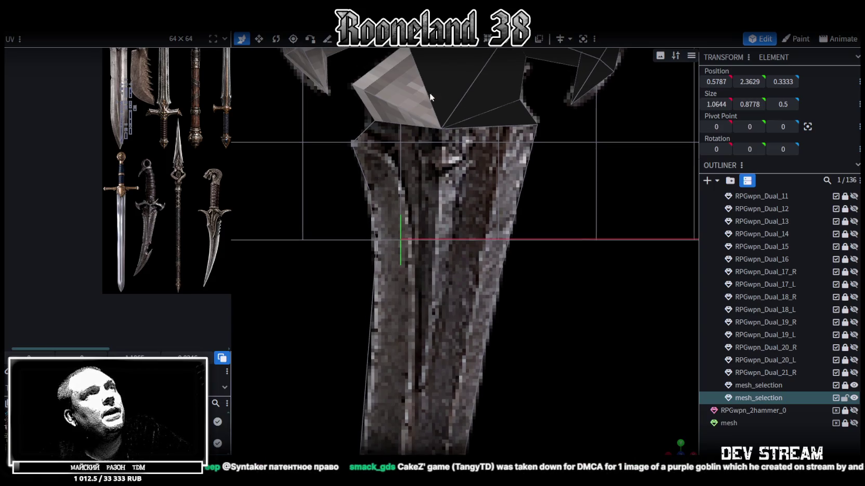
{"action": "scroll", "coordinate": [376, 215], "scroll_direction": "up", "scroll_amount": 1}
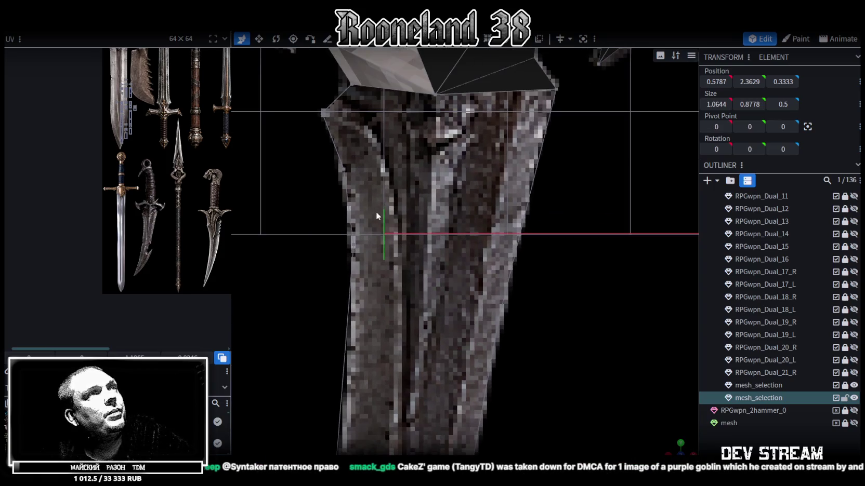
{"action": "left_click", "coordinate": [343, 168]}
{"action": "left_click_drag", "start_coordinate": [382, 170], "coordinate": [442, 167]}
Merge the top-left vertices of the blade together
{"action": "scroll", "coordinate": [430, 176], "scroll_direction": "down", "scroll_amount": 1}
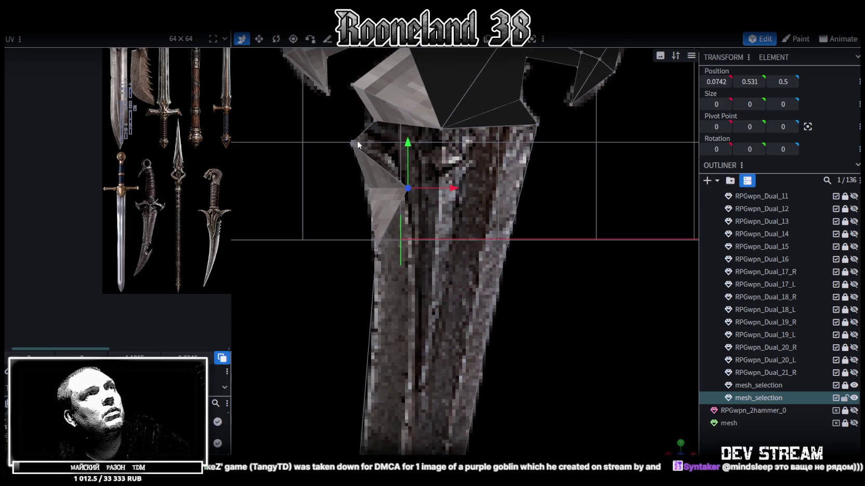
{"action": "left_click_drag", "start_coordinate": [668, 441], "coordinate": [598, 431]}
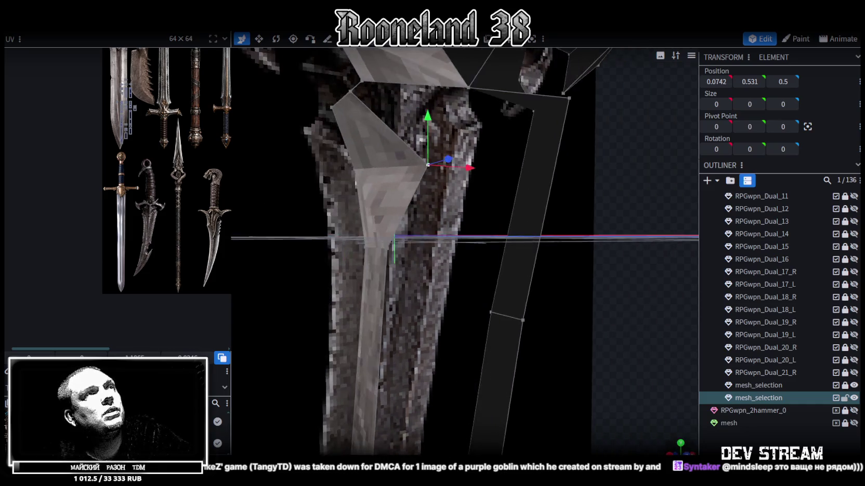
{"action": "left_click_drag", "start_coordinate": [670, 444], "coordinate": [678, 450]}
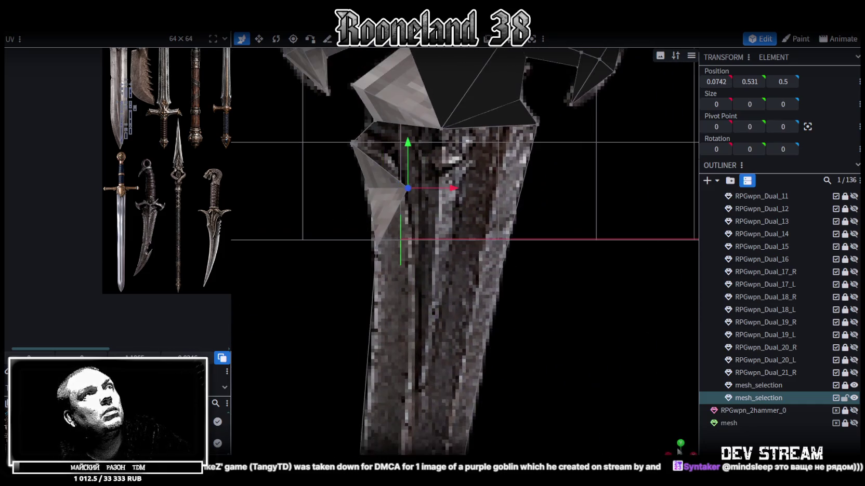
{"action": "scroll", "coordinate": [339, 118], "scroll_direction": "up", "scroll_amount": 1}
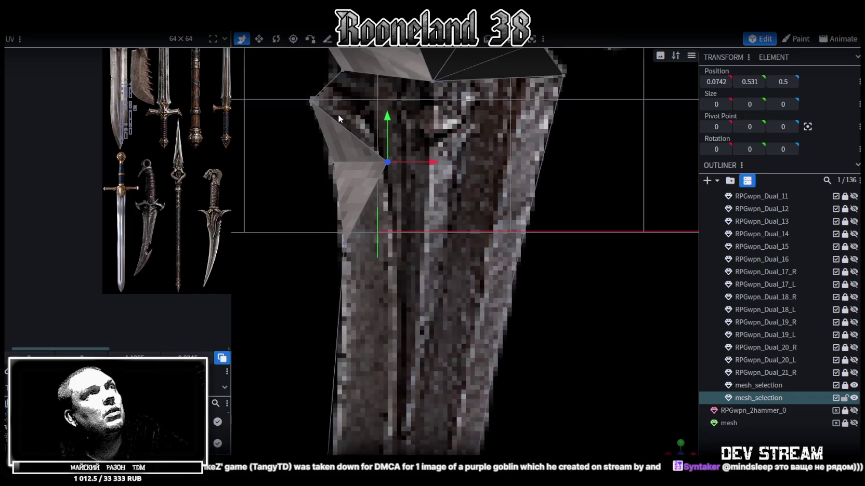
{"action": "right_click", "coordinate": [310, 101]}
{"action": "left_click", "coordinate": [410, 173]}
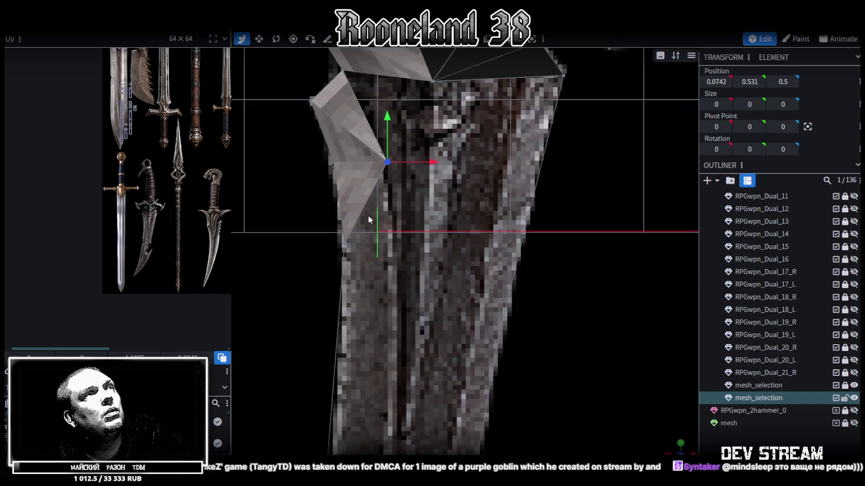
Fill a face between the gap's top and left edges
{"action": "left_click_drag", "start_coordinate": [365, 213], "coordinate": [416, 161]}
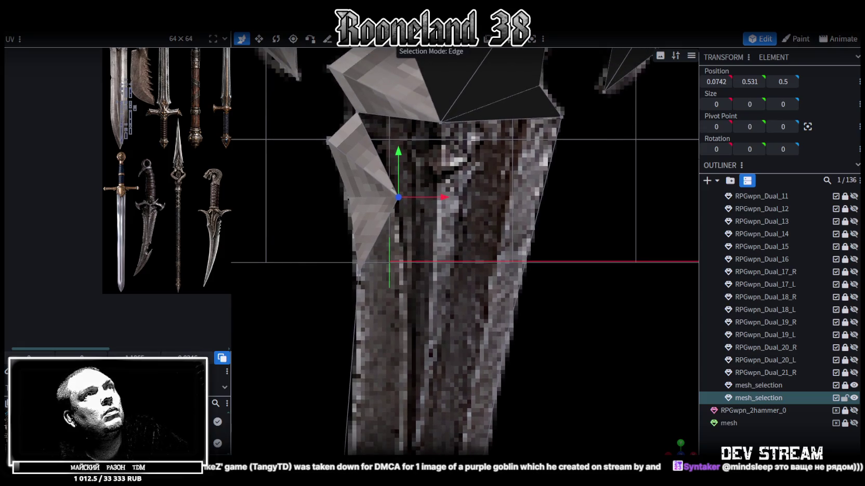
{"action": "left_click", "coordinate": [420, 119]}
{"action": "left_click", "coordinate": [382, 159], "text": "shift"}
{"action": "key", "text": "f"}
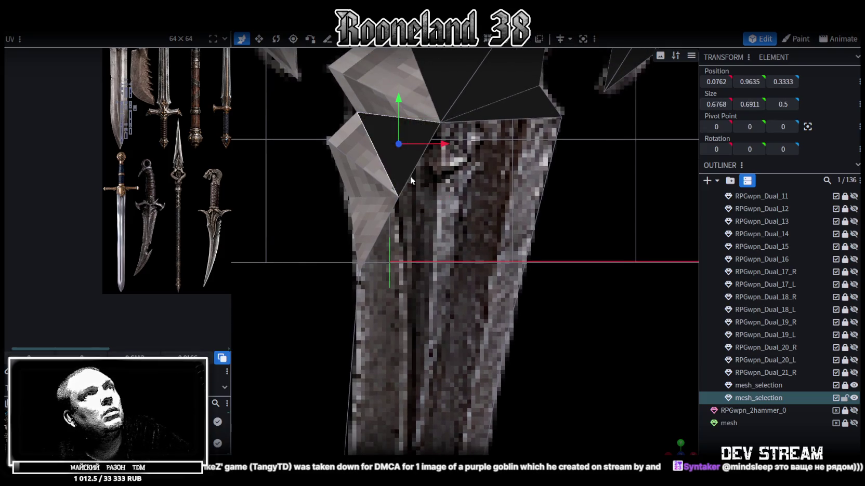
{"action": "scroll", "coordinate": [413, 156], "scroll_direction": "down", "scroll_amount": 2}
Pull the blade's right-shoulder vertex down 0.7 and left 0.8 to 0.5982, 0.4816, 0.5
{"action": "left_click", "coordinate": [489, 36]}
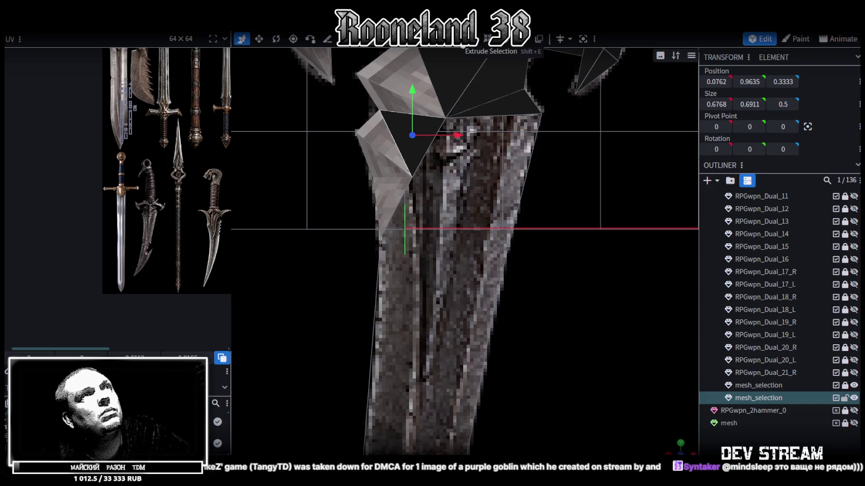
{"action": "left_click_drag", "start_coordinate": [685, 444], "coordinate": [683, 445]}
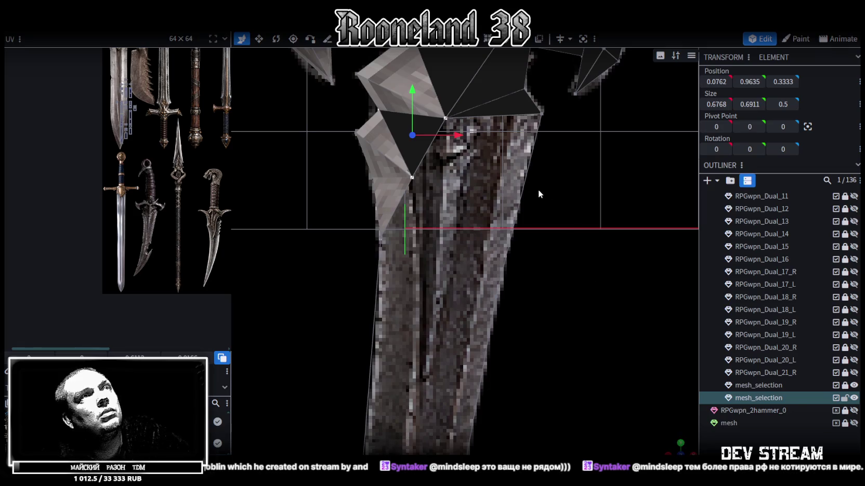
{"action": "left_click", "coordinate": [539, 114]}
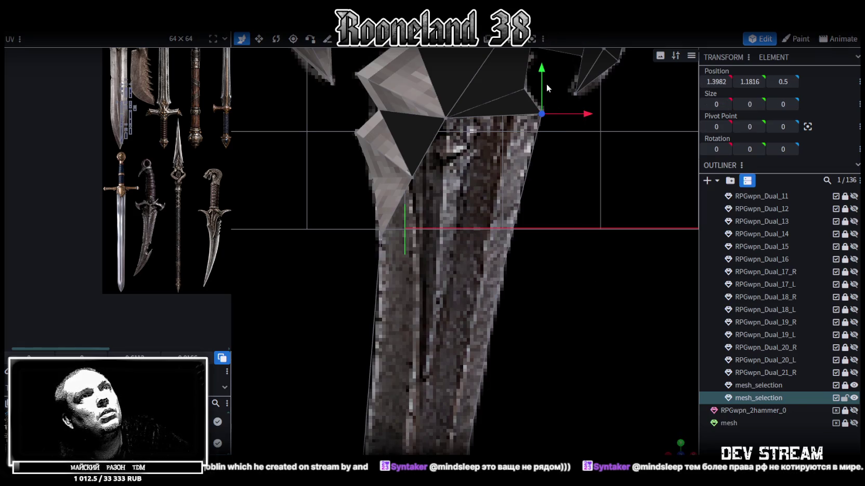
{"action": "left_click_drag", "start_coordinate": [546, 85], "coordinate": [538, 146]}
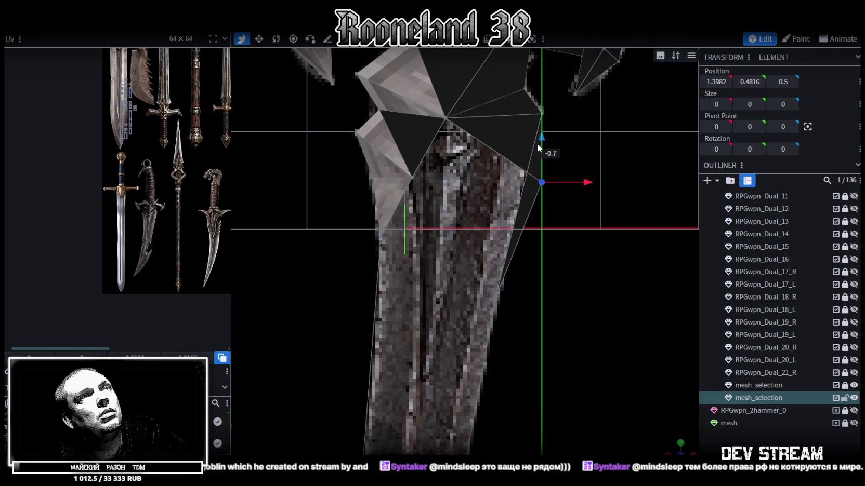
{"action": "left_click_drag", "start_coordinate": [588, 184], "coordinate": [509, 179]}
{"action": "scroll", "coordinate": [525, 216], "scroll_direction": "down", "scroll_amount": 1}
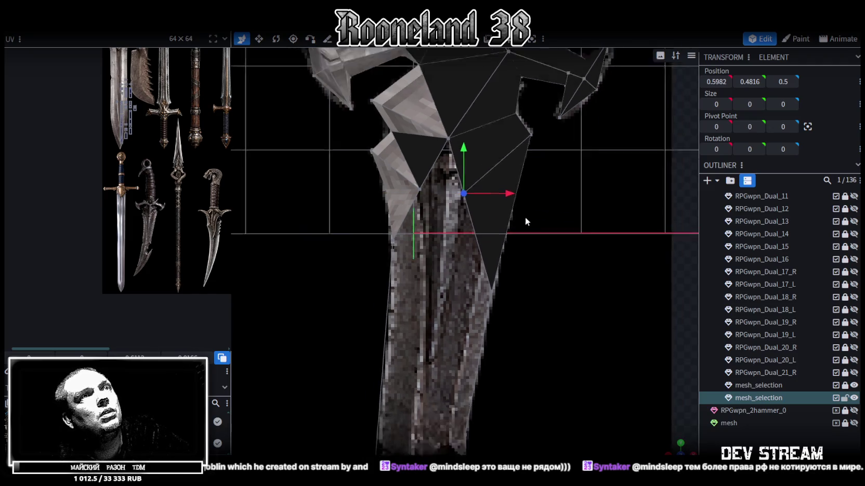
{"action": "right_click_drag", "start_coordinate": [525, 217], "coordinate": [547, 138]}
{"action": "left_click", "coordinate": [416, 163]}
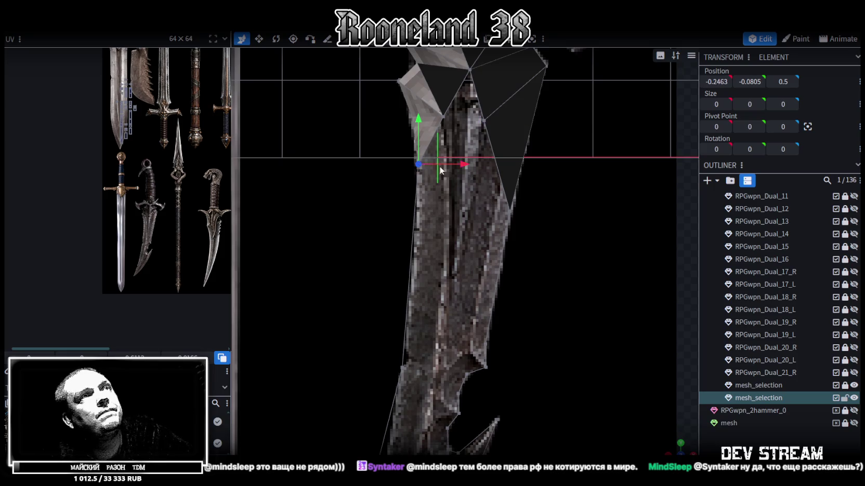
Move a blade vertex right and pull the triangle tip vertex slightly left
{"action": "mouse_move", "coordinate": [466, 164]}
{"action": "left_mouse_down"}
{"action": "mouse_move", "coordinate": [501, 179]}
{"action": "mouse_move", "coordinate": [489, 164]}
{"action": "left_mouse_up"}
{"action": "left_click", "coordinate": [508, 209]}
{"action": "left_click_drag", "start_coordinate": [554, 212], "coordinate": [540, 214]}
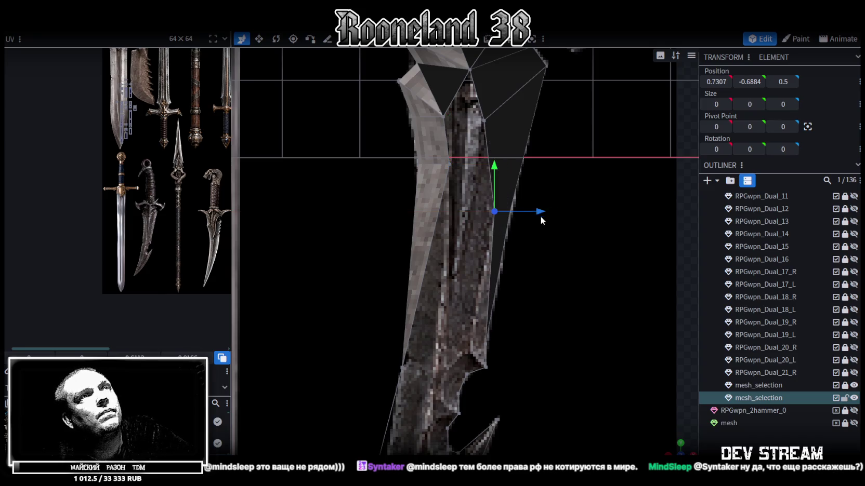
{"action": "scroll", "coordinate": [540, 219], "scroll_direction": "down", "scroll_amount": 3}
{"action": "scroll", "coordinate": [493, 245], "scroll_direction": "up", "scroll_amount": 1}
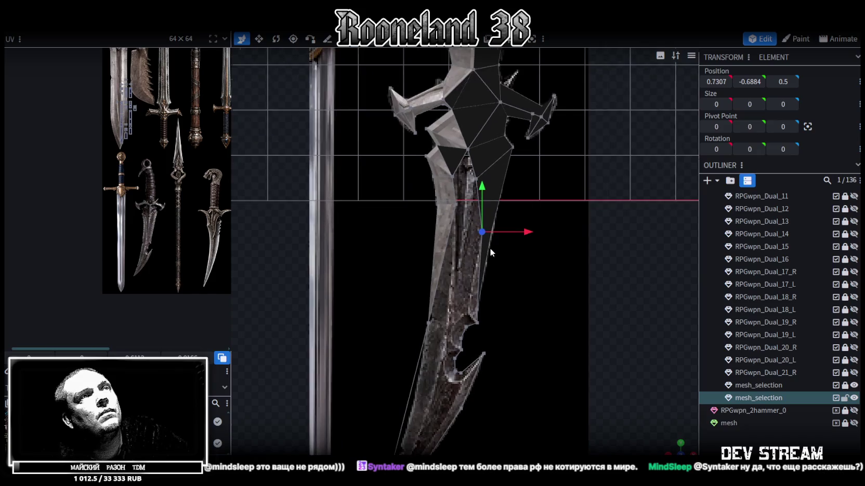
{"action": "scroll", "coordinate": [474, 220], "scroll_direction": "up", "scroll_amount": 1}
Shift the blade's left-edge and lower tip vertices to match the textured blade edge
{"action": "right_click_drag", "start_coordinate": [459, 227], "coordinate": [467, 172]}
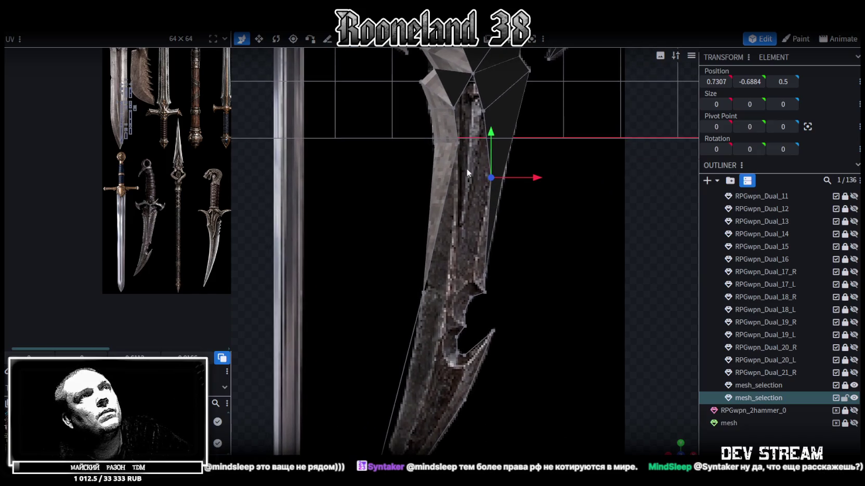
{"action": "left_click", "coordinate": [458, 140]}
{"action": "right_click_drag", "start_coordinate": [456, 143], "coordinate": [460, 85]}
{"action": "left_click", "coordinate": [428, 235]}
{"action": "left_click_drag", "start_coordinate": [463, 235], "coordinate": [492, 236]}
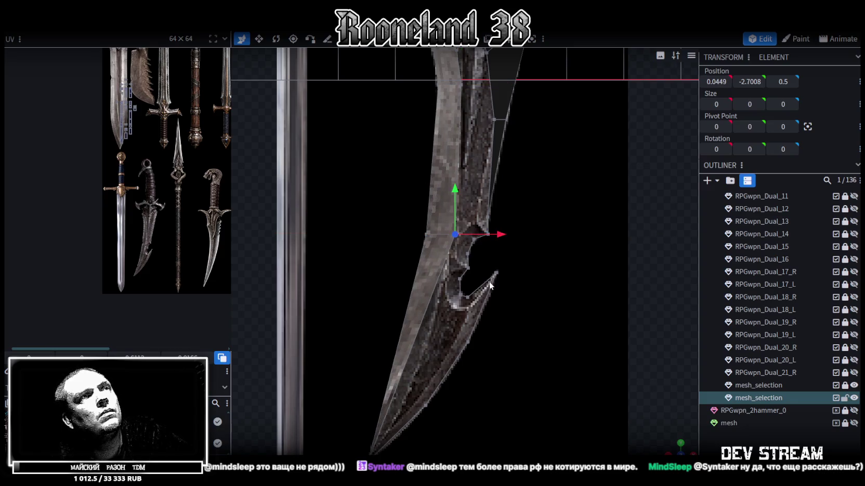
{"action": "right_click_drag", "start_coordinate": [491, 284], "coordinate": [512, 193]}
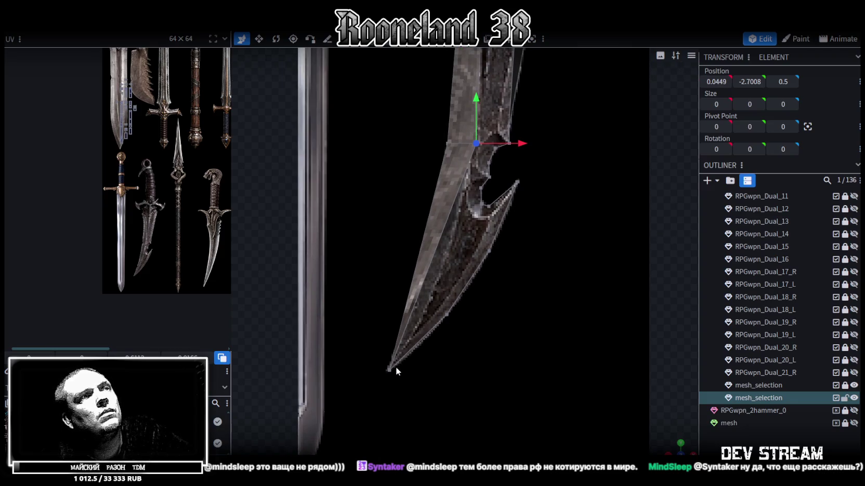
{"action": "scroll", "coordinate": [398, 364], "scroll_direction": "up", "scroll_amount": 2}
{"action": "left_click", "coordinate": [442, 328]}
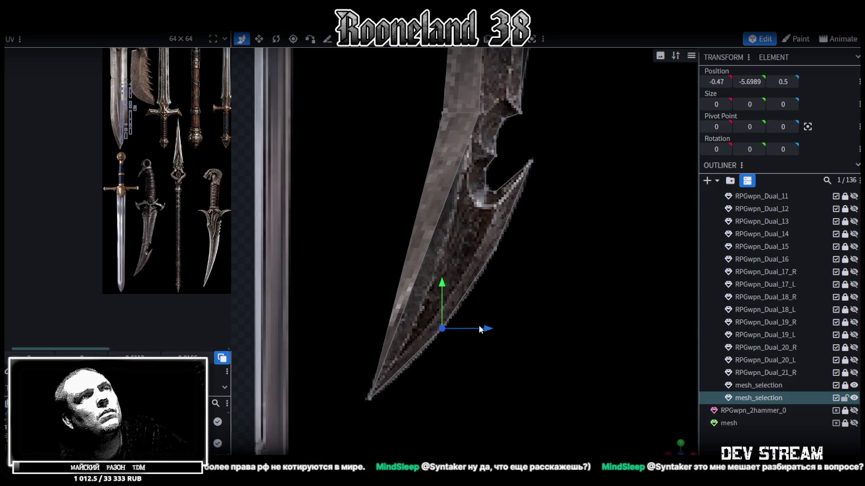
{"action": "left_click_drag", "start_coordinate": [491, 327], "coordinate": [427, 353]}
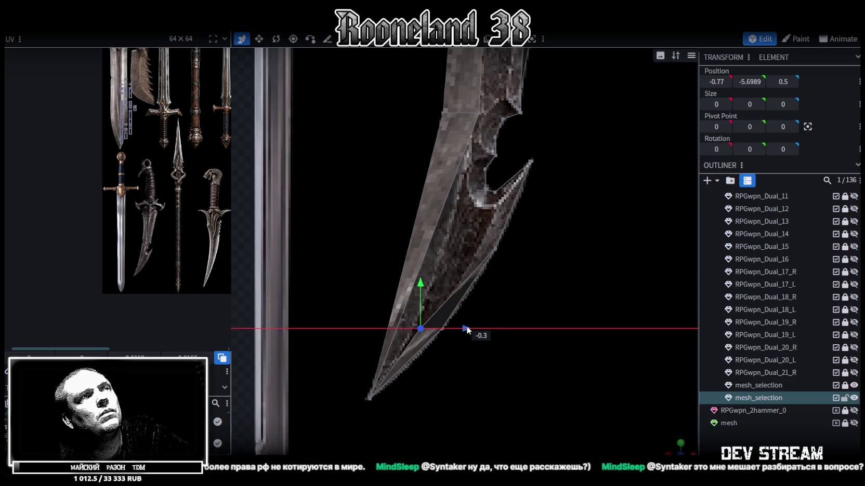
Merge the stray vertices at the blade tip and nudge the tip slightly right
{"action": "left_click", "coordinate": [370, 399], "text": "shift"}
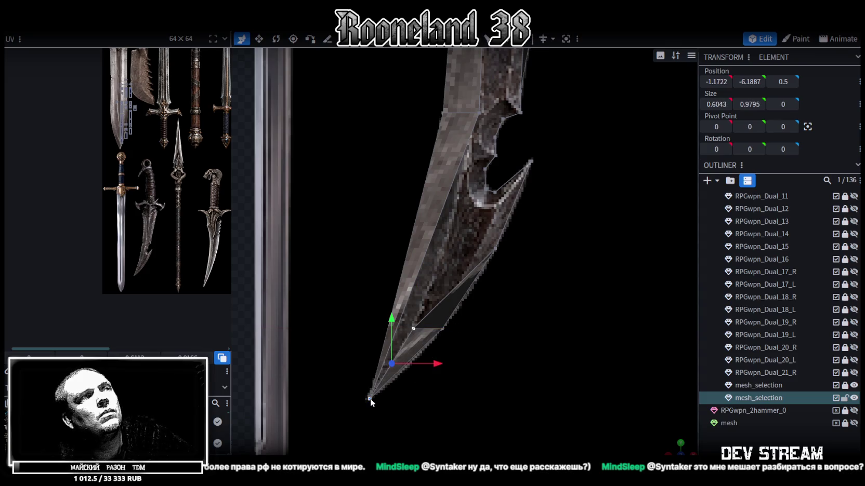
{"action": "right_click", "coordinate": [370, 398]}
{"action": "left_click", "coordinate": [502, 179]}
{"action": "scroll", "coordinate": [398, 383], "scroll_direction": "up", "scroll_amount": 1}
{"action": "scroll", "coordinate": [398, 383], "scroll_direction": "up", "scroll_amount": 1}
{"action": "left_click", "coordinate": [337, 441]}
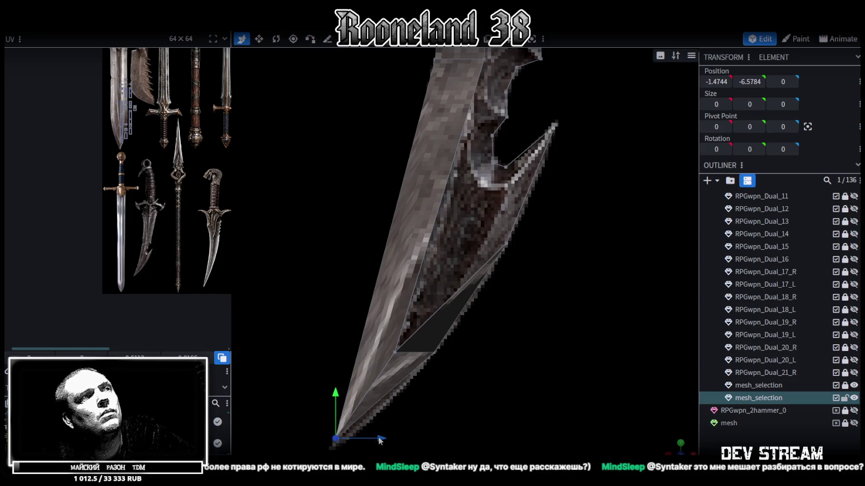
{"action": "left_click_drag", "start_coordinate": [379, 440], "coordinate": [386, 438]}
Loop cut the long blade edge and position the new vertex along the blade
{"action": "scroll", "coordinate": [436, 331], "scroll_direction": "down", "scroll_amount": 1}
{"action": "scroll", "coordinate": [439, 267], "scroll_direction": "down", "scroll_amount": 1}
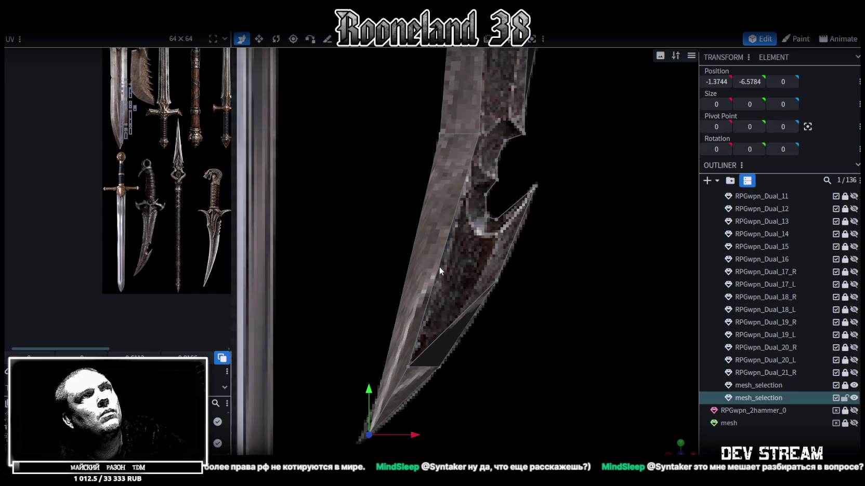
{"action": "left_click", "coordinate": [441, 250]}
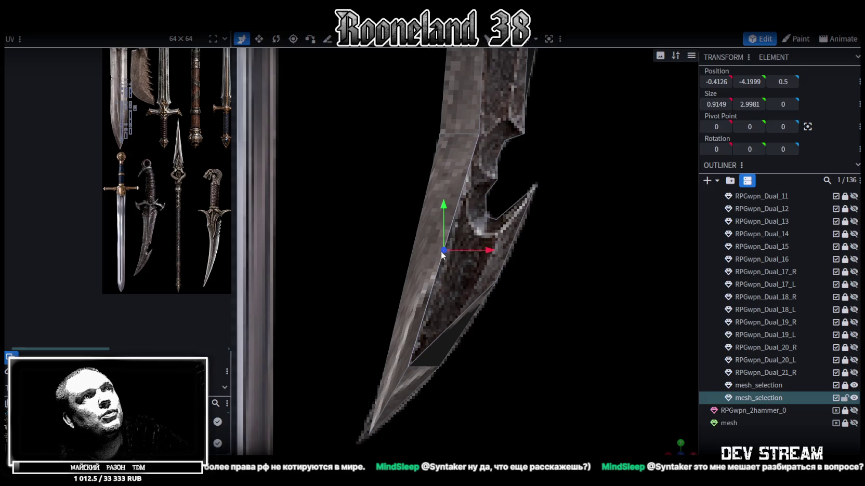
{"action": "key", "text": "alt+r"}
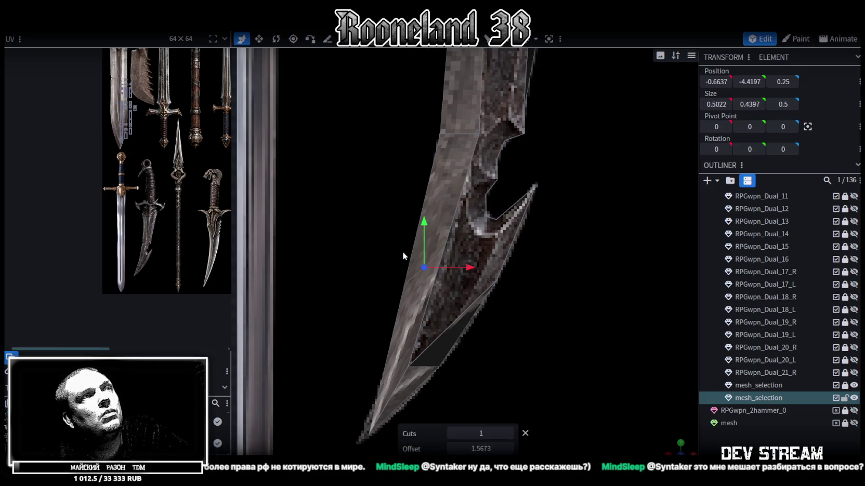
{"action": "mouse_move", "coordinate": [384, 270]}
{"action": "left_mouse_down"}
{"action": "mouse_move", "coordinate": [412, 286]}
{"action": "mouse_move", "coordinate": [461, 283]}
{"action": "left_mouse_up"}
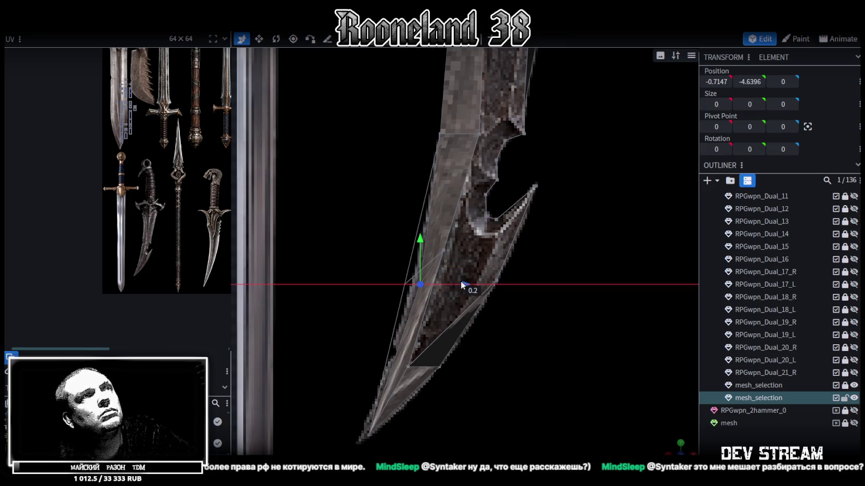
{"action": "left_click_drag", "start_coordinate": [459, 284], "coordinate": [453, 283]}
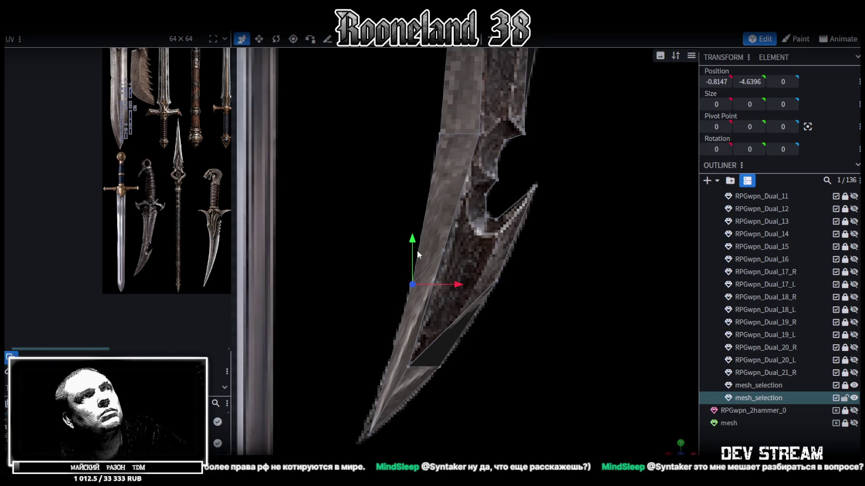
{"action": "left_click_drag", "start_coordinate": [419, 254], "coordinate": [417, 216]}
{"action": "mouse_move", "coordinate": [459, 256]}
{"action": "left_mouse_down"}
{"action": "mouse_move", "coordinate": [507, 255]}
{"action": "mouse_move", "coordinate": [465, 211]}
{"action": "mouse_move", "coordinate": [496, 248]}
{"action": "mouse_move", "coordinate": [493, 261]}
{"action": "mouse_move", "coordinate": [425, 221]}
{"action": "left_mouse_up"}
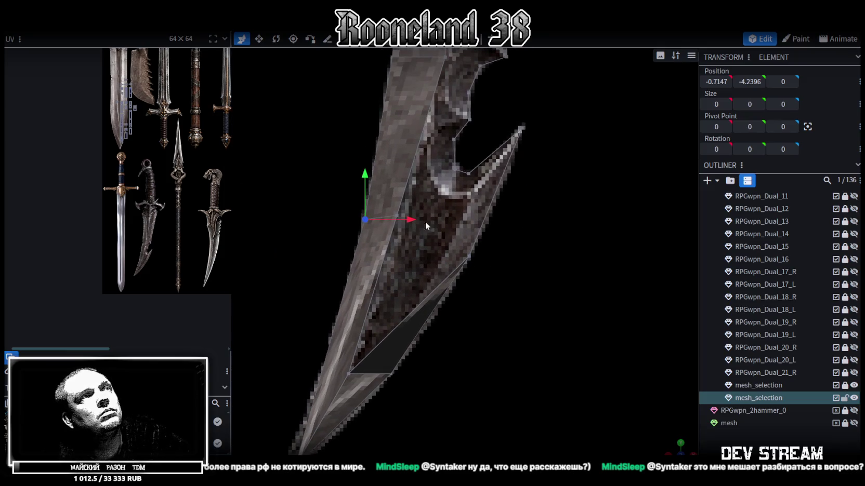
Fit the hook vertices to the texture and merge the hook tip pair into one vertex
{"action": "left_click", "coordinate": [470, 255]}
{"action": "left_click_drag", "start_coordinate": [519, 254], "coordinate": [487, 238]}
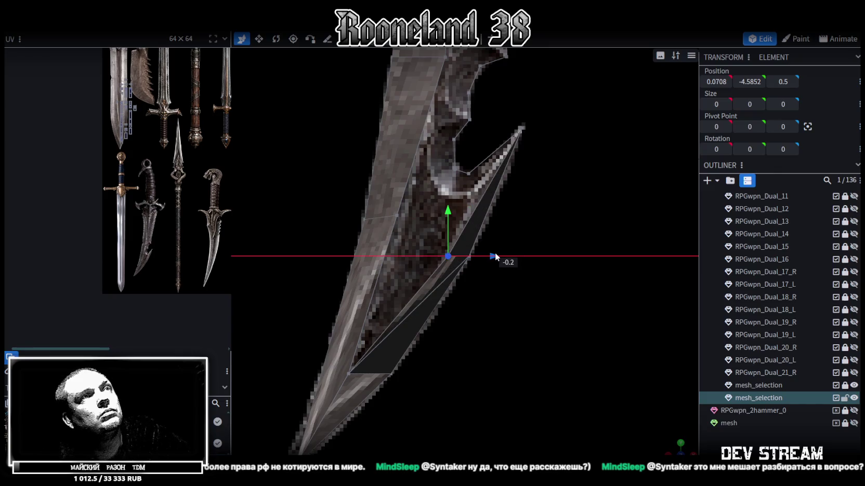
{"action": "scroll", "coordinate": [488, 238], "scroll_direction": "up", "scroll_amount": 2}
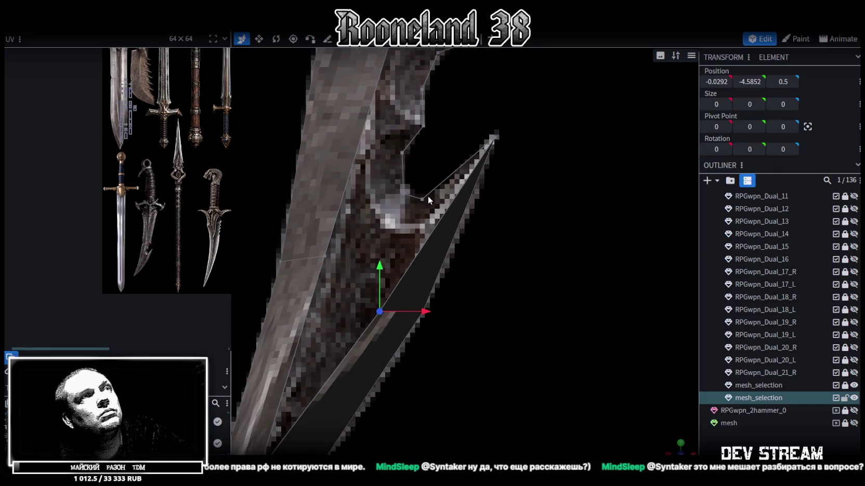
{"action": "left_click_drag", "start_coordinate": [380, 270], "coordinate": [380, 203]}
{"action": "left_click_drag", "start_coordinate": [424, 240], "coordinate": [473, 241]}
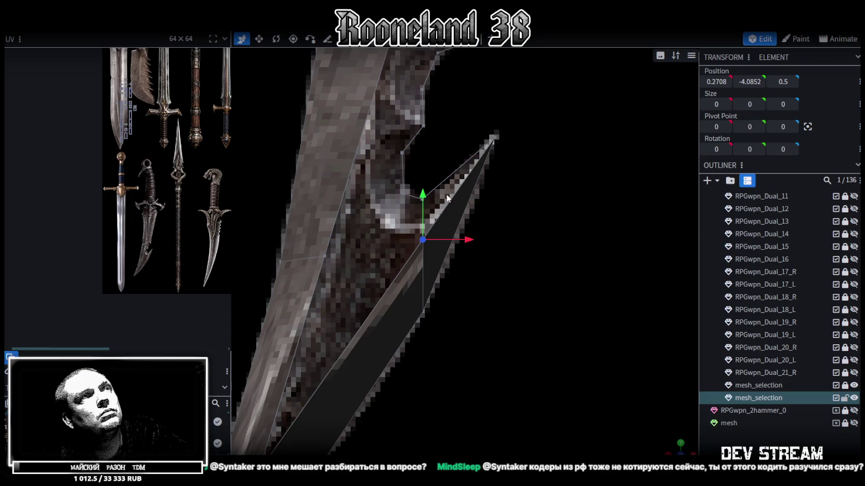
{"action": "left_click", "coordinate": [494, 138], "text": "shift"}
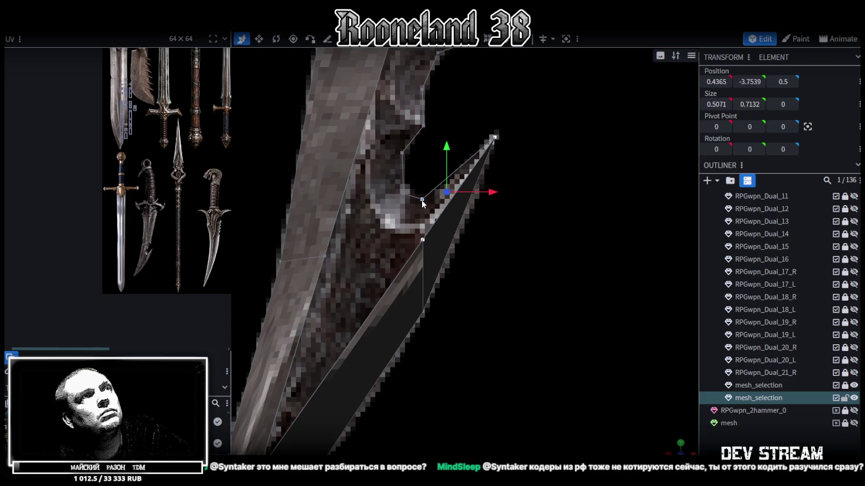
{"action": "right_click", "coordinate": [421, 181]}
{"action": "left_click", "coordinate": [561, 251]}
Move the notch vertices to fit the notch outline, one landing at 0.1266, -3.4814, 0.5
{"action": "right_click_drag", "start_coordinate": [508, 285], "coordinate": [520, 298]}
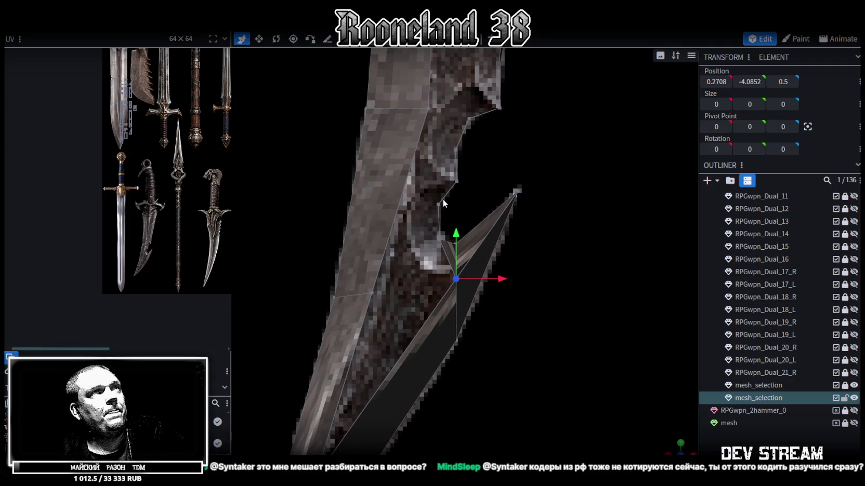
{"action": "right_click_drag", "start_coordinate": [467, 183], "coordinate": [492, 206]}
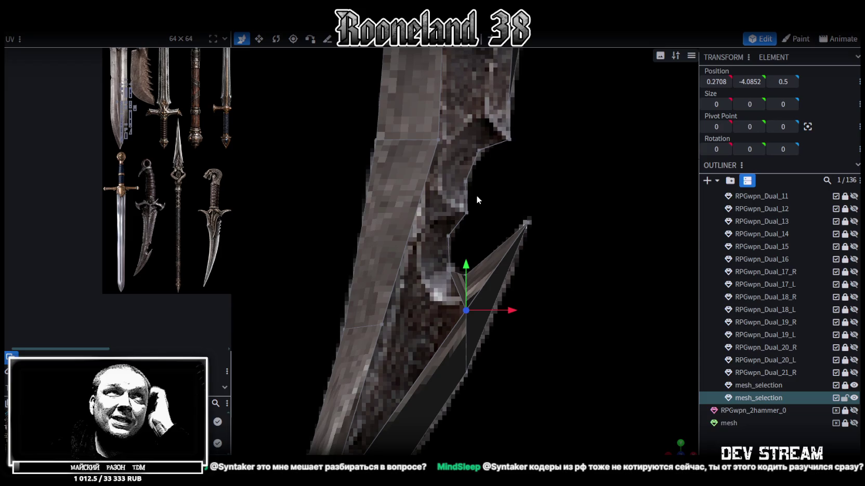
{"action": "left_click", "coordinate": [443, 140]}
{"action": "left_click_drag", "start_coordinate": [439, 97], "coordinate": [433, 159]}
{"action": "mouse_move", "coordinate": [475, 200]}
{"action": "left_mouse_down"}
{"action": "mouse_move", "coordinate": [467, 199]}
{"action": "mouse_move", "coordinate": [479, 199]}
{"action": "left_mouse_up"}
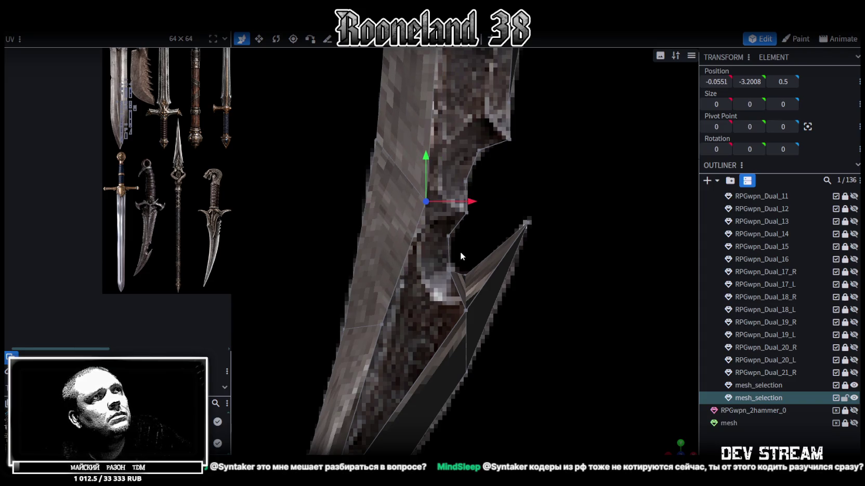
{"action": "right_click_drag", "start_coordinate": [460, 253], "coordinate": [476, 217]}
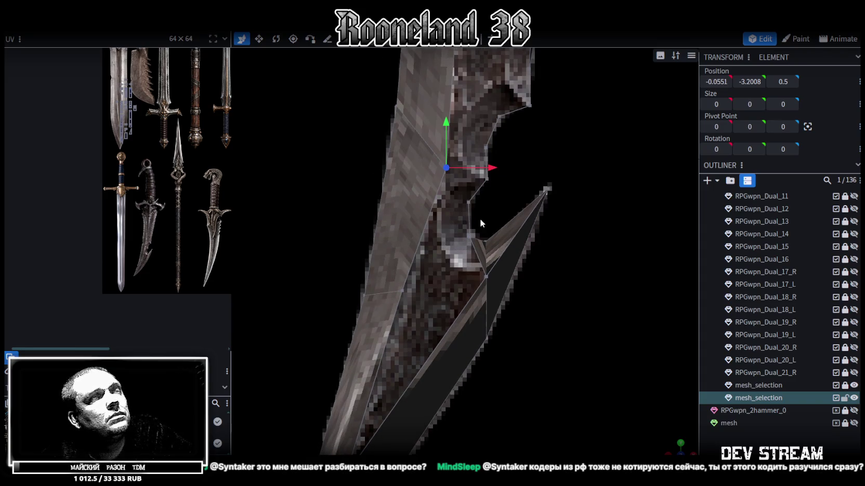
{"action": "right_click_drag", "start_coordinate": [468, 253], "coordinate": [478, 237]}
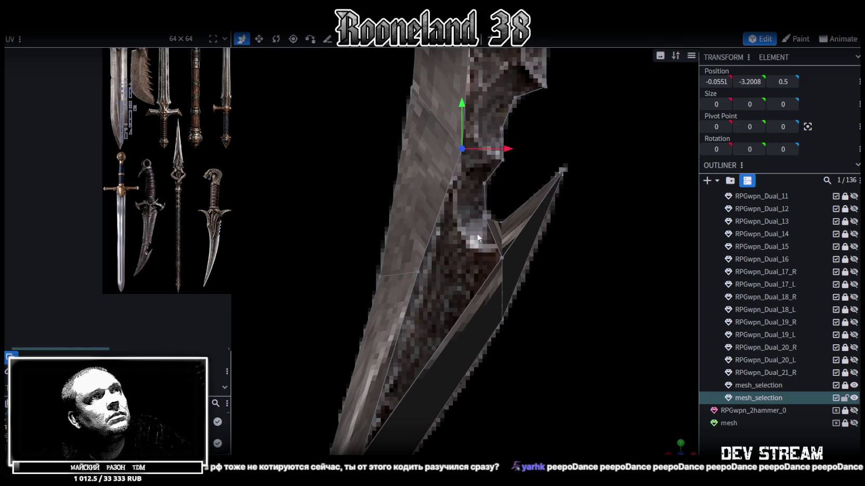
{"action": "left_click", "coordinate": [484, 216]}
{"action": "left_click_drag", "start_coordinate": [524, 215], "coordinate": [487, 219]}
{"action": "left_click", "coordinate": [484, 181]}
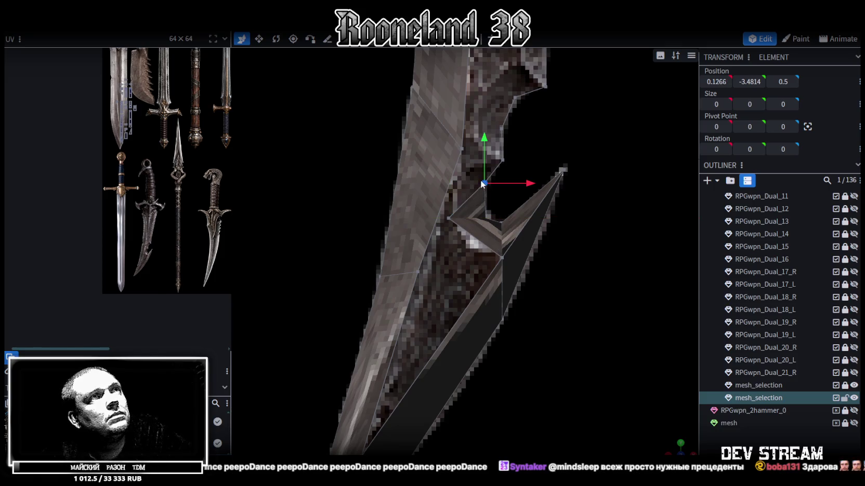
Merge all the selected notch vertices into a single vertex
{"action": "left_click", "coordinate": [461, 149], "text": "shift"}
{"action": "right_click", "coordinate": [483, 183]}
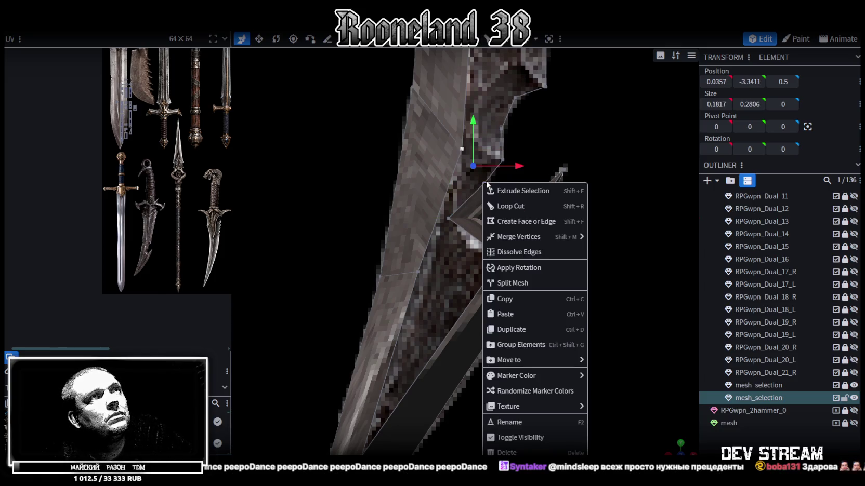
{"action": "right_click_drag", "start_coordinate": [501, 150], "coordinate": [496, 134]}
{"action": "left_click", "coordinate": [495, 143], "text": "shift"}
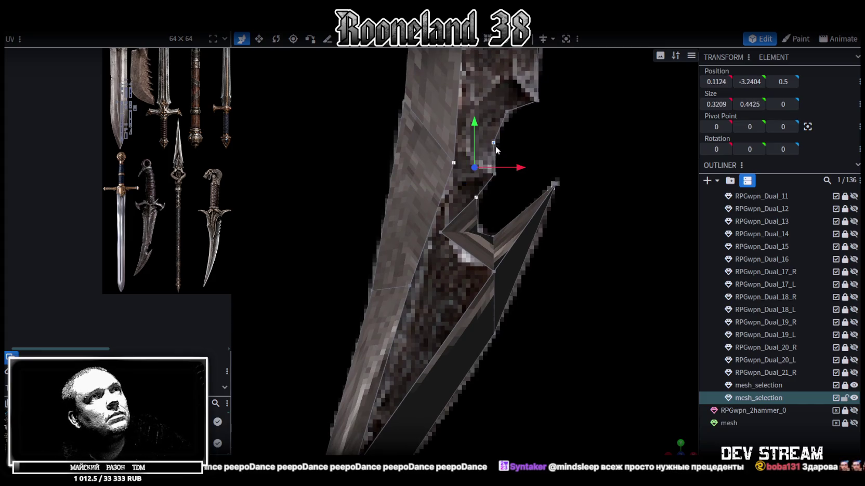
{"action": "left_click", "coordinate": [494, 173], "text": "shift"}
{"action": "right_click", "coordinate": [494, 175]}
{"action": "left_click", "coordinate": [626, 245]}
Raise and shift the vertex beside the notch along the blade
{"action": "right_click_drag", "start_coordinate": [535, 219], "coordinate": [537, 267]}
{"action": "left_click", "coordinate": [506, 176]}
{"action": "mouse_move", "coordinate": [508, 156]}
{"action": "left_mouse_down"}
{"action": "mouse_move", "coordinate": [542, 144]}
{"action": "mouse_move", "coordinate": [519, 151]}
{"action": "left_mouse_up"}
{"action": "right_click_drag", "start_coordinate": [528, 244], "coordinate": [524, 166]}
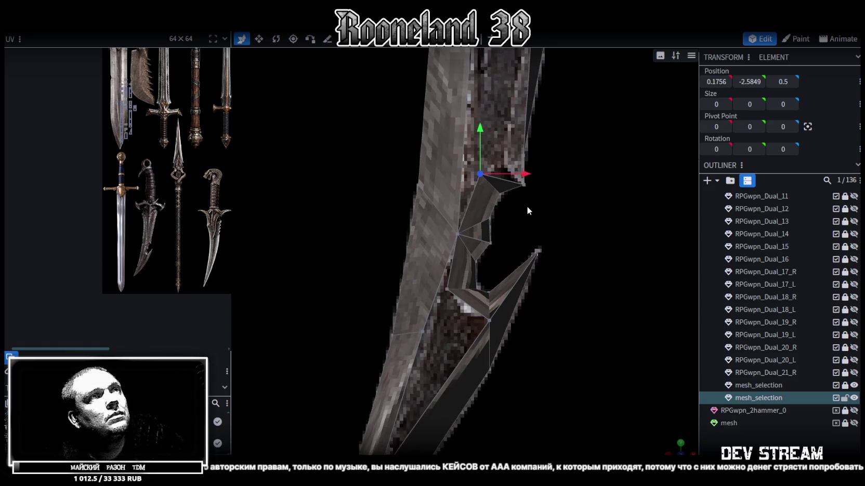
{"action": "mouse_move", "coordinate": [524, 166]}
{"action": "left_mouse_down"}
{"action": "mouse_move", "coordinate": [487, 224]}
{"action": "mouse_move", "coordinate": [488, 258]}
{"action": "mouse_move", "coordinate": [494, 250]}
{"action": "left_mouse_up"}
{"action": "right_click_drag", "start_coordinate": [494, 251], "coordinate": [503, 233]}
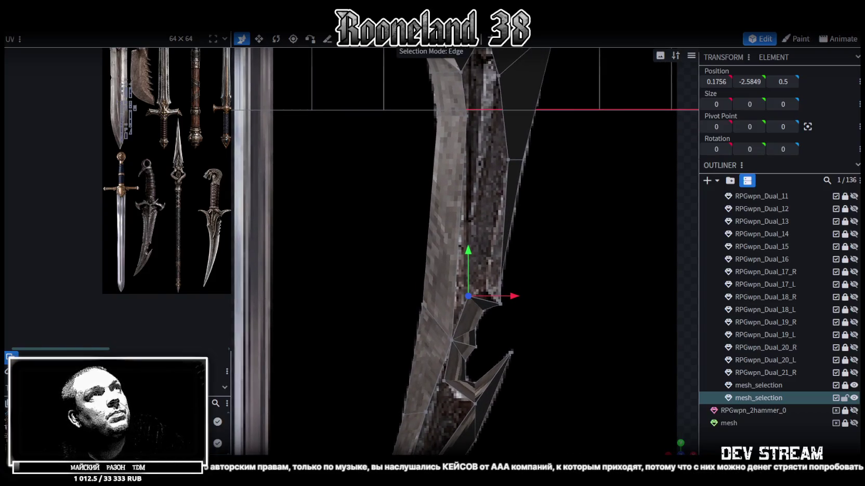
Loop cut the long blade edge with Ctrl+R and move the cut 0.1 right
{"action": "left_click", "coordinate": [457, 217]}
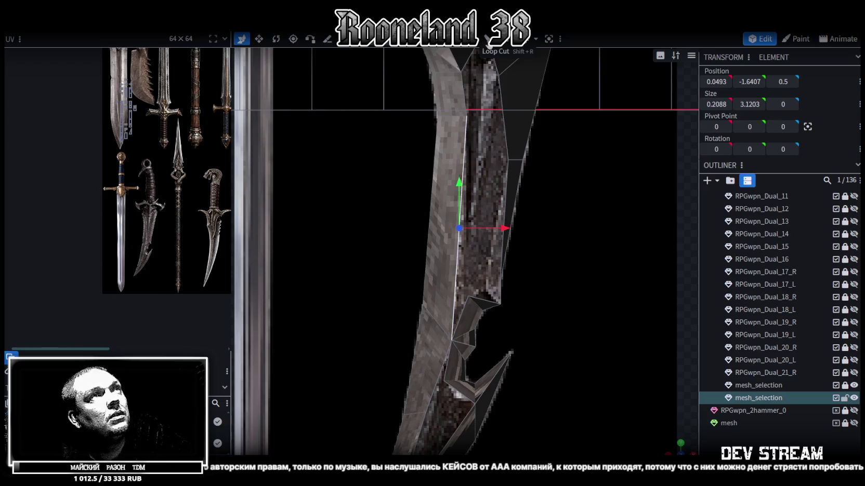
{"action": "key", "text": "ctrl+r"}
{"action": "left_click_drag", "start_coordinate": [472, 204], "coordinate": [522, 192]}
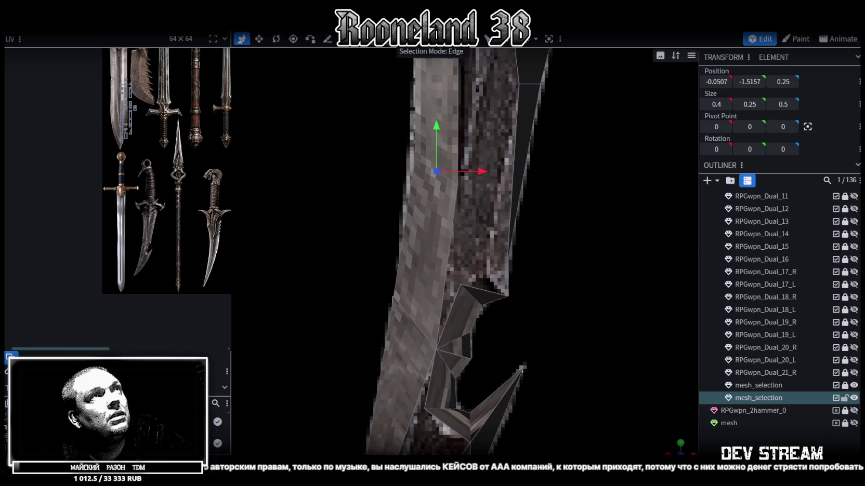
Nudge the spike-base and notch vertices along X/Y, one ending at -0.0634, -3.9648, 0.5
{"action": "left_click", "coordinate": [462, 283]}
{"action": "left_click_drag", "start_coordinate": [509, 283], "coordinate": [518, 277]}
{"action": "mouse_move", "coordinate": [475, 241]}
{"action": "left_mouse_down"}
{"action": "mouse_move", "coordinate": [474, 232]}
{"action": "mouse_move", "coordinate": [464, 270]}
{"action": "left_mouse_up"}
{"action": "left_click", "coordinate": [465, 270]}
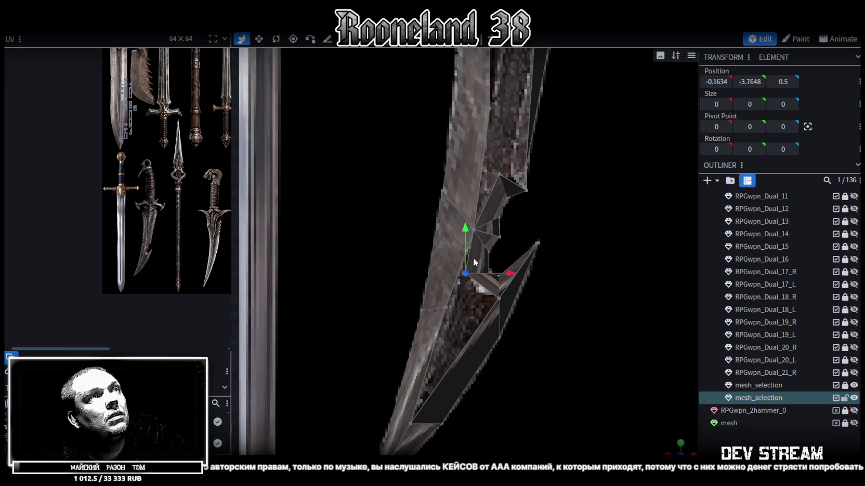
{"action": "left_click_drag", "start_coordinate": [510, 287], "coordinate": [505, 267]}
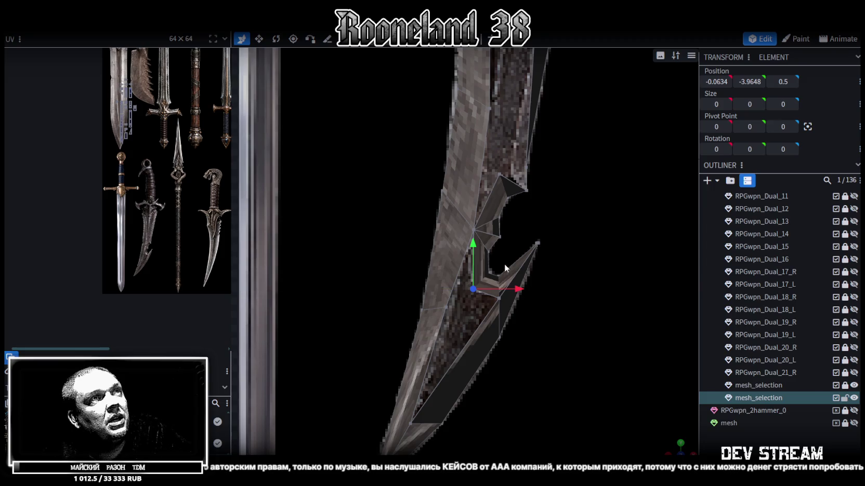
{"action": "right_click_drag", "start_coordinate": [505, 267], "coordinate": [484, 71]}
{"action": "scroll", "coordinate": [446, 272], "scroll_direction": "up", "scroll_amount": 1}
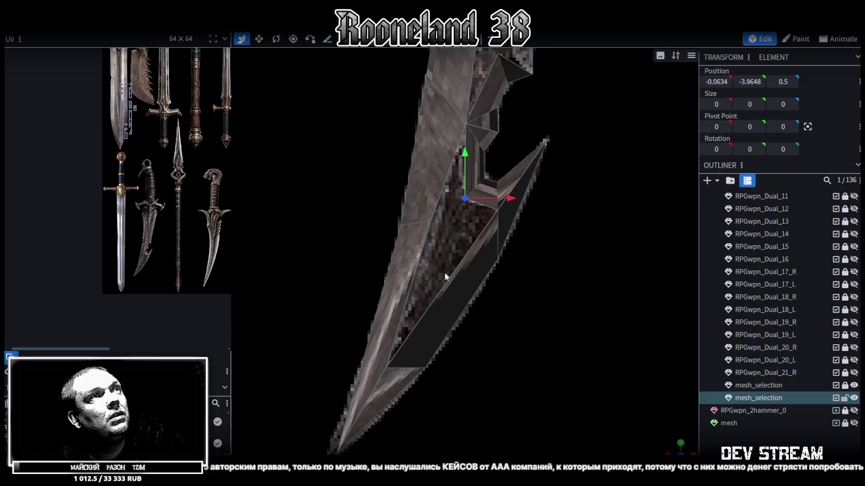
{"action": "left_click", "coordinate": [424, 250]}
{"action": "left_click", "coordinate": [460, 262]}
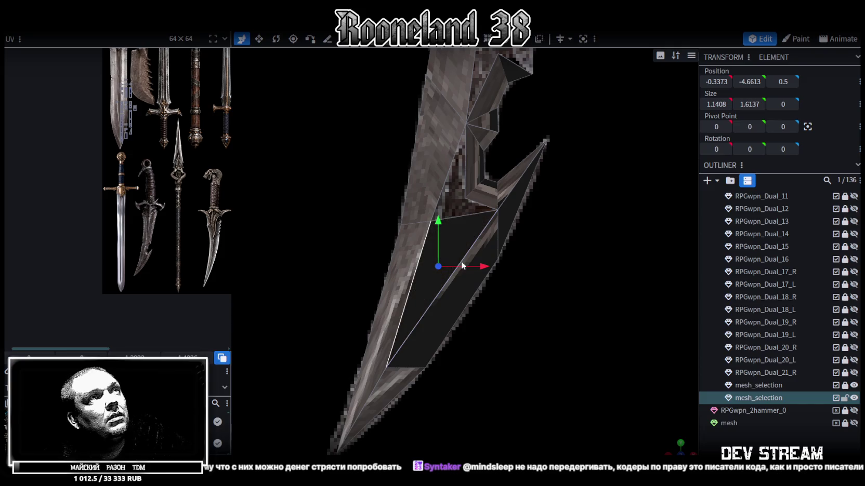
Select the spike's edges and nearby blade faces to inspect the inner corner
{"action": "left_click", "coordinate": [465, 213]}
{"action": "left_click", "coordinate": [446, 188]}
{"action": "left_click", "coordinate": [451, 205]}
{"action": "mouse_move", "coordinate": [451, 206]}
{"action": "right_mouse_down"}
{"action": "mouse_move", "coordinate": [444, 226]}
{"action": "mouse_move", "coordinate": [481, 328]}
{"action": "right_mouse_up"}
{"action": "left_click", "coordinate": [444, 227]}
{"action": "scroll", "coordinate": [481, 333], "scroll_direction": "up", "scroll_amount": 2}
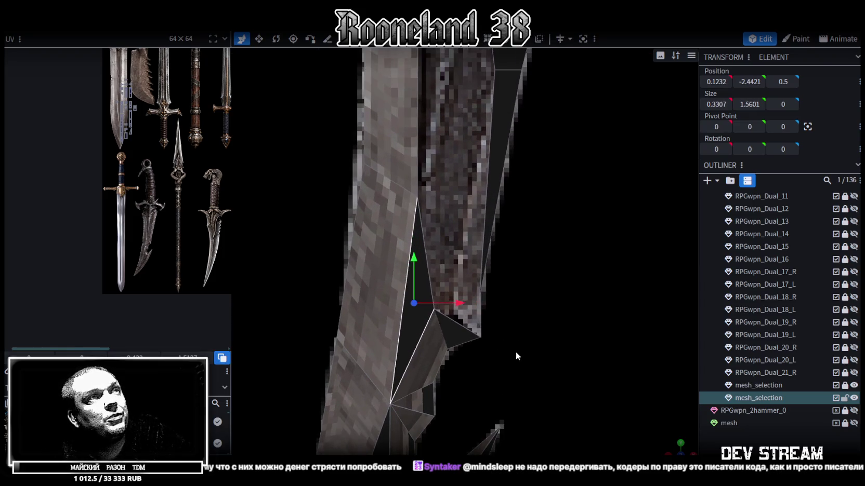
Merge All on the spike corner's small face and then its short edge
{"action": "left_click", "coordinate": [435, 309]}
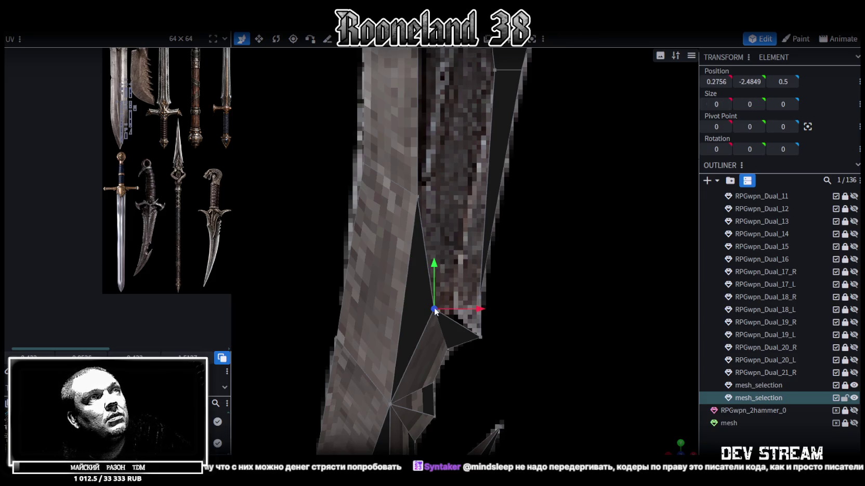
{"action": "left_click", "coordinate": [479, 337]}
{"action": "right_click", "coordinate": [480, 338]}
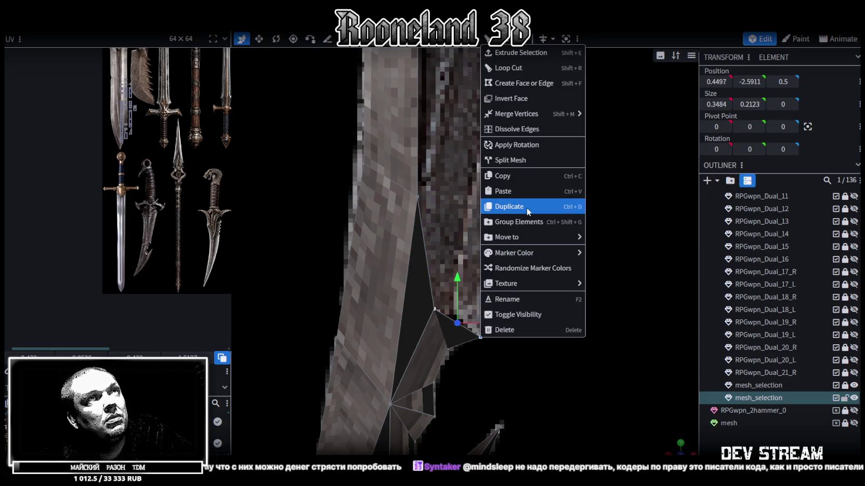
{"action": "mouse_move", "coordinate": [516, 113]}
{"action": "left_click", "coordinate": [613, 114]}
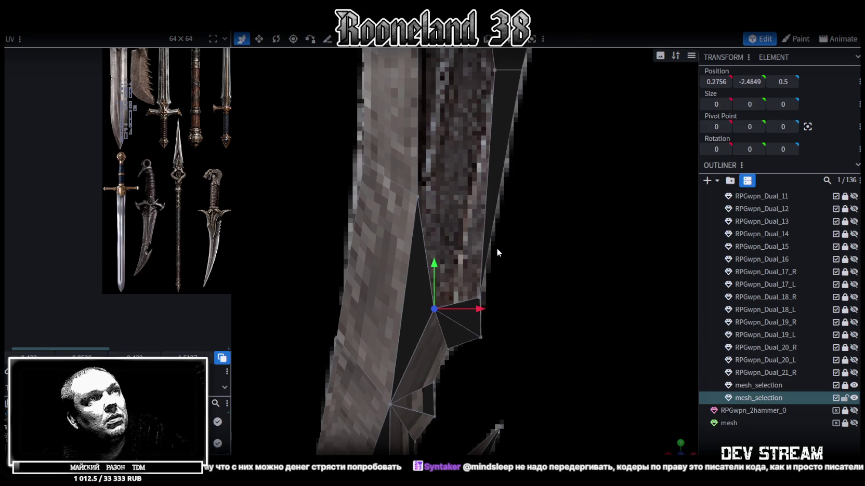
{"action": "left_click", "coordinate": [479, 299]}
{"action": "right_click", "coordinate": [479, 297]}
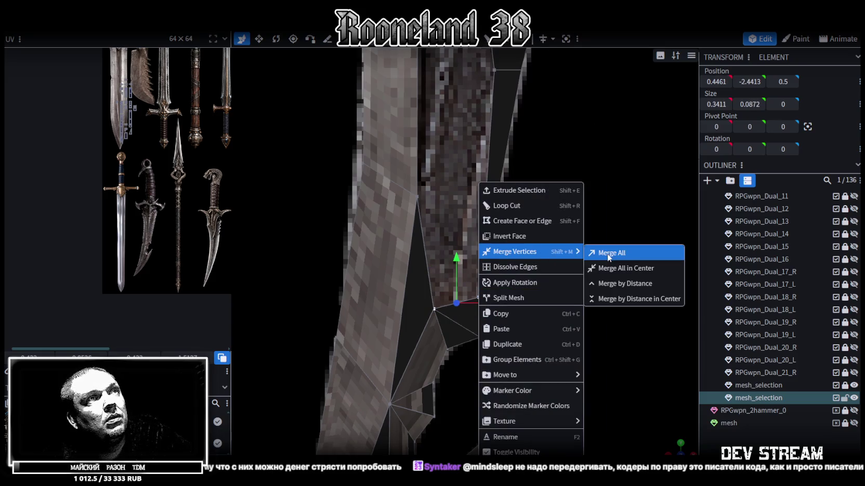
{"action": "left_click", "coordinate": [608, 253]}
Inspect the blade faces and edges from several angles, then frame the whole dagger
{"action": "left_click_drag", "start_coordinate": [536, 228], "coordinate": [532, 287]}
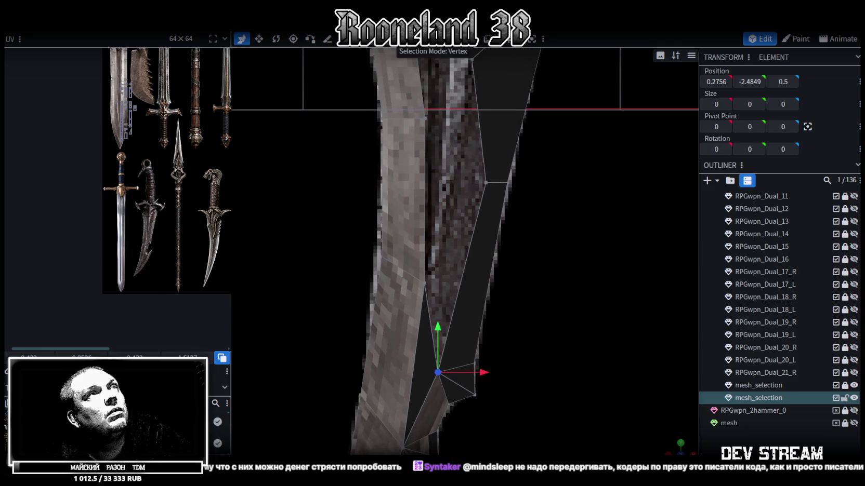
{"action": "left_click", "coordinate": [464, 272]}
{"action": "mouse_move", "coordinate": [476, 260]}
{"action": "left_mouse_down"}
{"action": "mouse_move", "coordinate": [521, 292]}
{"action": "mouse_move", "coordinate": [463, 146]}
{"action": "left_mouse_up"}
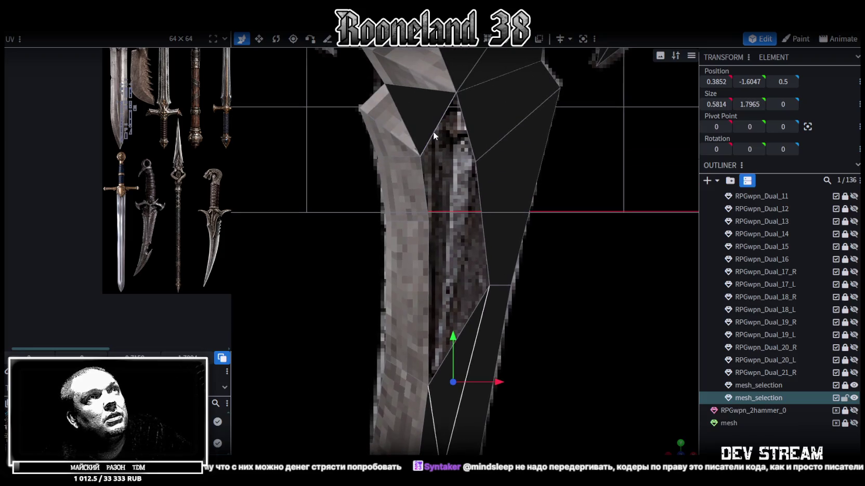
{"action": "left_click", "coordinate": [432, 132]}
{"action": "left_click", "coordinate": [471, 142]}
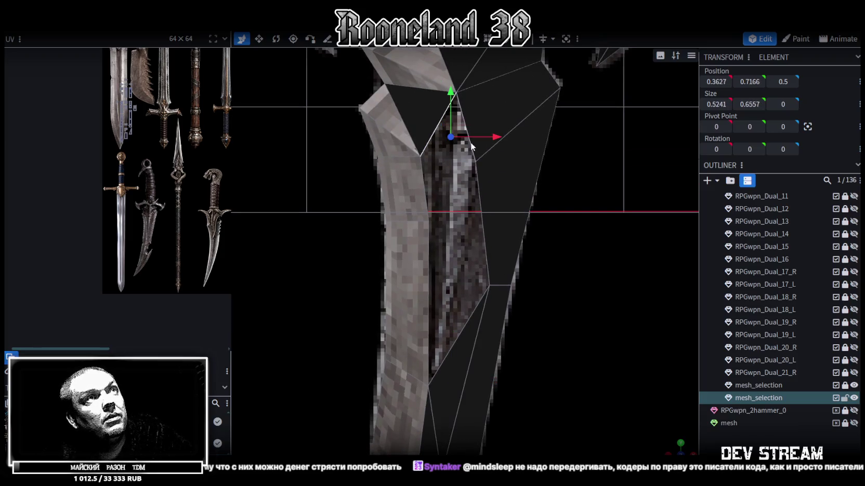
{"action": "left_click", "coordinate": [425, 195]}
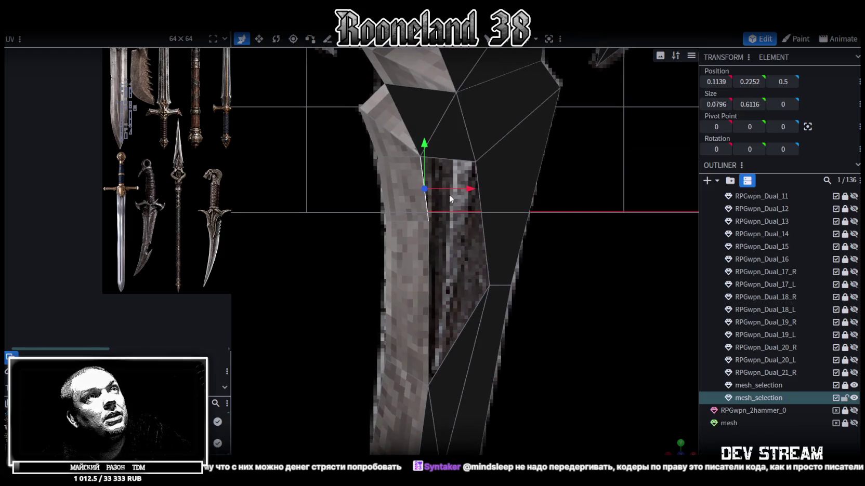
{"action": "left_click", "coordinate": [455, 162]}
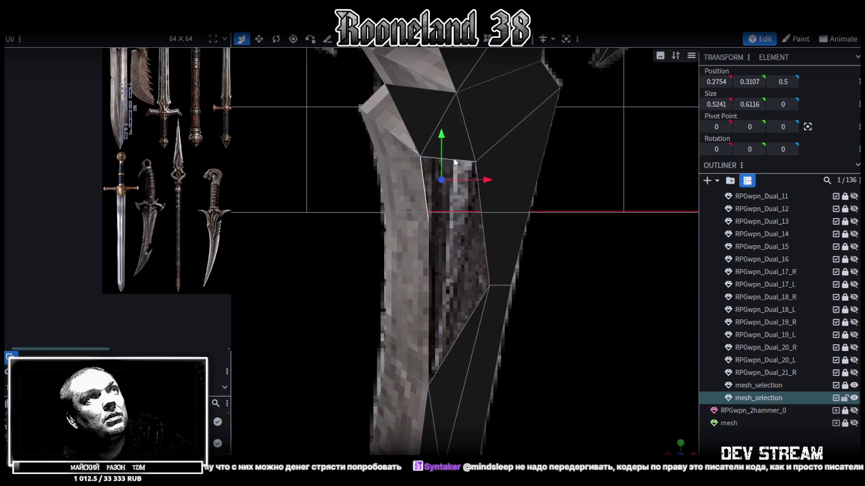
{"action": "left_click", "coordinate": [428, 268]}
{"action": "left_click", "coordinate": [486, 237]}
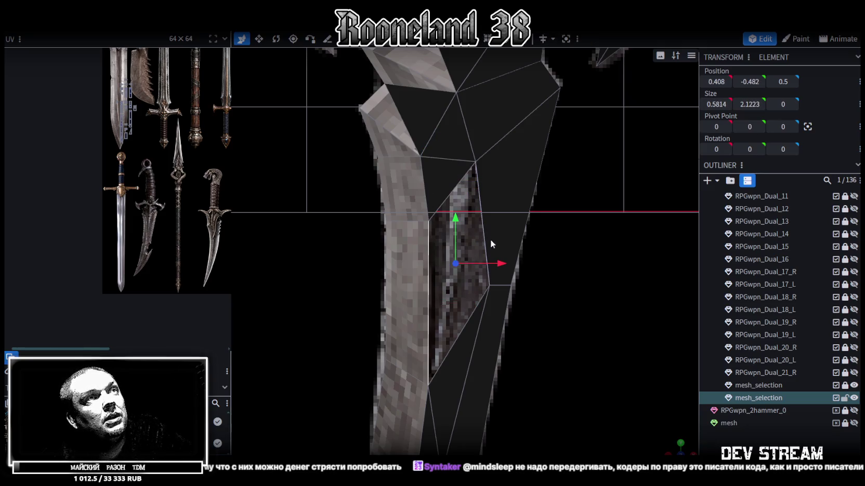
{"action": "scroll", "coordinate": [527, 267], "scroll_direction": "down", "scroll_amount": 4}
{"action": "scroll", "coordinate": [529, 262], "scroll_direction": "down", "scroll_amount": 2}
{"action": "right_click_drag", "start_coordinate": [538, 203], "coordinate": [556, 148]}
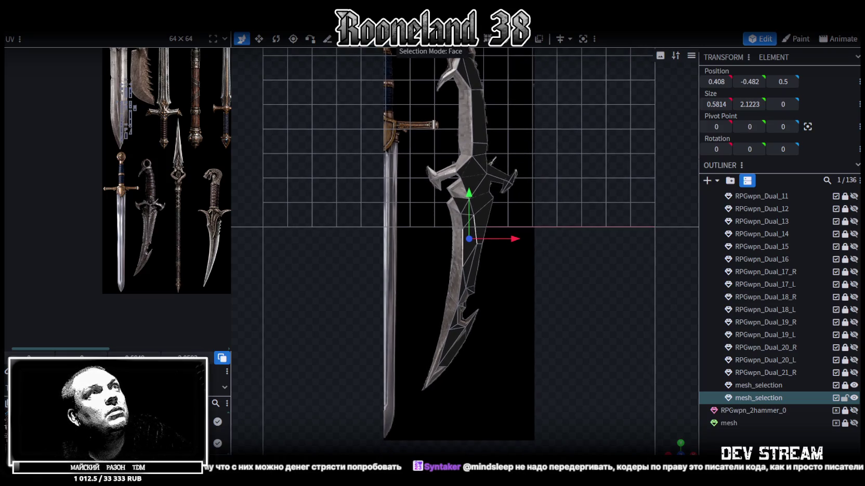
Select the whole mesh, then move and enlarge its UV island over the atlas dagger
{"action": "double_click", "coordinate": [489, 203]}
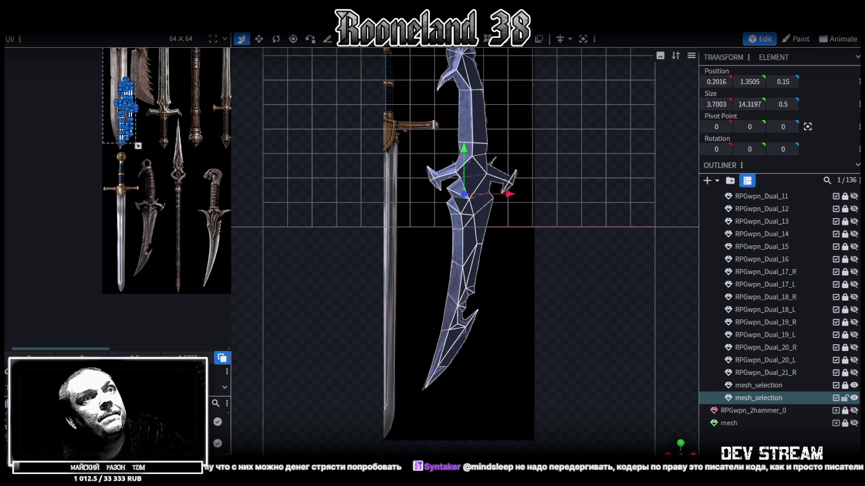
{"action": "mouse_move", "coordinate": [115, 75]}
{"action": "left_mouse_down"}
{"action": "mouse_move", "coordinate": [136, 64]}
{"action": "mouse_move", "coordinate": [129, 186]}
{"action": "left_mouse_up"}
{"action": "scroll", "coordinate": [125, 145], "scroll_direction": "up", "scroll_amount": 3}
{"action": "scroll", "coordinate": [125, 115], "scroll_direction": "up", "scroll_amount": 2}
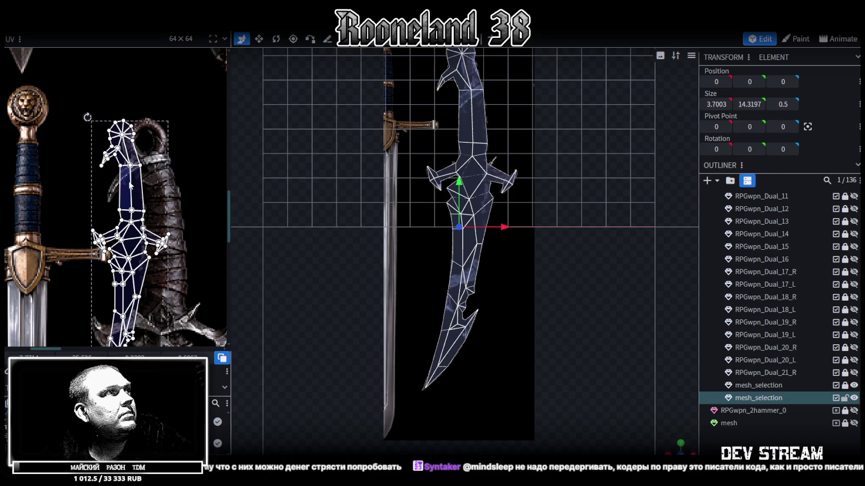
{"action": "scroll", "coordinate": [130, 186], "scroll_direction": "down", "scroll_amount": 2}
{"action": "middle_click_drag", "start_coordinate": [169, 231], "coordinate": [144, 162]}
{"action": "left_click_drag", "start_coordinate": [137, 160], "coordinate": [184, 278]}
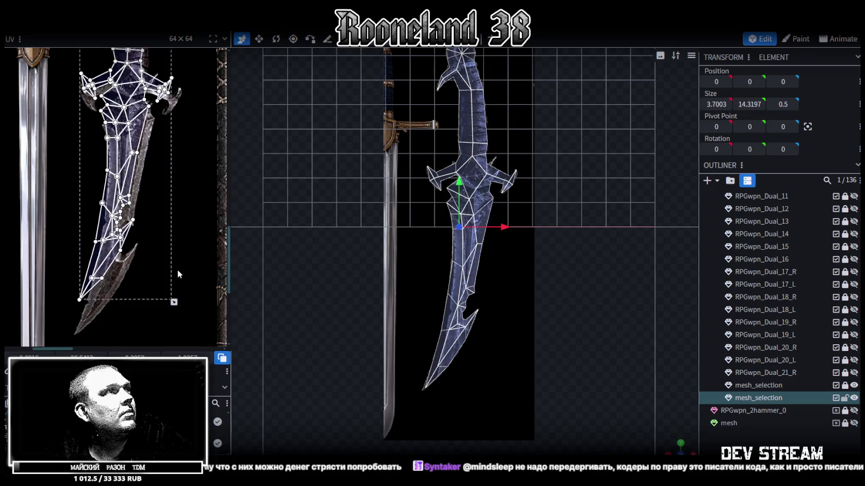
Zoom along the UV island to check the hooked top, crossguard and blade tip alignment
{"action": "scroll", "coordinate": [183, 281], "scroll_direction": "up", "scroll_amount": 2}
{"action": "scroll", "coordinate": [172, 296], "scroll_direction": "up", "scroll_amount": 2}
{"action": "scroll", "coordinate": [154, 317], "scroll_direction": "down", "scroll_amount": 1}
{"action": "scroll", "coordinate": [154, 318], "scroll_direction": "down", "scroll_amount": 2}
{"action": "middle_click_drag", "start_coordinate": [154, 291], "coordinate": [153, 218]}
{"action": "scroll", "coordinate": [153, 201], "scroll_direction": "up", "scroll_amount": 2}
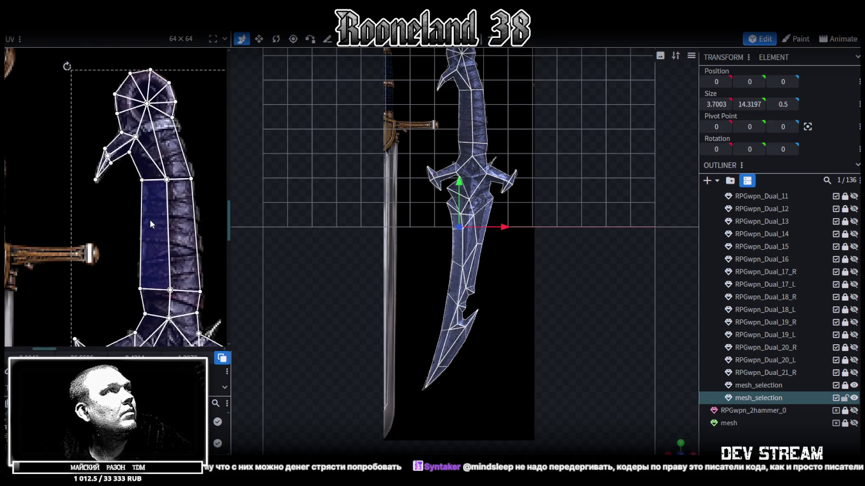
{"action": "scroll", "coordinate": [174, 247], "scroll_direction": "down", "scroll_amount": 2}
{"action": "scroll", "coordinate": [174, 248], "scroll_direction": "down", "scroll_amount": 1}
{"action": "scroll", "coordinate": [156, 218], "scroll_direction": "up", "scroll_amount": 1}
{"action": "scroll", "coordinate": [155, 218], "scroll_direction": "down", "scroll_amount": 1}
{"action": "middle_click_drag", "start_coordinate": [120, 208], "coordinate": [112, 196]}
{"action": "scroll", "coordinate": [112, 197], "scroll_direction": "up", "scroll_amount": 2}
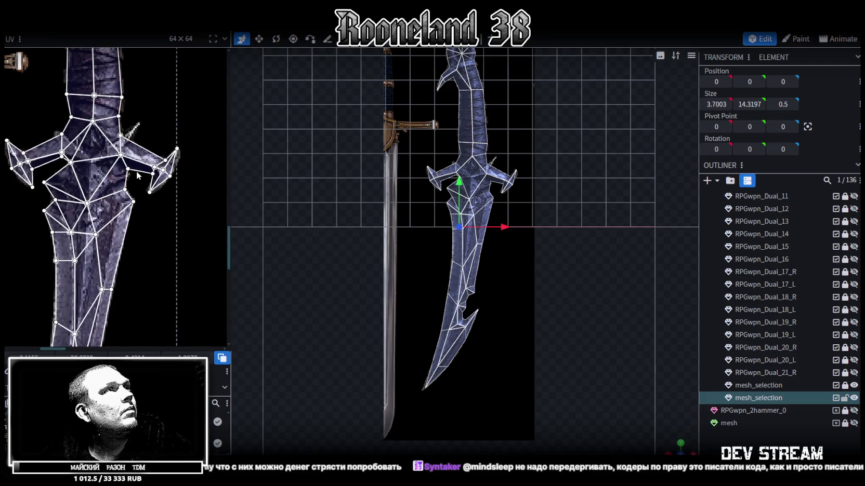
{"action": "scroll", "coordinate": [142, 174], "scroll_direction": "up", "scroll_amount": 2}
{"action": "scroll", "coordinate": [90, 266], "scroll_direction": "down", "scroll_amount": 2}
{"action": "scroll", "coordinate": [90, 266], "scroll_direction": "up", "scroll_amount": 2}
{"action": "scroll", "coordinate": [109, 233], "scroll_direction": "up", "scroll_amount": 1}
{"action": "scroll", "coordinate": [125, 206], "scroll_direction": "up", "scroll_amount": 1}
{"action": "scroll", "coordinate": [173, 138], "scroll_direction": "up", "scroll_amount": 1}
{"action": "scroll", "coordinate": [174, 134], "scroll_direction": "up", "scroll_amount": 1}
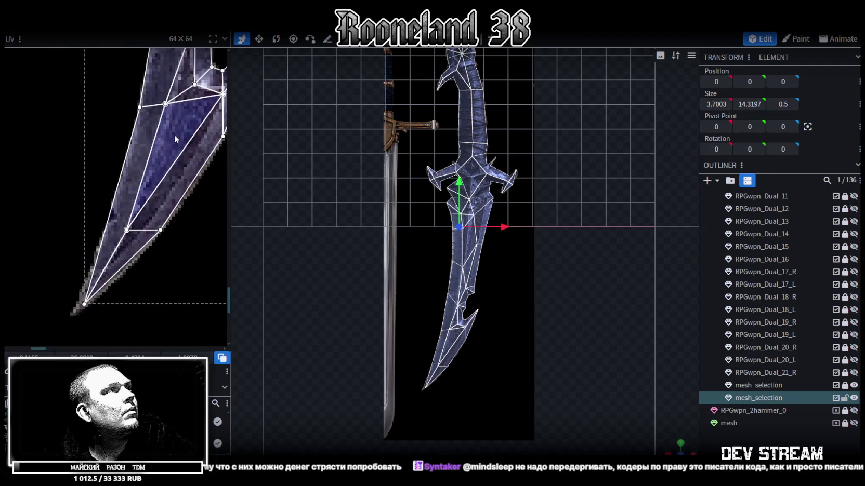
{"action": "scroll", "coordinate": [29, 236], "scroll_direction": "down", "scroll_amount": 2}
{"action": "mouse_move", "coordinate": [28, 237]}
{"action": "middle_mouse_down"}
{"action": "mouse_move", "coordinate": [61, 261]}
{"action": "mouse_move", "coordinate": [64, 278]}
{"action": "mouse_move", "coordinate": [112, 211]}
{"action": "mouse_move", "coordinate": [95, 154]}
{"action": "mouse_move", "coordinate": [130, 187]}
{"action": "middle_mouse_up"}
{"action": "scroll", "coordinate": [95, 154], "scroll_direction": "down", "scroll_amount": 2}
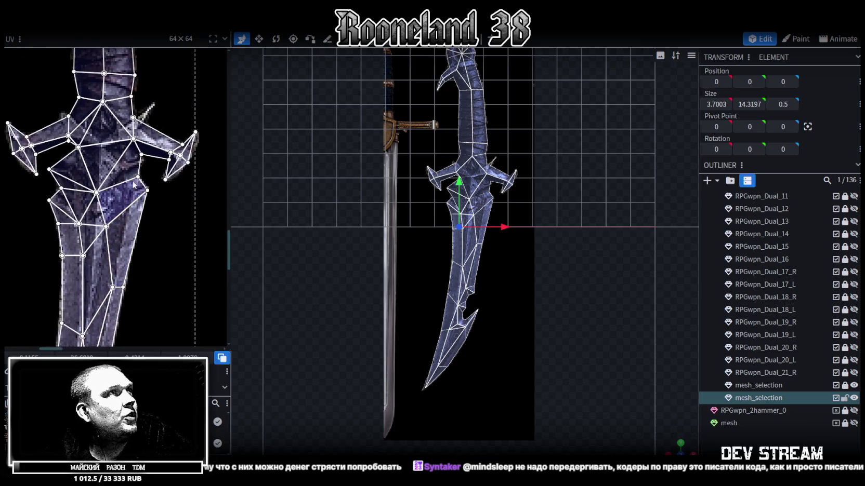
{"action": "scroll", "coordinate": [141, 179], "scroll_direction": "up", "scroll_amount": 2}
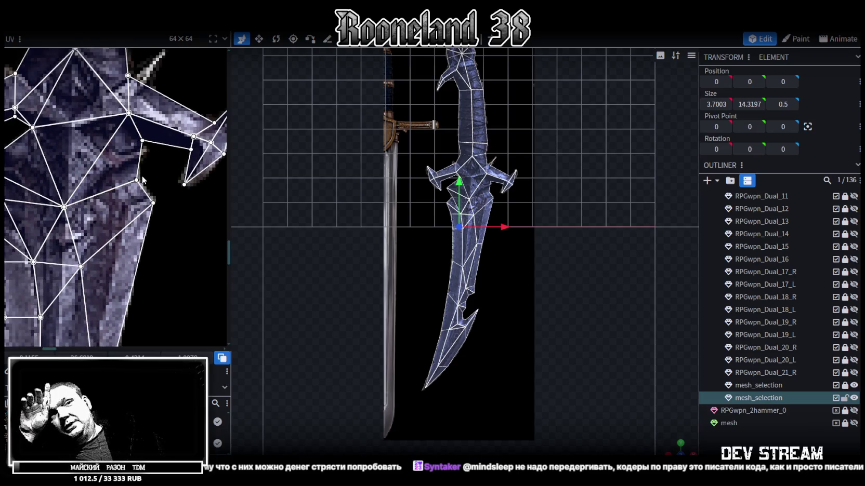
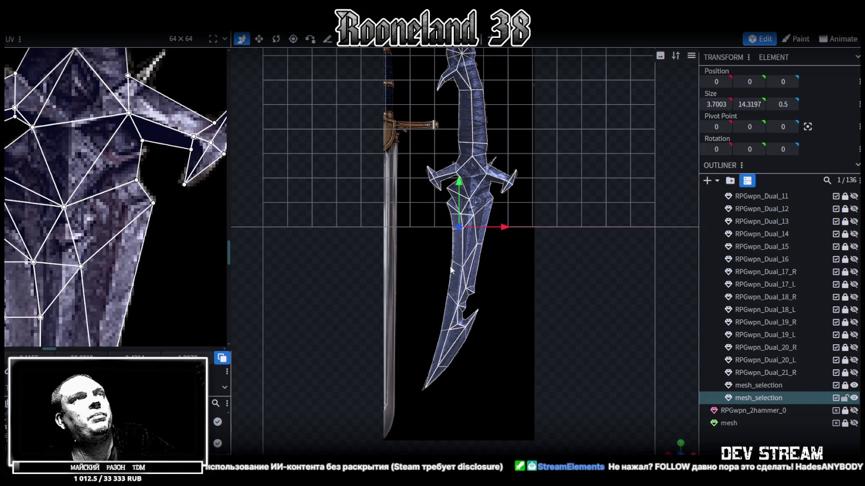
Zoom in to an angled view of the blade head and select the crossguard faces
{"action": "scroll", "coordinate": [451, 270], "scroll_direction": "up", "scroll_amount": 2}
{"action": "scroll", "coordinate": [452, 275], "scroll_direction": "up", "scroll_amount": 2}
{"action": "scroll", "coordinate": [454, 283], "scroll_direction": "up", "scroll_amount": 3}
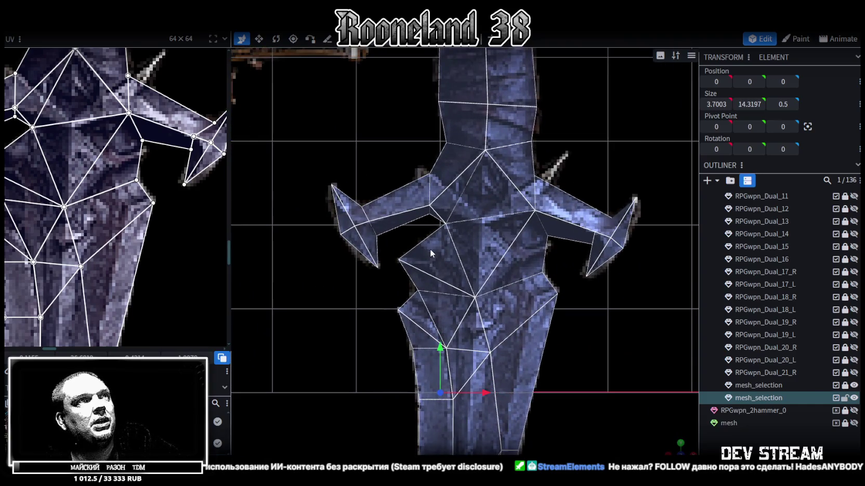
{"action": "scroll", "coordinate": [439, 248], "scroll_direction": "down", "scroll_amount": 2}
{"action": "mouse_move", "coordinate": [673, 446]}
{"action": "left_mouse_down"}
{"action": "mouse_move", "coordinate": [389, 243]}
{"action": "mouse_move", "coordinate": [346, 274]}
{"action": "mouse_move", "coordinate": [290, 278]}
{"action": "mouse_move", "coordinate": [454, 252]}
{"action": "mouse_move", "coordinate": [476, 232]}
{"action": "mouse_move", "coordinate": [458, 257]}
{"action": "mouse_move", "coordinate": [478, 253]}
{"action": "mouse_move", "coordinate": [460, 245]}
{"action": "mouse_move", "coordinate": [444, 251]}
{"action": "mouse_move", "coordinate": [452, 259]}
{"action": "left_mouse_up"}
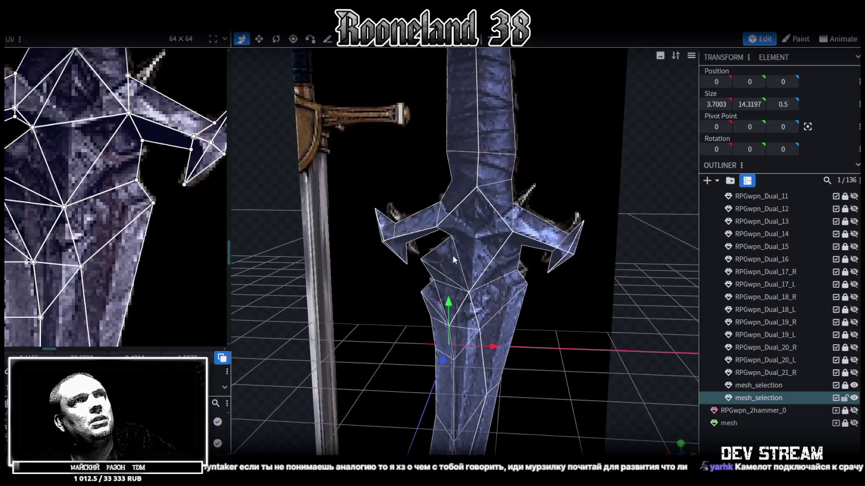
{"action": "left_click", "coordinate": [478, 234]}
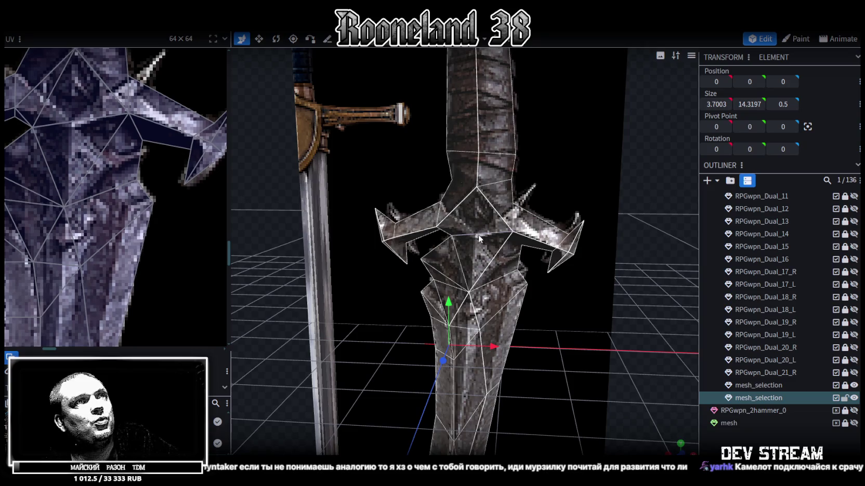
{"action": "left_click", "coordinate": [478, 234], "text": "shift"}
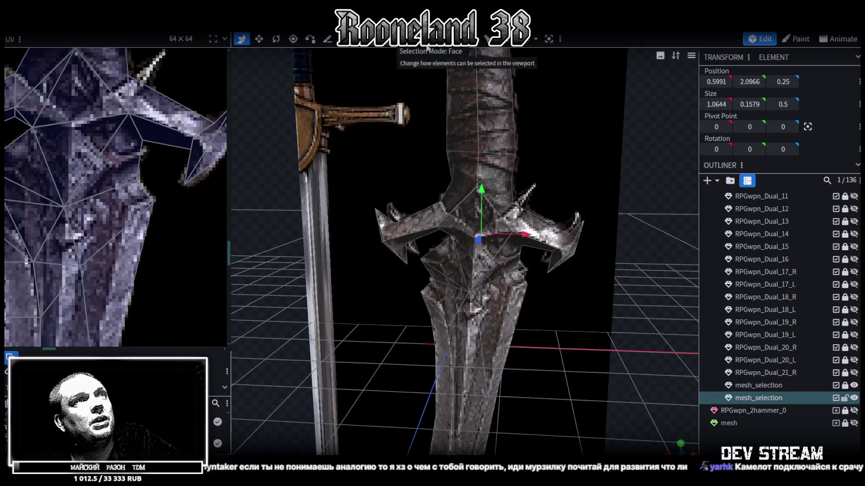
Add one loop cut across the guard at offset 0.5933, then switch to solid shading
{"action": "scroll", "coordinate": [474, 132], "scroll_direction": "up", "scroll_amount": 3}
{"action": "scroll", "coordinate": [475, 132], "scroll_direction": "up", "scroll_amount": 2}
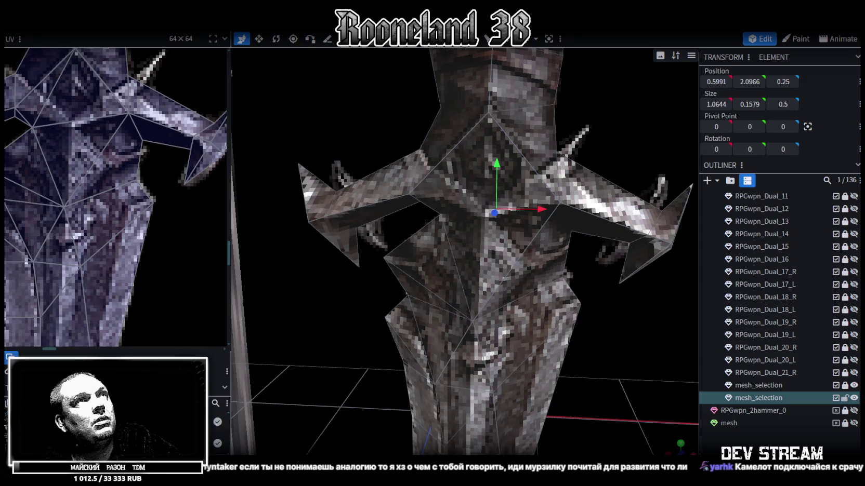
{"action": "left_click", "coordinate": [499, 39]}
{"action": "scroll", "coordinate": [553, 227], "scroll_direction": "down", "scroll_amount": 2}
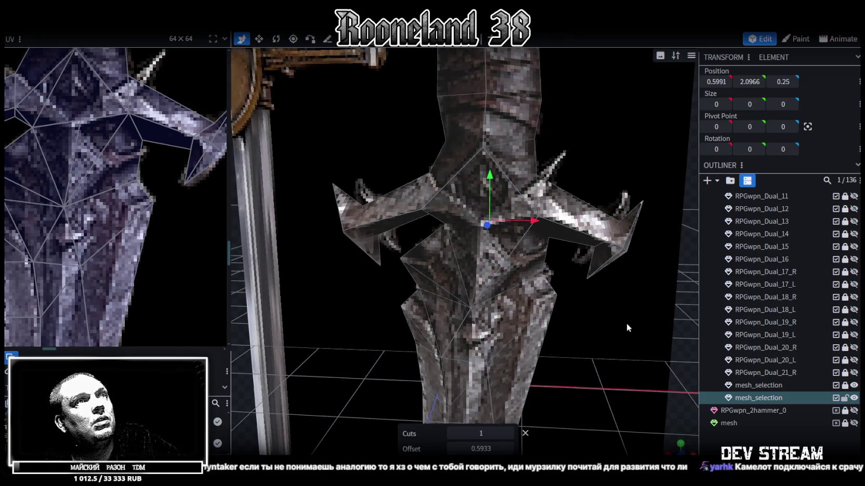
{"action": "key", "text": "z"}
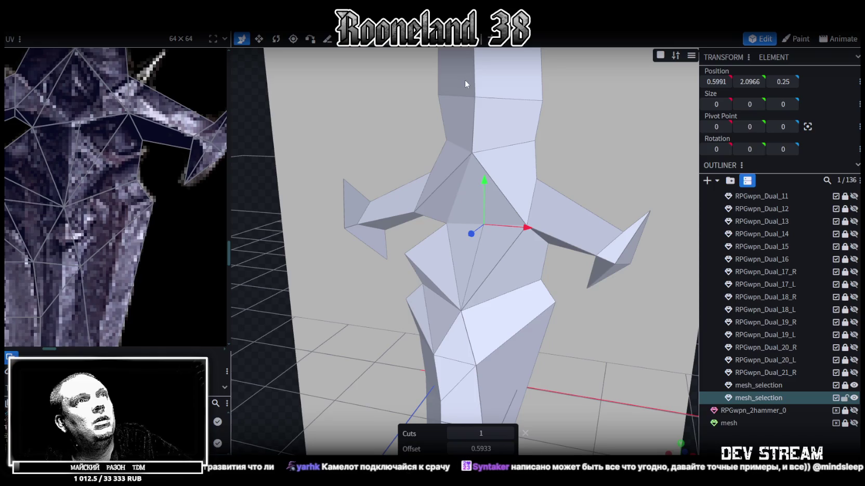
Loop-cut the guard's centre triangle with the cut direction set to 2
{"action": "left_click", "coordinate": [472, 202]}
{"action": "mouse_move", "coordinate": [472, 202]}
{"action": "left_mouse_down"}
{"action": "mouse_move", "coordinate": [420, 328]}
{"action": "mouse_move", "coordinate": [429, 285]}
{"action": "left_mouse_up"}
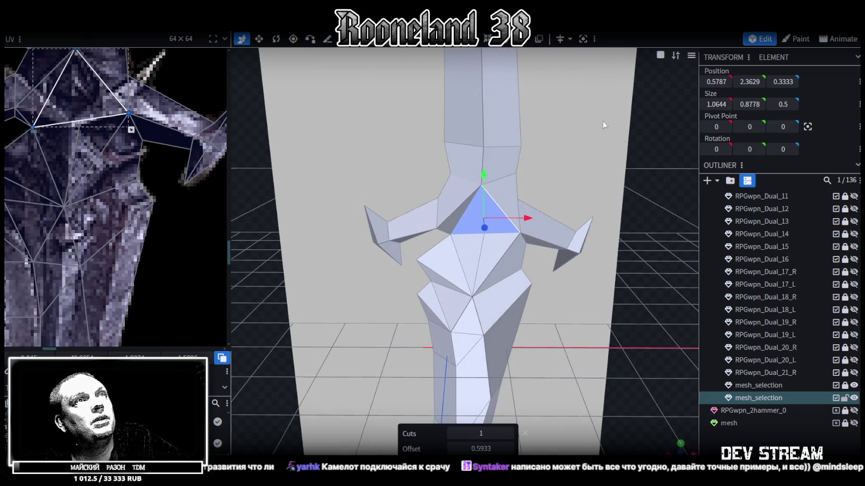
{"action": "left_click_drag", "start_coordinate": [605, 138], "coordinate": [598, 144]}
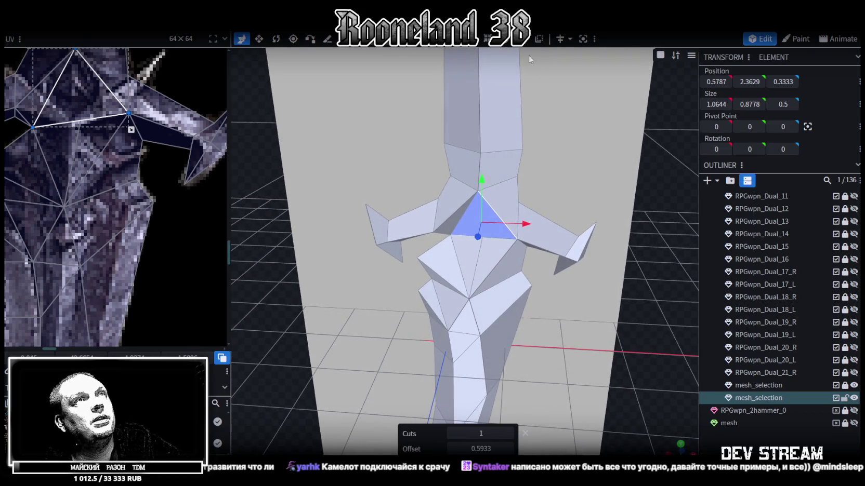
{"action": "left_click", "coordinate": [502, 44]}
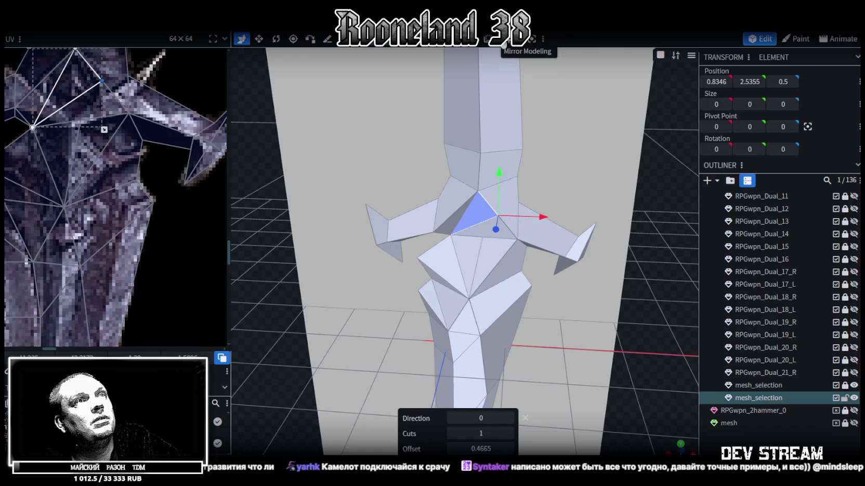
{"action": "left_click", "coordinate": [508, 419]}
{"action": "left_click", "coordinate": [508, 418]}
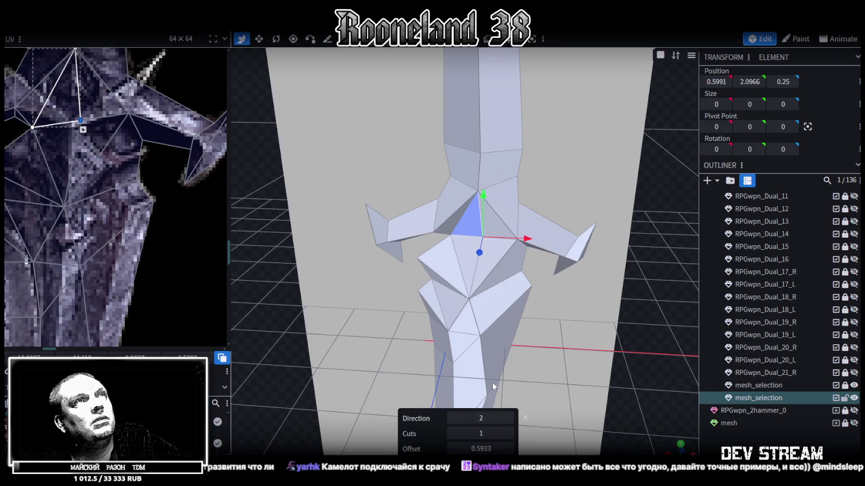
{"action": "scroll", "coordinate": [491, 387], "scroll_direction": "down", "scroll_amount": 5}
Select the whole mesh, merge its one overlapping vertex, and cycle back to the textured view
{"action": "key", "text": "ctrl+a"}
{"action": "mouse_move", "coordinate": [538, 316]}
{"action": "left_mouse_down"}
{"action": "mouse_move", "coordinate": [453, 259]}
{"action": "mouse_move", "coordinate": [429, 276]}
{"action": "left_mouse_up"}
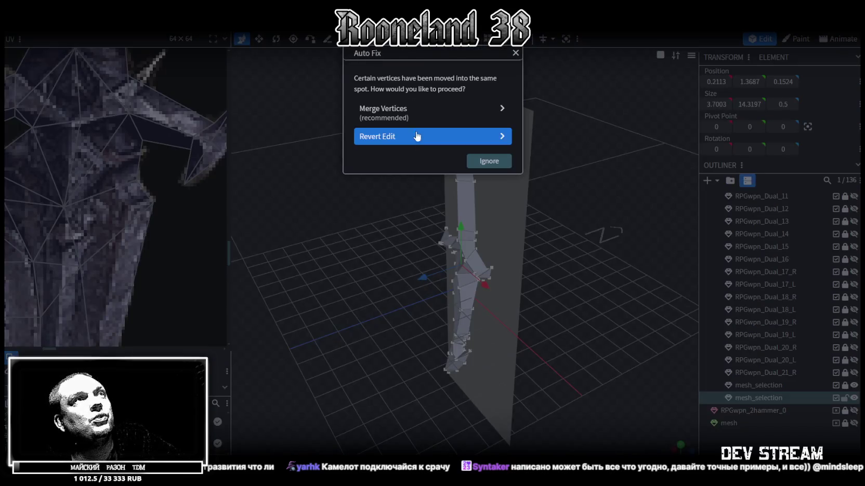
{"action": "left_click", "coordinate": [387, 110]}
{"action": "scroll", "coordinate": [458, 234], "scroll_direction": "up", "scroll_amount": 5}
{"action": "scroll", "coordinate": [468, 234], "scroll_direction": "up", "scroll_amount": 3}
{"action": "key", "text": "z"}
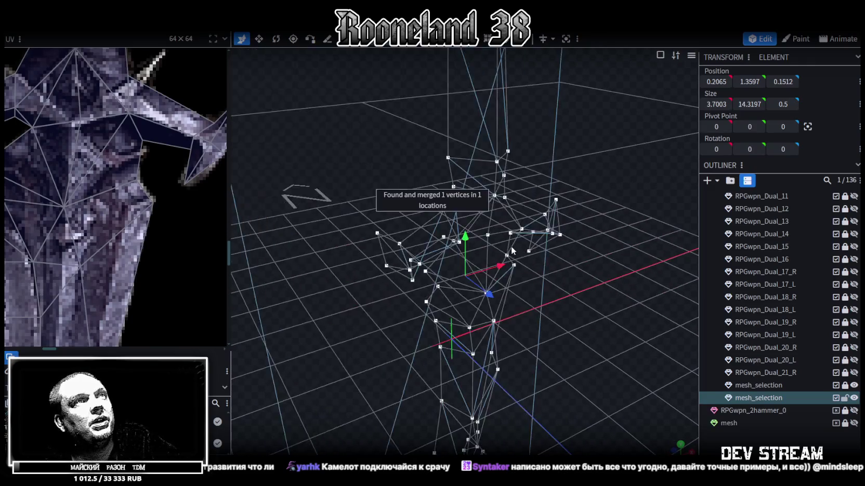
{"action": "key", "text": "z"}
{"action": "key", "text": "z"}
{"action": "key", "text": "z"}
{"action": "left_click", "coordinate": [497, 233]}
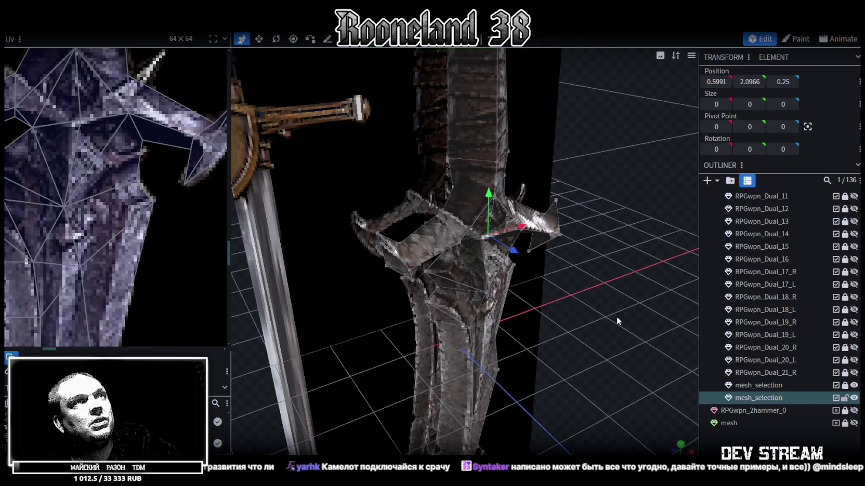
Move the selected guard vertex 0.1 inward along X
{"action": "scroll", "coordinate": [571, 301], "scroll_direction": "down", "scroll_amount": 3}
{"action": "scroll", "coordinate": [571, 299], "scroll_direction": "up", "scroll_amount": 2}
{"action": "scroll", "coordinate": [568, 296], "scroll_direction": "up", "scroll_amount": 2}
{"action": "left_click_drag", "start_coordinate": [530, 228], "coordinate": [489, 267]}
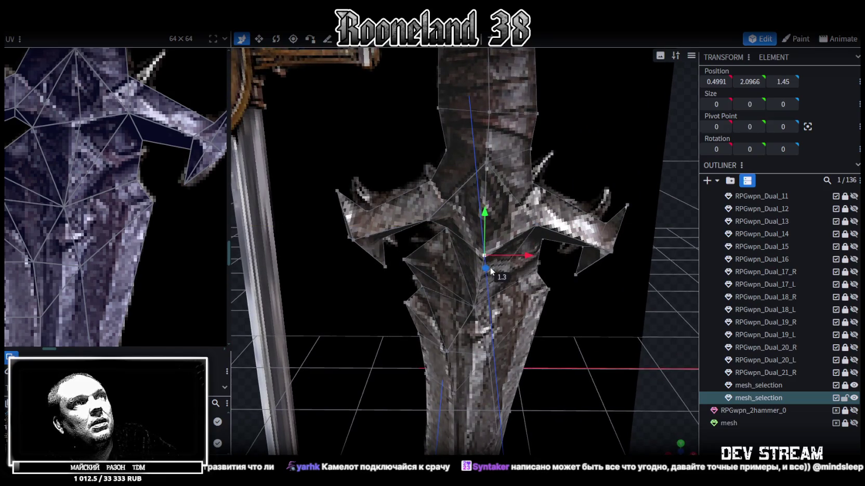
{"action": "mouse_move", "coordinate": [337, 368]}
{"action": "left_mouse_down"}
{"action": "mouse_move", "coordinate": [385, 343]}
{"action": "mouse_move", "coordinate": [418, 342]}
{"action": "mouse_move", "coordinate": [443, 330]}
{"action": "mouse_move", "coordinate": [368, 359]}
{"action": "mouse_move", "coordinate": [359, 360]}
{"action": "mouse_move", "coordinate": [371, 343]}
{"action": "mouse_move", "coordinate": [343, 343]}
{"action": "mouse_move", "coordinate": [432, 326]}
{"action": "mouse_move", "coordinate": [369, 334]}
{"action": "mouse_move", "coordinate": [341, 354]}
{"action": "mouse_move", "coordinate": [423, 335]}
{"action": "mouse_move", "coordinate": [302, 368]}
{"action": "mouse_move", "coordinate": [362, 359]}
{"action": "mouse_move", "coordinate": [403, 304]}
{"action": "mouse_move", "coordinate": [341, 351]}
{"action": "mouse_move", "coordinate": [428, 337]}
{"action": "mouse_move", "coordinate": [376, 344]}
{"action": "mouse_move", "coordinate": [360, 359]}
{"action": "mouse_move", "coordinate": [370, 348]}
{"action": "left_mouse_up"}
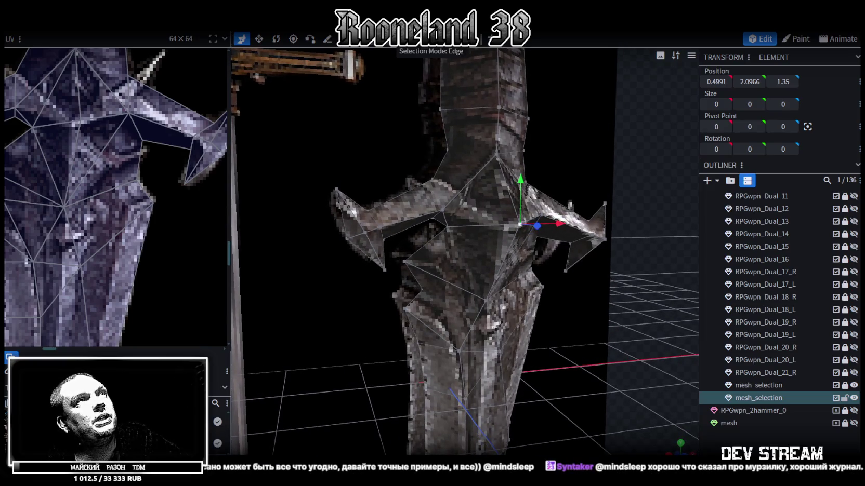
Delete a triangular guard face and fill the hole with a new face
{"action": "left_click", "coordinate": [475, 216]}
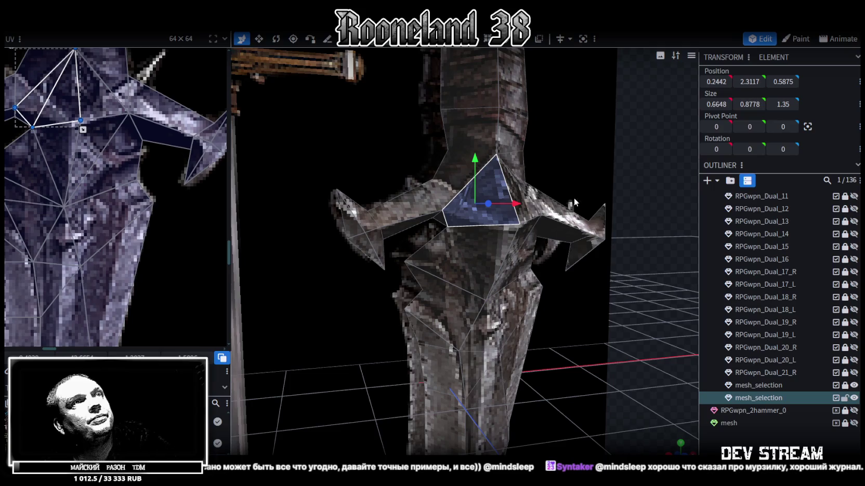
{"action": "key", "text": "Delete"}
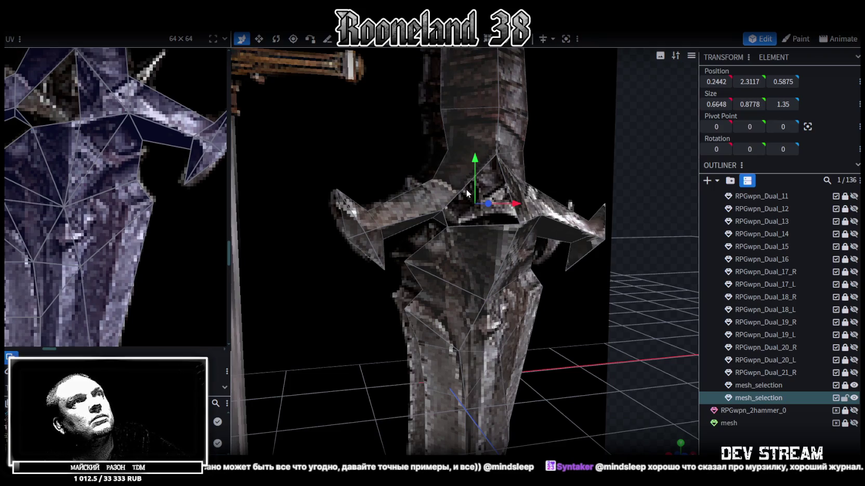
{"action": "left_click", "coordinate": [462, 191]}
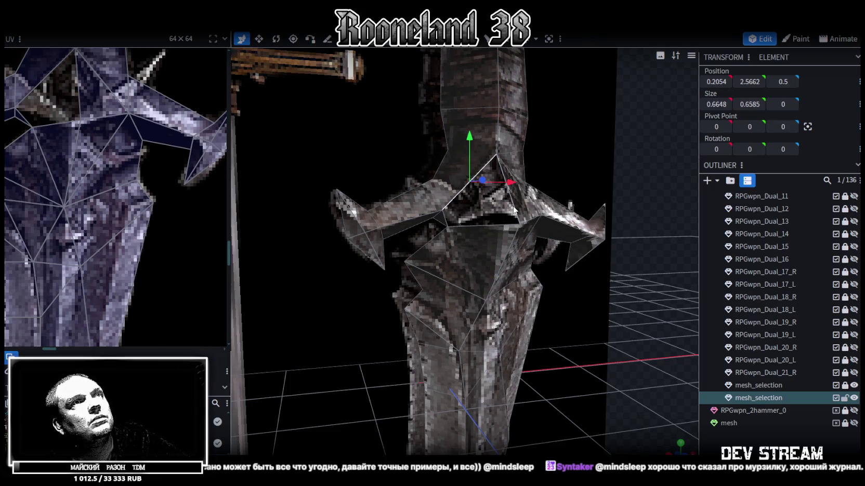
{"action": "key", "text": "f"}
{"action": "mouse_move", "coordinate": [628, 331]}
{"action": "left_mouse_down"}
{"action": "mouse_move", "coordinate": [599, 333]}
{"action": "mouse_move", "coordinate": [619, 327]}
{"action": "mouse_move", "coordinate": [600, 314]}
{"action": "mouse_move", "coordinate": [584, 322]}
{"action": "mouse_move", "coordinate": [611, 323]}
{"action": "mouse_move", "coordinate": [595, 343]}
{"action": "mouse_move", "coordinate": [644, 329]}
{"action": "mouse_move", "coordinate": [628, 322]}
{"action": "mouse_move", "coordinate": [659, 324]}
{"action": "mouse_move", "coordinate": [625, 322]}
{"action": "mouse_move", "coordinate": [684, 323]}
{"action": "mouse_move", "coordinate": [641, 321]}
{"action": "mouse_move", "coordinate": [597, 302]}
{"action": "left_mouse_up"}
Inspect the guard from several angles and select the guard face to extend
{"action": "left_click", "coordinate": [492, 247]}
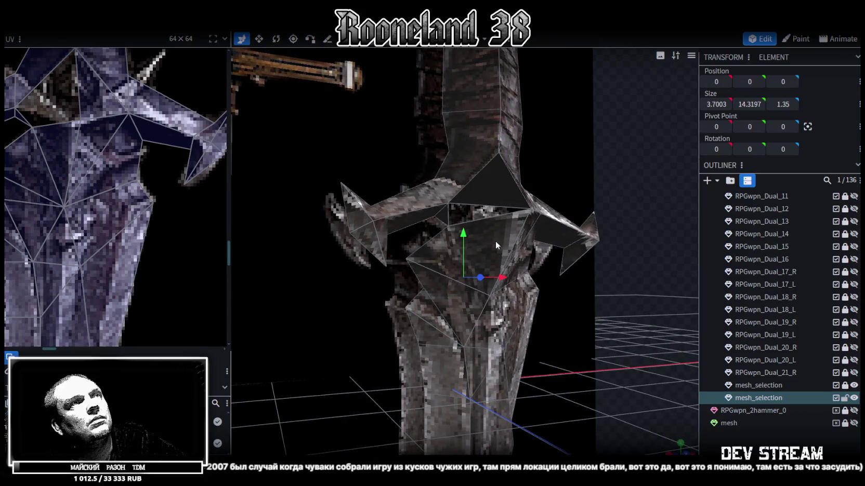
{"action": "left_click", "coordinate": [486, 220]}
{"action": "left_click_drag", "start_coordinate": [634, 306], "coordinate": [619, 320]}
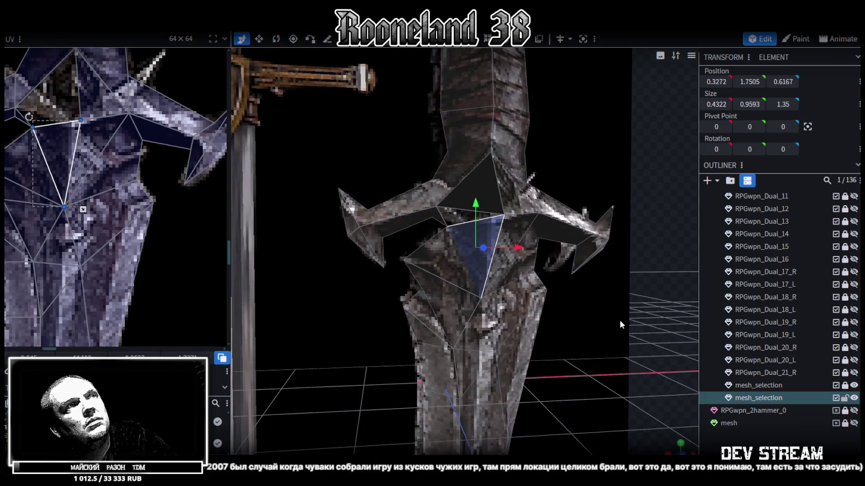
{"action": "left_click", "coordinate": [592, 309]}
{"action": "left_click_drag", "start_coordinate": [578, 311], "coordinate": [625, 312]}
{"action": "mouse_move", "coordinate": [642, 306]}
{"action": "left_mouse_down"}
{"action": "mouse_move", "coordinate": [645, 289]}
{"action": "mouse_move", "coordinate": [583, 296]}
{"action": "left_mouse_up"}
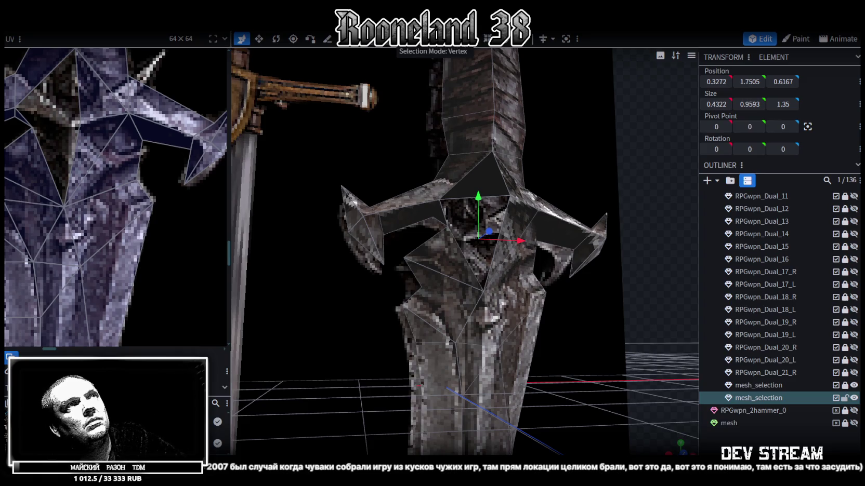
{"action": "left_click", "coordinate": [456, 180]}
{"action": "mouse_move", "coordinate": [456, 180]}
{"action": "left_mouse_down"}
{"action": "mouse_move", "coordinate": [557, 180]}
{"action": "mouse_move", "coordinate": [552, 172]}
{"action": "mouse_move", "coordinate": [599, 155]}
{"action": "mouse_move", "coordinate": [608, 158]}
{"action": "mouse_move", "coordinate": [554, 169]}
{"action": "mouse_move", "coordinate": [588, 171]}
{"action": "mouse_move", "coordinate": [581, 164]}
{"action": "mouse_move", "coordinate": [643, 179]}
{"action": "mouse_move", "coordinate": [648, 159]}
{"action": "mouse_move", "coordinate": [656, 167]}
{"action": "mouse_move", "coordinate": [583, 167]}
{"action": "mouse_move", "coordinate": [603, 162]}
{"action": "left_mouse_up"}
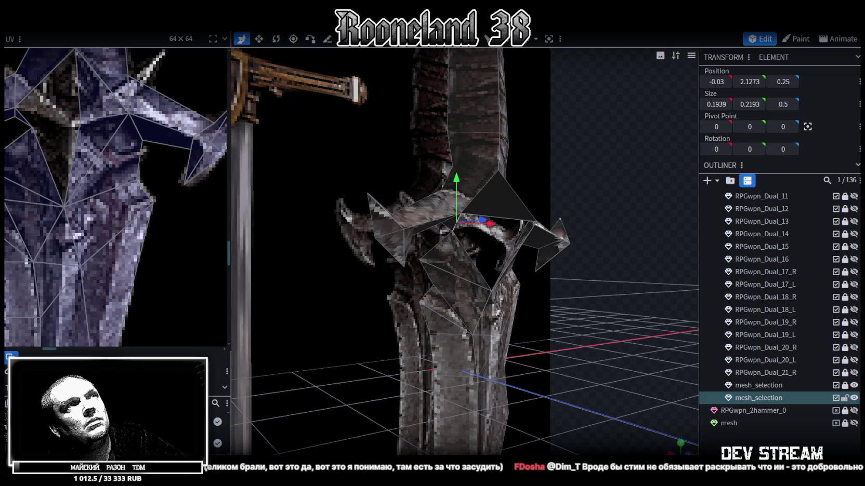
{"action": "left_click", "coordinate": [439, 246]}
Extrude the selected guard face along Z+
{"action": "key", "text": "e"}
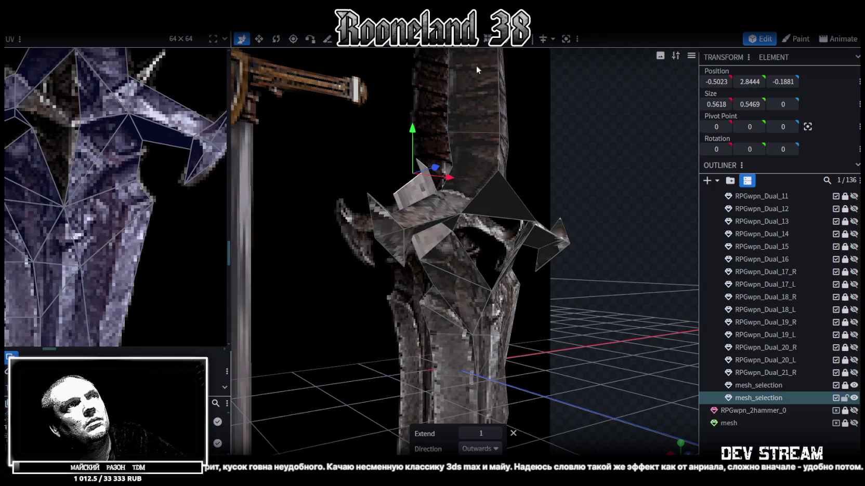
{"action": "left_click", "coordinate": [480, 448]}
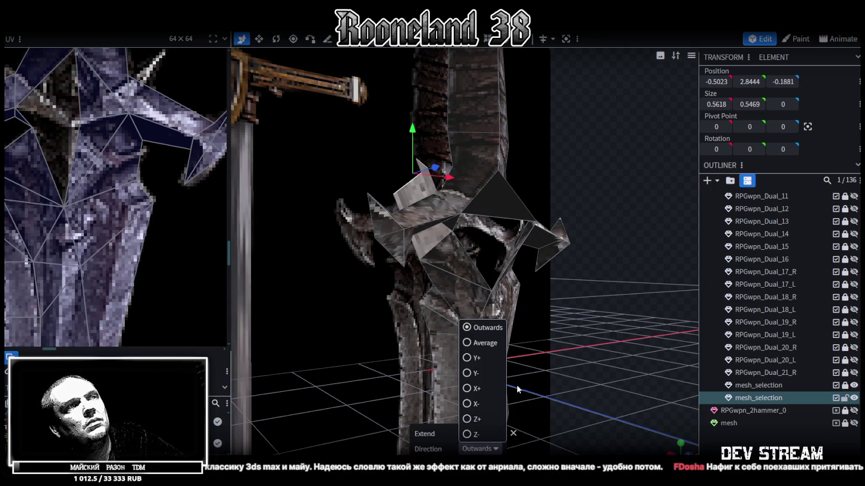
{"action": "left_click", "coordinate": [467, 419]}
{"action": "left_click_drag", "start_coordinate": [572, 334], "coordinate": [560, 320]}
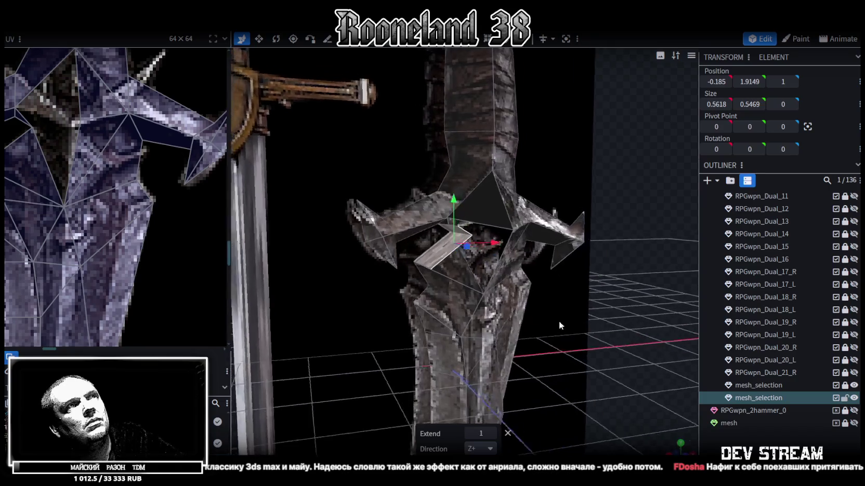
{"action": "scroll", "coordinate": [551, 319], "scroll_direction": "up", "scroll_amount": 3}
Switch to vertex selection, inspect the guard, and change to solid colour shading
{"action": "key", "text": "1"}
{"action": "left_click", "coordinate": [460, 284]}
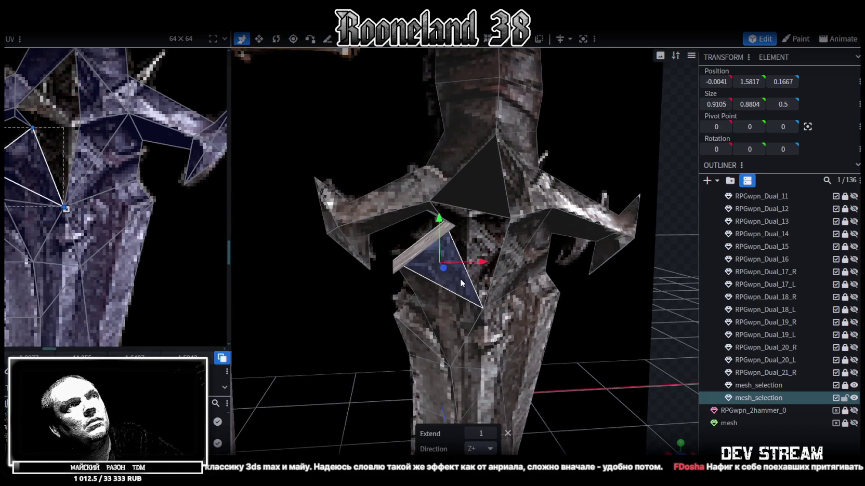
{"action": "mouse_move", "coordinate": [611, 327]}
{"action": "left_mouse_down"}
{"action": "mouse_move", "coordinate": [592, 329]}
{"action": "mouse_move", "coordinate": [620, 315]}
{"action": "mouse_move", "coordinate": [581, 315]}
{"action": "left_mouse_up"}
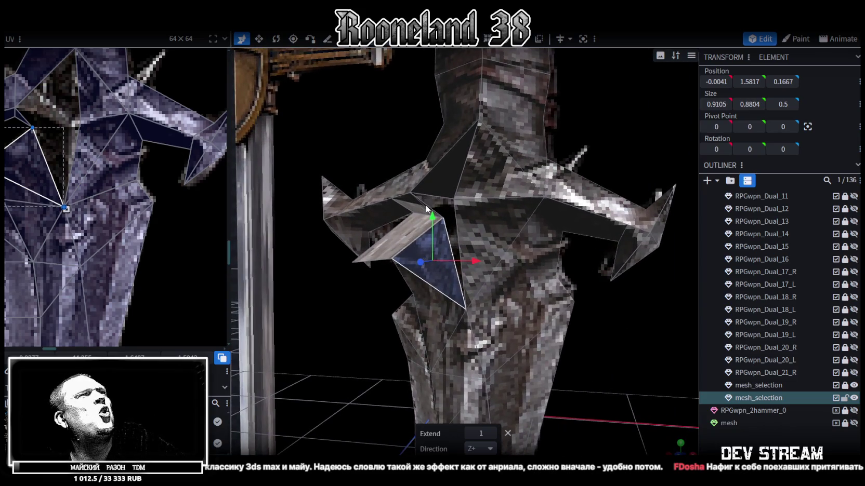
{"action": "left_click_drag", "start_coordinate": [343, 362], "coordinate": [385, 362]}
{"action": "mouse_move", "coordinate": [585, 322]}
{"action": "left_mouse_down"}
{"action": "mouse_move", "coordinate": [655, 313]}
{"action": "mouse_move", "coordinate": [616, 333]}
{"action": "mouse_move", "coordinate": [639, 316]}
{"action": "left_mouse_up"}
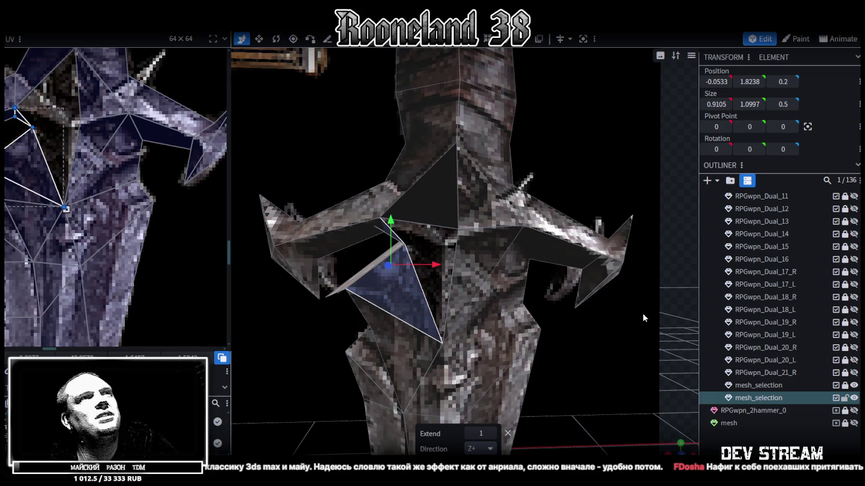
{"action": "mouse_move", "coordinate": [642, 313]}
{"action": "left_mouse_down"}
{"action": "mouse_move", "coordinate": [572, 291]}
{"action": "mouse_move", "coordinate": [325, 349]}
{"action": "mouse_move", "coordinate": [406, 351]}
{"action": "left_mouse_up"}
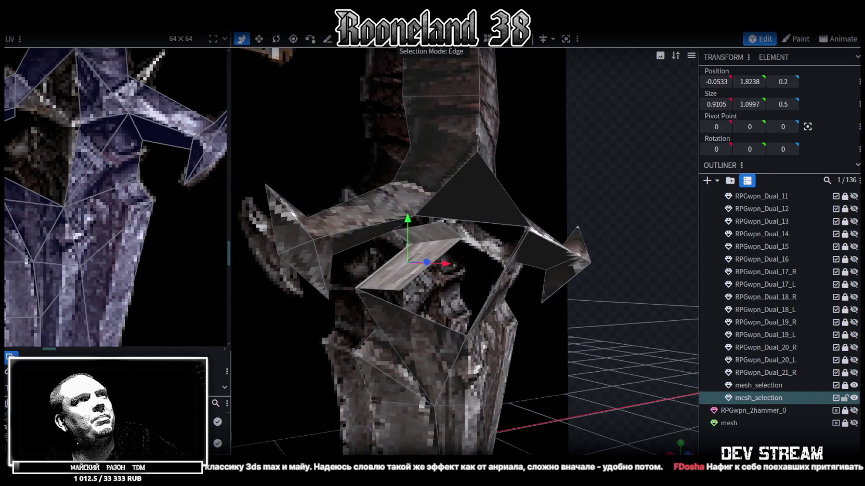
{"action": "key", "text": "z"}
{"action": "key", "text": "z"}
{"action": "key", "text": "z"}
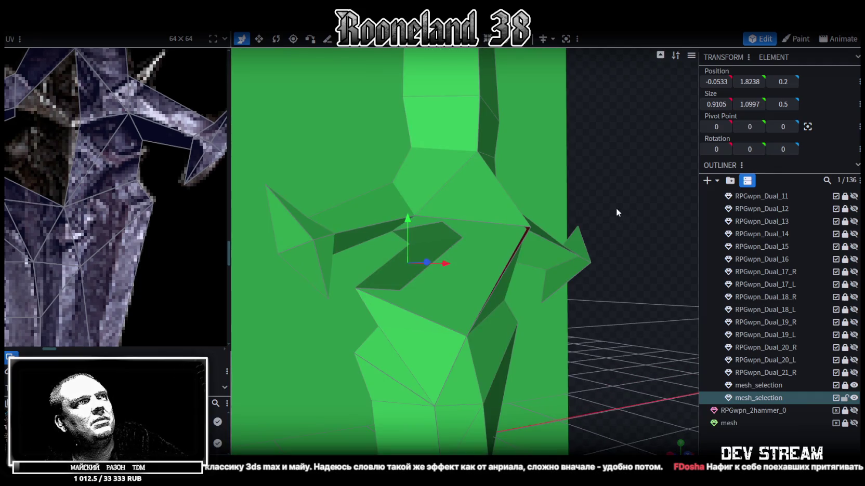
Merge two pairs of loose guard vertices with Merge Vertices > Merge All
{"action": "left_click_drag", "start_coordinate": [617, 212], "coordinate": [601, 198]}
{"action": "left_click_drag", "start_coordinate": [389, 155], "coordinate": [380, 150]}
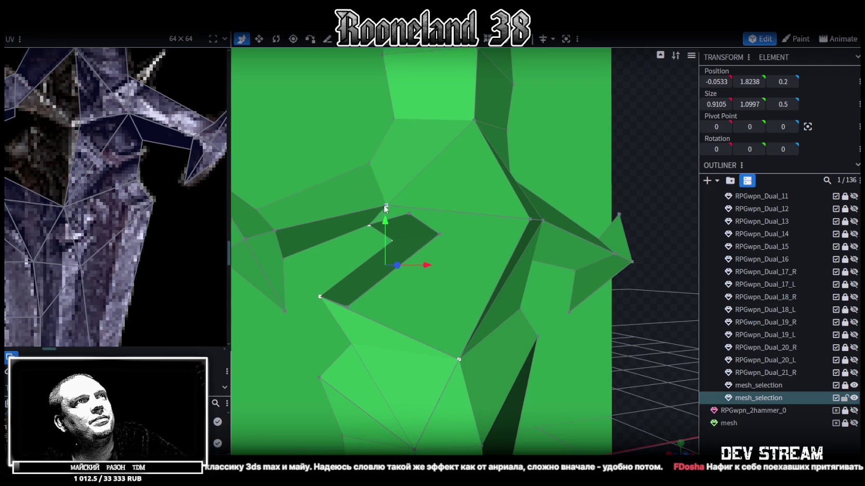
{"action": "right_click", "coordinate": [408, 213]}
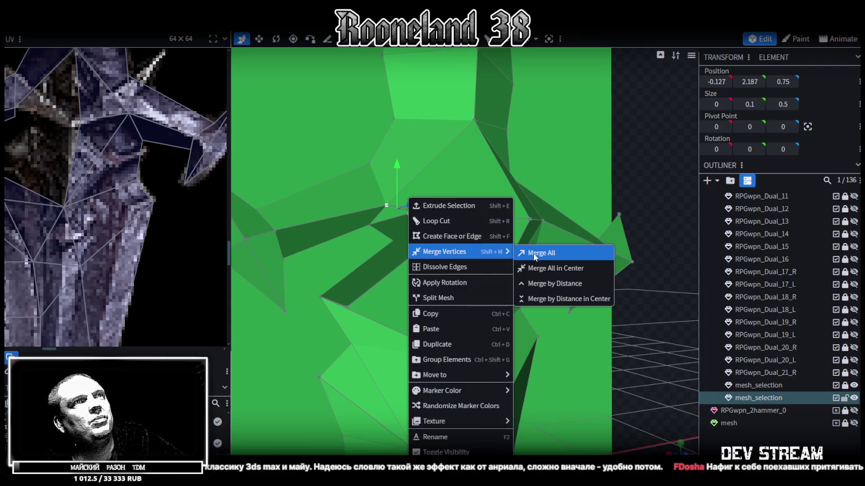
{"action": "left_click", "coordinate": [535, 251]}
{"action": "left_click_drag", "start_coordinate": [542, 235], "coordinate": [457, 206]}
{"action": "left_click", "coordinate": [456, 207]}
{"action": "left_click", "coordinate": [368, 225], "text": "shift"}
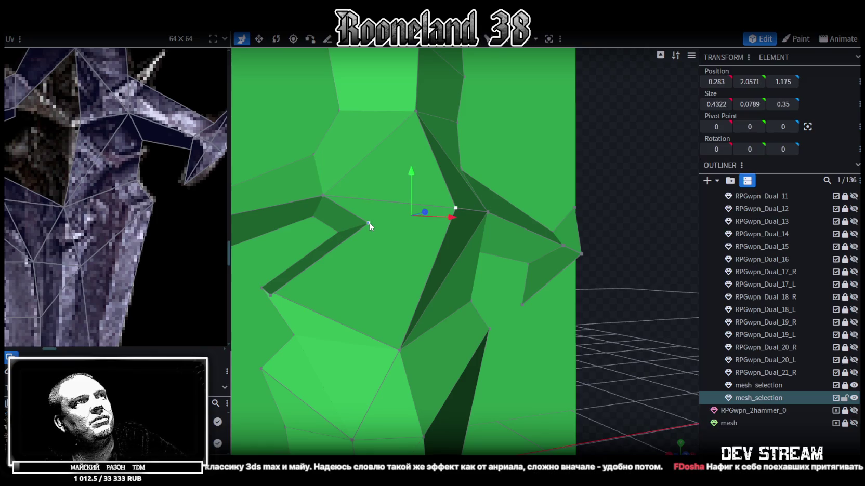
{"action": "right_click", "coordinate": [370, 222]}
{"action": "left_click", "coordinate": [493, 252]}
Collapse a selected guard edge into a single vertex
{"action": "right_click_drag", "start_coordinate": [493, 261], "coordinate": [507, 186]}
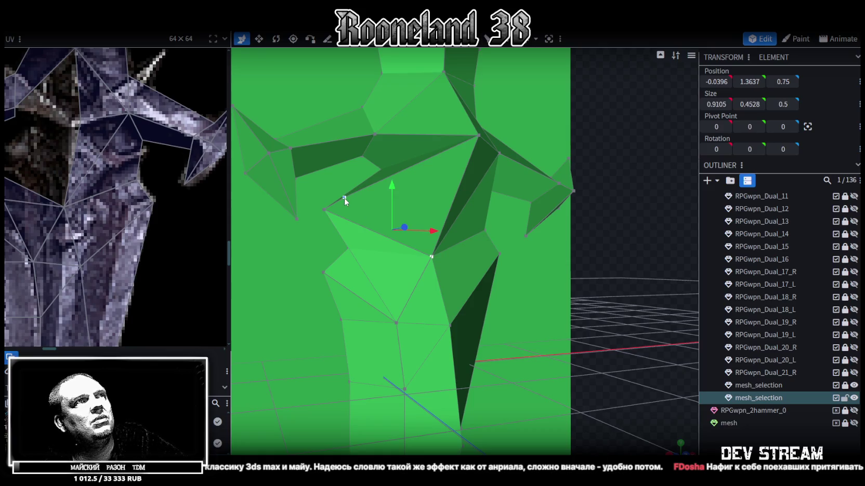
{"action": "mouse_move", "coordinate": [282, 308]}
{"action": "left_mouse_down"}
{"action": "mouse_move", "coordinate": [339, 309]}
{"action": "mouse_move", "coordinate": [270, 318]}
{"action": "mouse_move", "coordinate": [254, 329]}
{"action": "mouse_move", "coordinate": [284, 306]}
{"action": "mouse_move", "coordinate": [300, 308]}
{"action": "left_mouse_up"}
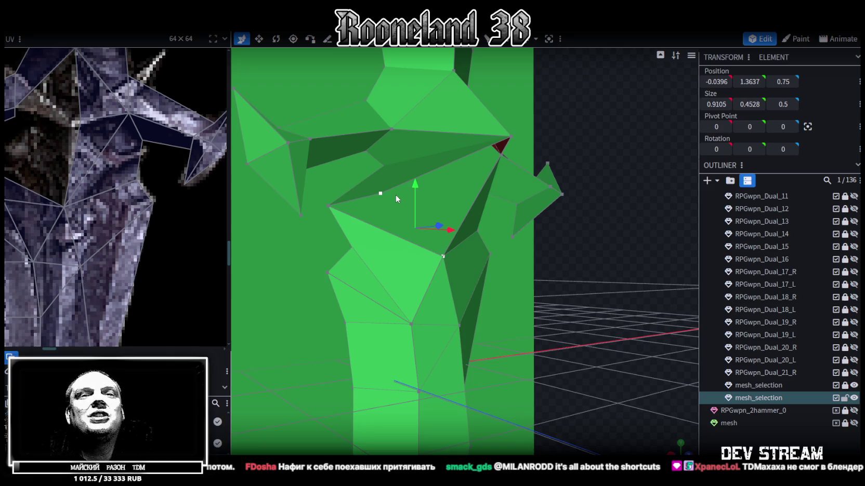
{"action": "mouse_move", "coordinate": [394, 195]}
{"action": "left_mouse_down"}
{"action": "mouse_move", "coordinate": [614, 276]}
{"action": "mouse_move", "coordinate": [564, 275]}
{"action": "mouse_move", "coordinate": [591, 286]}
{"action": "mouse_move", "coordinate": [610, 275]}
{"action": "mouse_move", "coordinate": [625, 281]}
{"action": "mouse_move", "coordinate": [592, 277]}
{"action": "left_mouse_up"}
{"action": "mouse_move", "coordinate": [371, 282]}
{"action": "left_mouse_down"}
{"action": "mouse_move", "coordinate": [321, 287]}
{"action": "mouse_move", "coordinate": [340, 299]}
{"action": "mouse_move", "coordinate": [336, 325]}
{"action": "mouse_move", "coordinate": [390, 273]}
{"action": "mouse_move", "coordinate": [604, 251]}
{"action": "mouse_move", "coordinate": [563, 261]}
{"action": "mouse_move", "coordinate": [606, 267]}
{"action": "mouse_move", "coordinate": [574, 269]}
{"action": "mouse_move", "coordinate": [561, 253]}
{"action": "left_mouse_up"}
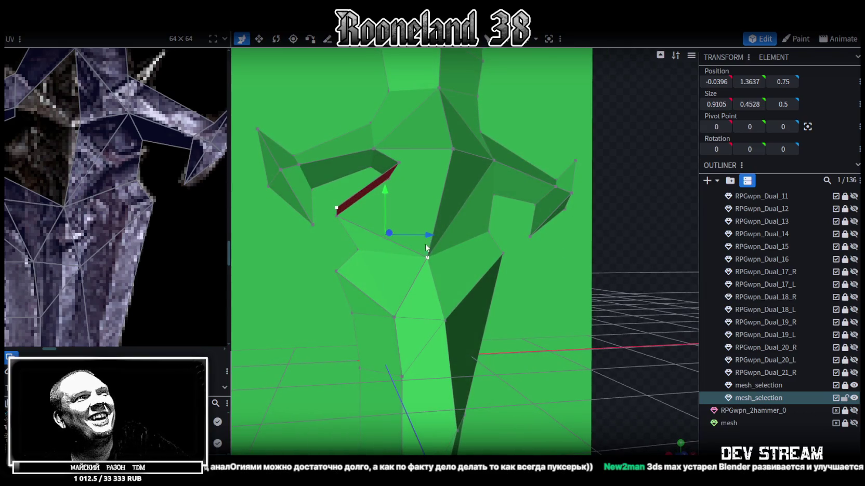
{"action": "right_click", "coordinate": [338, 213]}
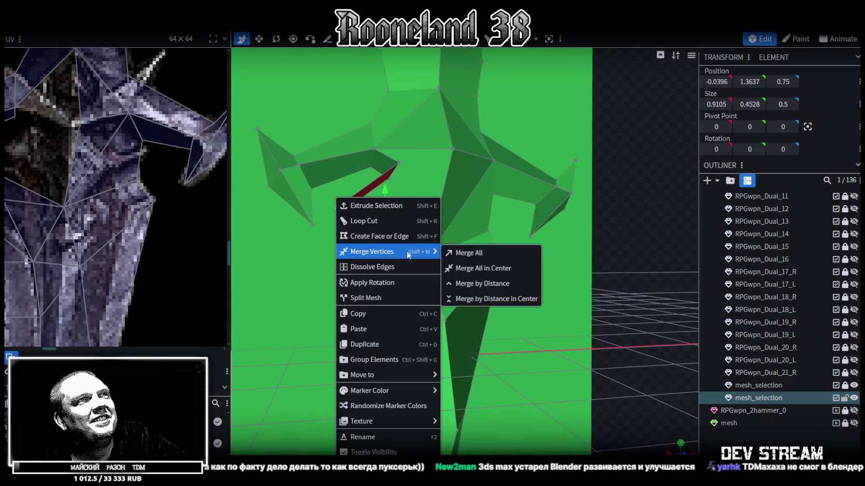
{"action": "left_click", "coordinate": [469, 255]}
Merge another pair of guard vertices into one point
{"action": "mouse_move", "coordinate": [619, 265]}
{"action": "left_mouse_down"}
{"action": "mouse_move", "coordinate": [672, 248]}
{"action": "mouse_move", "coordinate": [560, 267]}
{"action": "mouse_move", "coordinate": [531, 257]}
{"action": "mouse_move", "coordinate": [525, 267]}
{"action": "mouse_move", "coordinate": [392, 228]}
{"action": "left_mouse_up"}
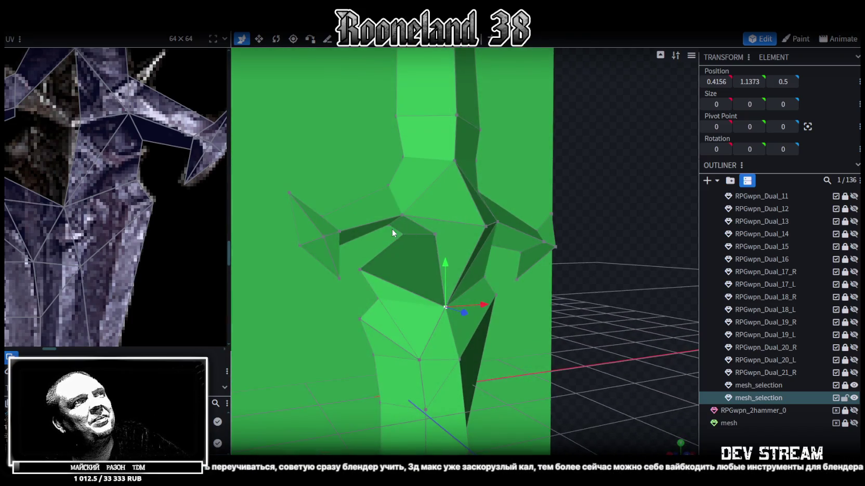
{"action": "left_click", "coordinate": [444, 304]}
{"action": "left_click_drag", "start_coordinate": [605, 288], "coordinate": [584, 267]}
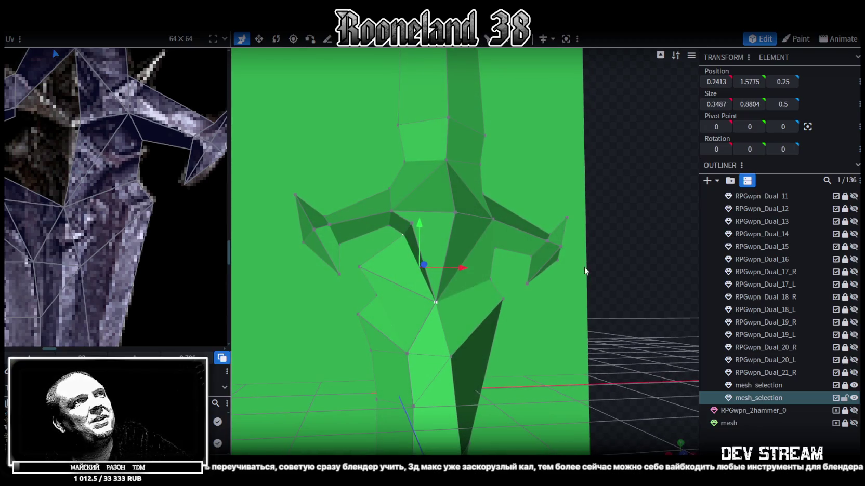
{"action": "left_click", "coordinate": [410, 224], "text": "shift"}
{"action": "right_click", "coordinate": [410, 226]}
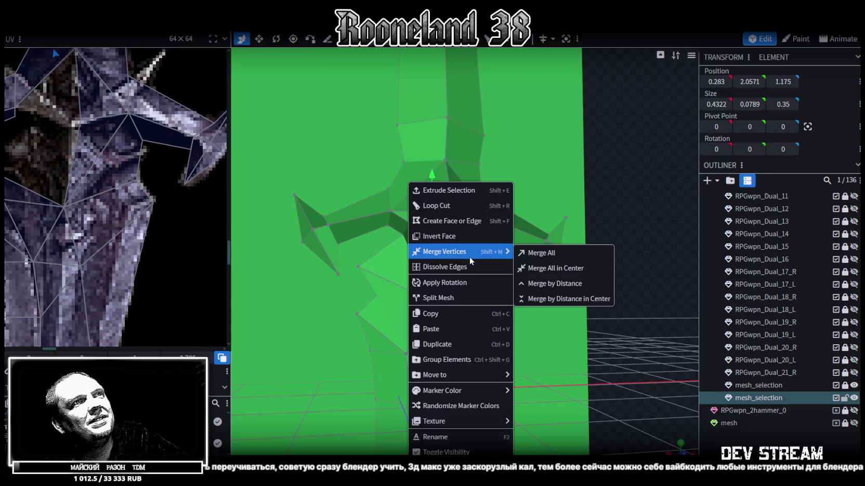
{"action": "left_click", "coordinate": [536, 253]}
Select the whole blade mesh, switch to orthographic front view, and show it textured
{"action": "mouse_move", "coordinate": [600, 289]}
{"action": "left_mouse_down"}
{"action": "mouse_move", "coordinate": [586, 286]}
{"action": "mouse_move", "coordinate": [608, 279]}
{"action": "mouse_move", "coordinate": [421, 227]}
{"action": "left_mouse_up"}
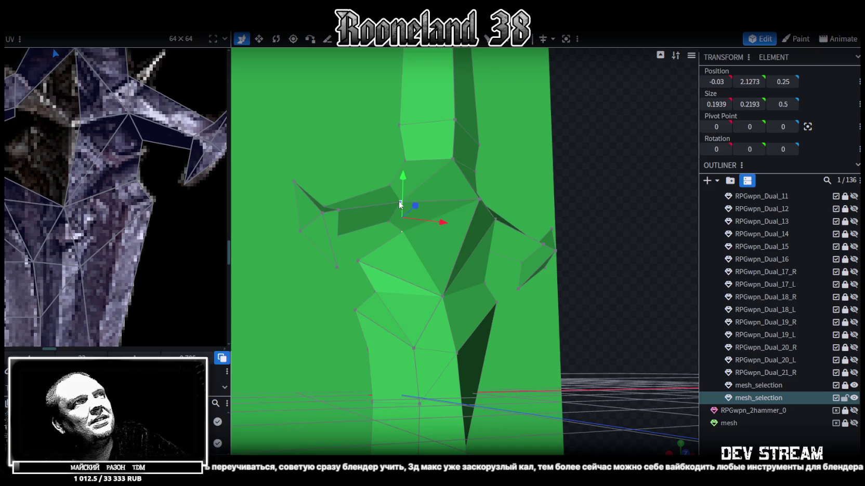
{"action": "mouse_move", "coordinate": [516, 280]}
{"action": "left_mouse_down"}
{"action": "mouse_move", "coordinate": [581, 291]}
{"action": "mouse_move", "coordinate": [564, 294]}
{"action": "mouse_move", "coordinate": [573, 300]}
{"action": "mouse_move", "coordinate": [574, 293]}
{"action": "mouse_move", "coordinate": [457, 300]}
{"action": "mouse_move", "coordinate": [539, 310]}
{"action": "mouse_move", "coordinate": [565, 298]}
{"action": "left_mouse_up"}
{"action": "left_click", "coordinate": [458, 158]}
{"action": "key", "text": "ctrl+a"}
{"action": "key", "text": "KP_1"}
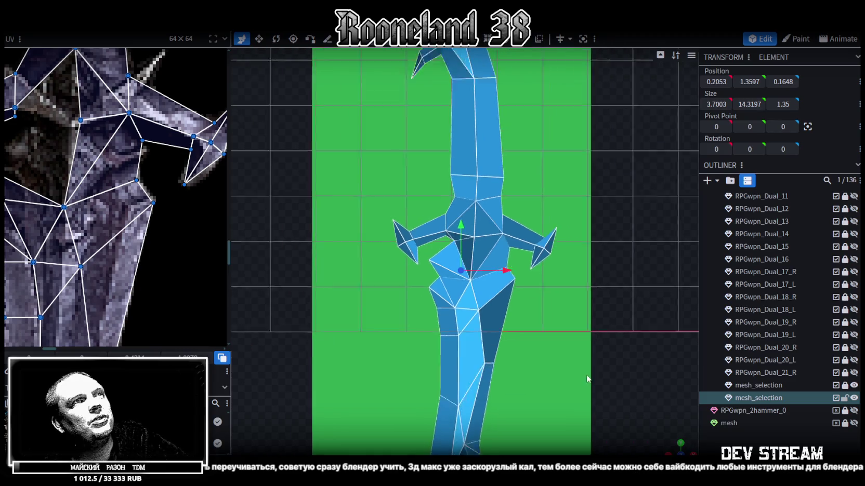
{"action": "key", "text": "z"}
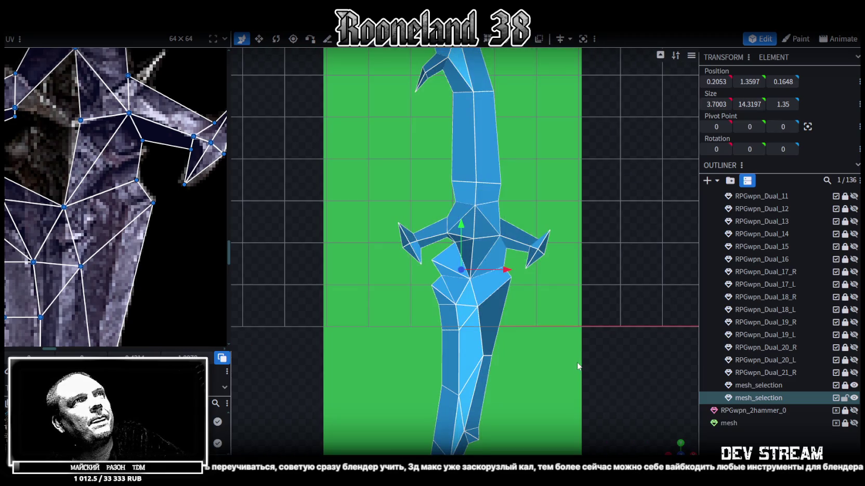
{"action": "scroll", "coordinate": [94, 209], "scroll_direction": "down", "scroll_amount": 5}
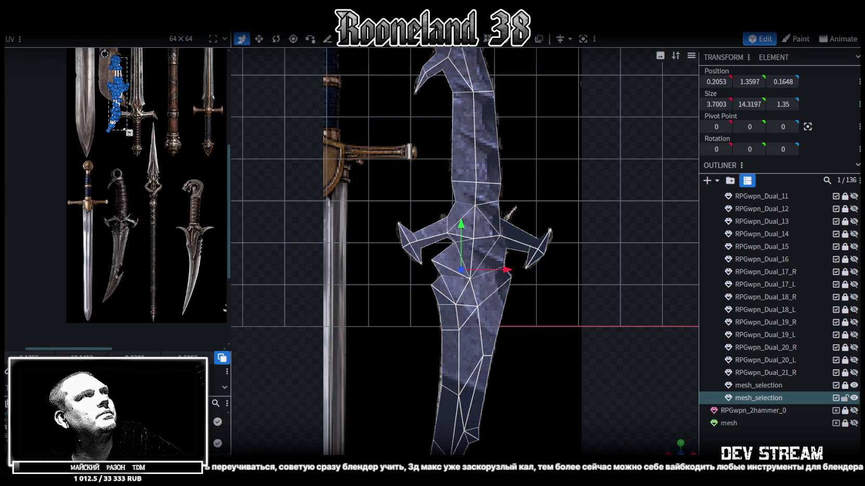
Scale and shift the blade's UV island onto the dagger image in the texture sheet
{"action": "scroll", "coordinate": [113, 74], "scroll_direction": "up", "scroll_amount": 2}
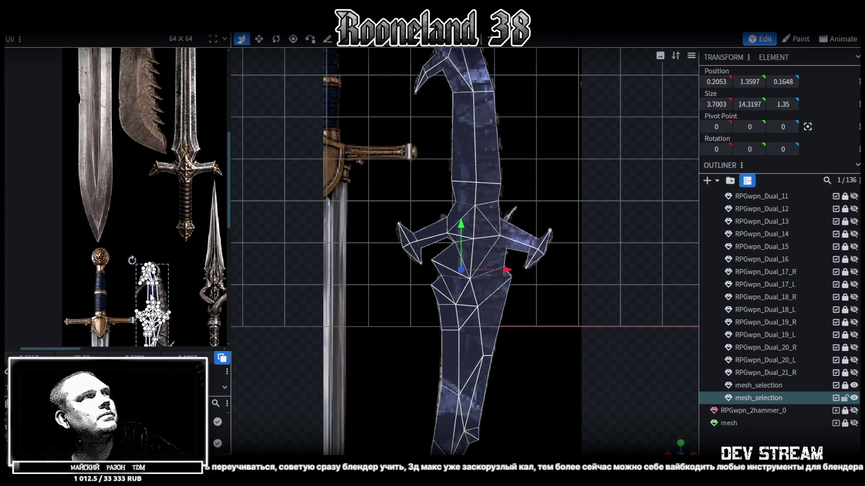
{"action": "scroll", "coordinate": [146, 300], "scroll_direction": "up", "scroll_amount": 2}
{"action": "scroll", "coordinate": [146, 300], "scroll_direction": "up", "scroll_amount": 2}
{"action": "scroll", "coordinate": [139, 303], "scroll_direction": "down", "scroll_amount": 2}
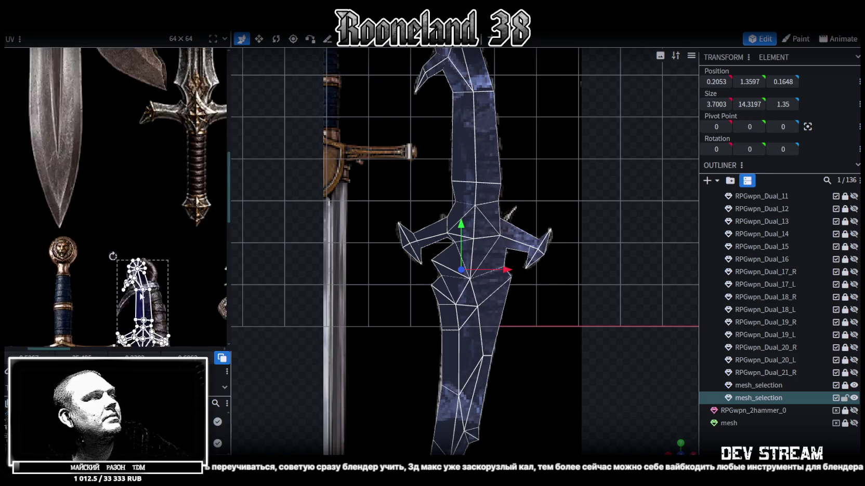
{"action": "scroll", "coordinate": [170, 272], "scroll_direction": "down", "scroll_amount": 1}
{"action": "scroll", "coordinate": [174, 216], "scroll_direction": "down", "scroll_amount": 1}
{"action": "left_click_drag", "start_coordinate": [149, 190], "coordinate": [164, 232]}
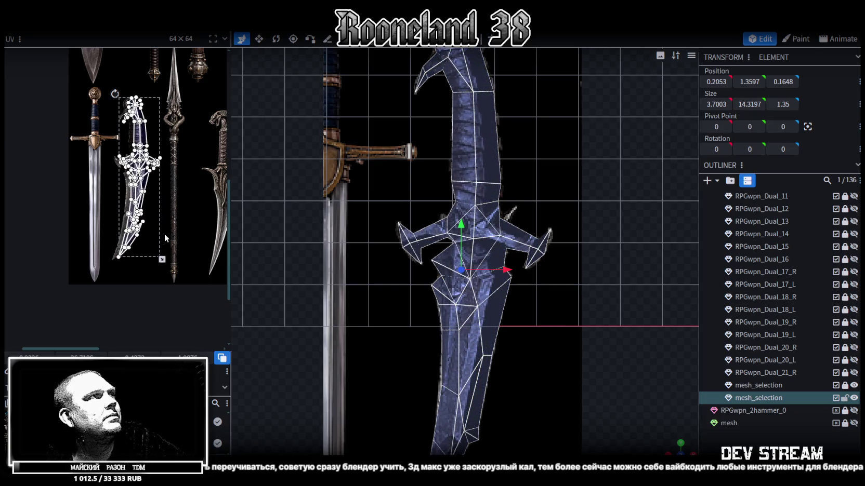
{"action": "scroll", "coordinate": [165, 233], "scroll_direction": "up", "scroll_amount": 2}
{"action": "scroll", "coordinate": [167, 244], "scroll_direction": "up", "scroll_amount": 2}
{"action": "scroll", "coordinate": [104, 239], "scroll_direction": "up", "scroll_amount": 2}
{"action": "scroll", "coordinate": [51, 229], "scroll_direction": "down", "scroll_amount": 1}
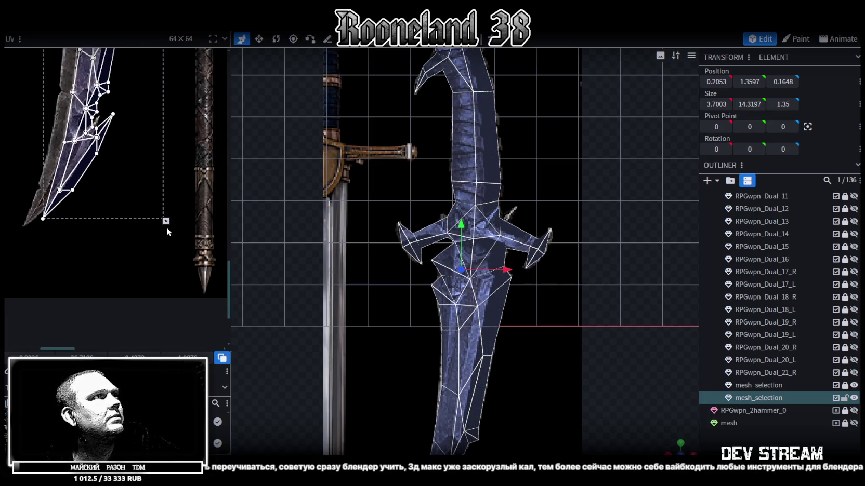
{"action": "left_click_drag", "start_coordinate": [166, 221], "coordinate": [168, 227]}
{"action": "middle_click_drag", "start_coordinate": [123, 242], "coordinate": [193, 258]}
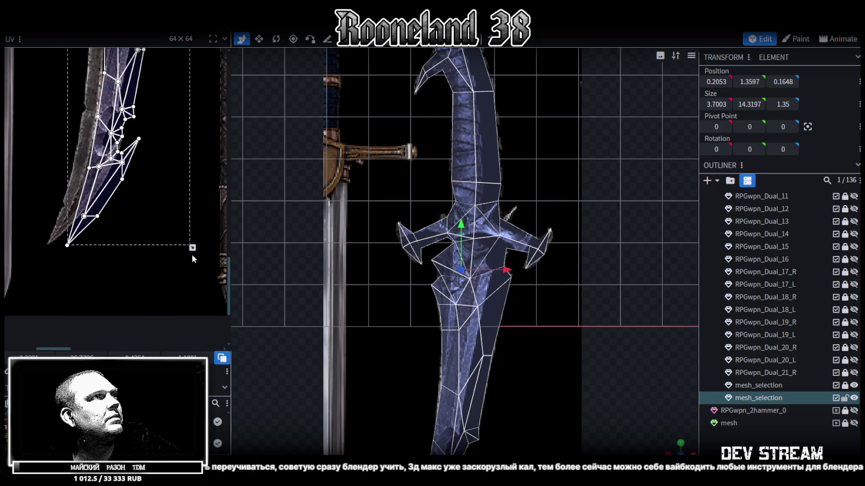
{"action": "left_click_drag", "start_coordinate": [192, 247], "coordinate": [192, 244]}
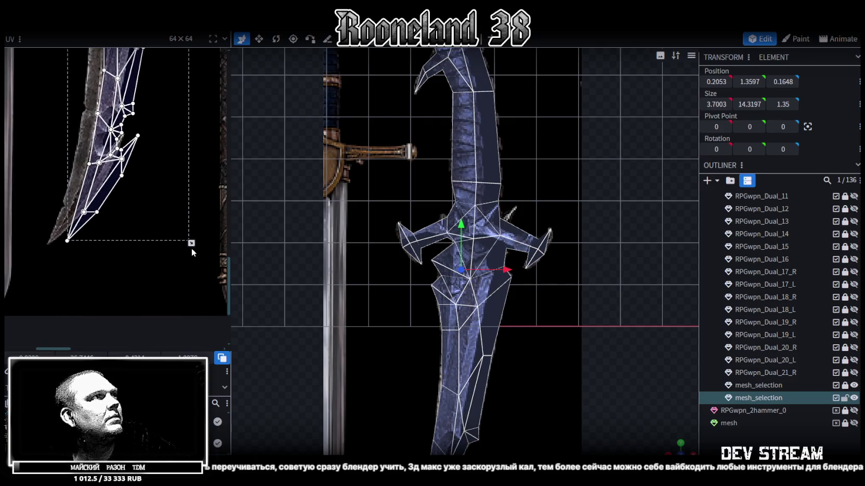
{"action": "middle_click_drag", "start_coordinate": [129, 280], "coordinate": [166, 294]}
{"action": "left_click_drag", "start_coordinate": [150, 156], "coordinate": [137, 155]}
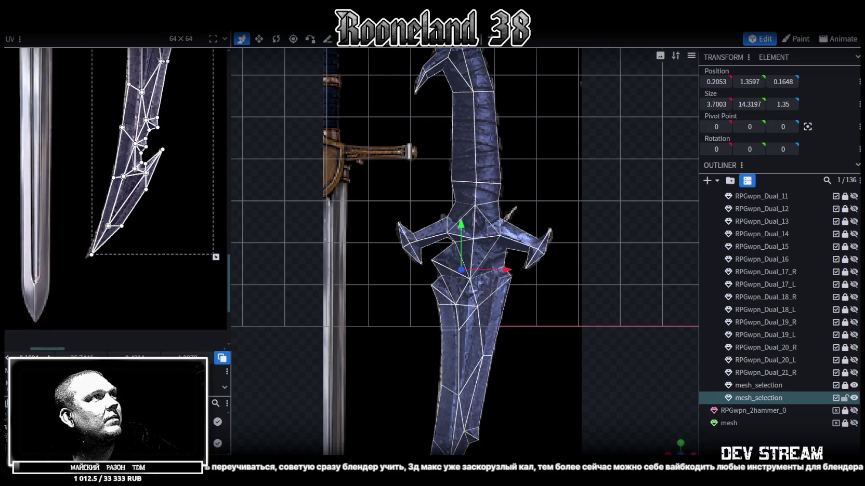
Nudge the guard UVs slightly left to align with the dagger image
{"action": "scroll", "coordinate": [153, 218], "scroll_direction": "up", "scroll_amount": 1}
{"action": "scroll", "coordinate": [157, 201], "scroll_direction": "up", "scroll_amount": 1}
{"action": "scroll", "coordinate": [162, 242], "scroll_direction": "up", "scroll_amount": 1}
{"action": "scroll", "coordinate": [152, 215], "scroll_direction": "up", "scroll_amount": 1}
{"action": "scroll", "coordinate": [161, 267], "scroll_direction": "down", "scroll_amount": 1}
{"action": "scroll", "coordinate": [182, 240], "scroll_direction": "down", "scroll_amount": 1}
{"action": "scroll", "coordinate": [166, 271], "scroll_direction": "down", "scroll_amount": 1}
{"action": "scroll", "coordinate": [154, 298], "scroll_direction": "down", "scroll_amount": 1}
{"action": "scroll", "coordinate": [127, 299], "scroll_direction": "up", "scroll_amount": 2}
{"action": "scroll", "coordinate": [109, 289], "scroll_direction": "down", "scroll_amount": 1}
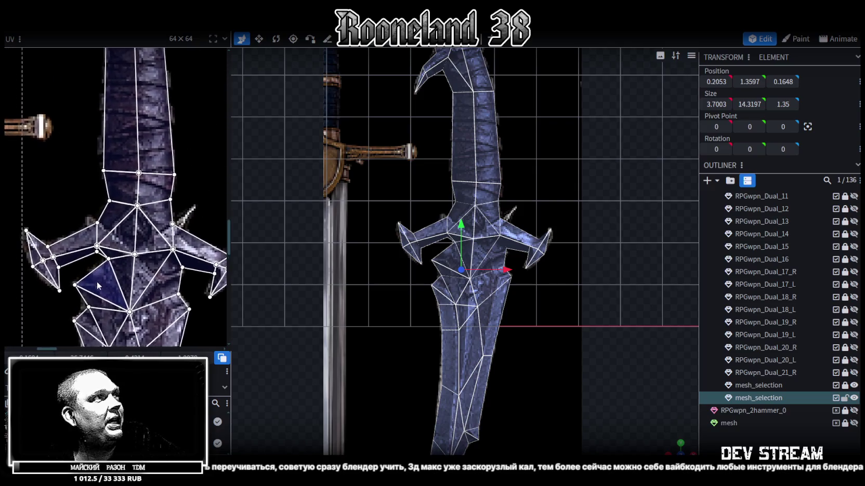
{"action": "scroll", "coordinate": [103, 283], "scroll_direction": "down", "scroll_amount": 1}
{"action": "scroll", "coordinate": [211, 237], "scroll_direction": "up", "scroll_amount": 1}
{"action": "left_click_drag", "start_coordinate": [211, 236], "coordinate": [211, 237]}
{"action": "scroll", "coordinate": [211, 236], "scroll_direction": "down", "scroll_amount": 2}
{"action": "scroll", "coordinate": [130, 208], "scroll_direction": "down", "scroll_amount": 1}
{"action": "scroll", "coordinate": [103, 182], "scroll_direction": "up", "scroll_amount": 2}
{"action": "scroll", "coordinate": [102, 182], "scroll_direction": "up", "scroll_amount": 1}
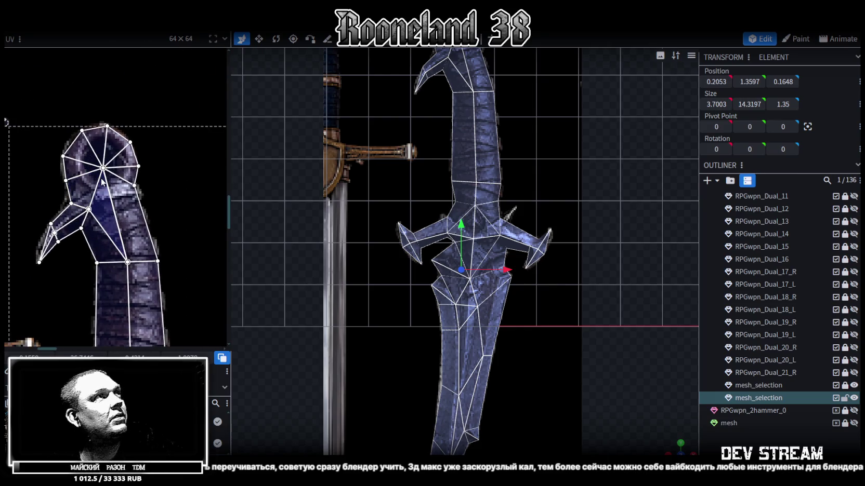
Move the blade-tip UV island up slightly and select its tip vertex
{"action": "left_click_drag", "start_coordinate": [5, 121], "coordinate": [6, 119]}
{"action": "scroll", "coordinate": [173, 277], "scroll_direction": "down", "scroll_amount": 2}
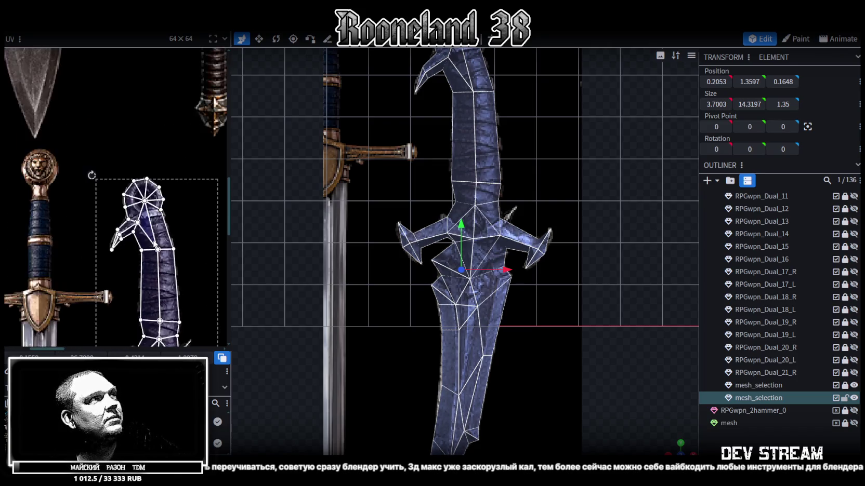
{"action": "scroll", "coordinate": [173, 277], "scroll_direction": "down", "scroll_amount": 1}
{"action": "scroll", "coordinate": [135, 314], "scroll_direction": "up", "scroll_amount": 1}
{"action": "scroll", "coordinate": [136, 314], "scroll_direction": "up", "scroll_amount": 2}
{"action": "scroll", "coordinate": [164, 271], "scroll_direction": "up", "scroll_amount": 1}
{"action": "scroll", "coordinate": [139, 254], "scroll_direction": "up", "scroll_amount": 1}
{"action": "scroll", "coordinate": [165, 243], "scroll_direction": "up", "scroll_amount": 1}
{"action": "left_click", "coordinate": [173, 236]}
{"action": "middle_click_drag", "start_coordinate": [172, 267], "coordinate": [123, 336]}
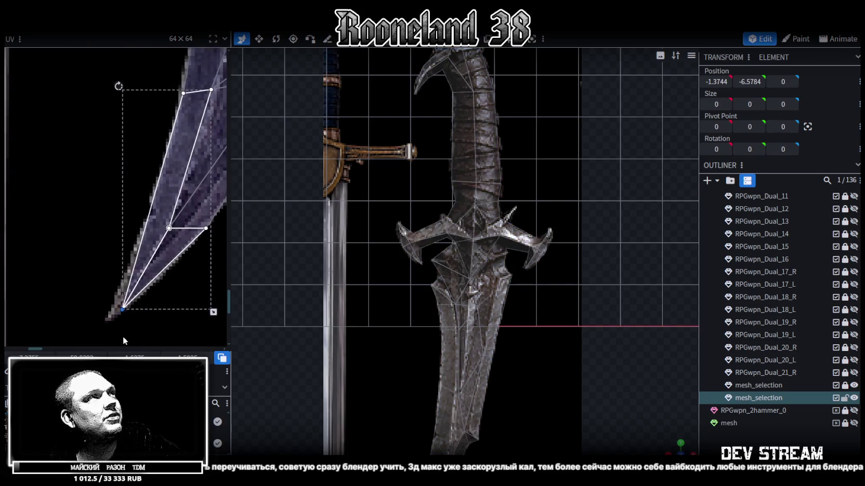
Nudge the blade tip UV vertex slightly left and save the model
{"action": "left_click_drag", "start_coordinate": [120, 310], "coordinate": [115, 310]}
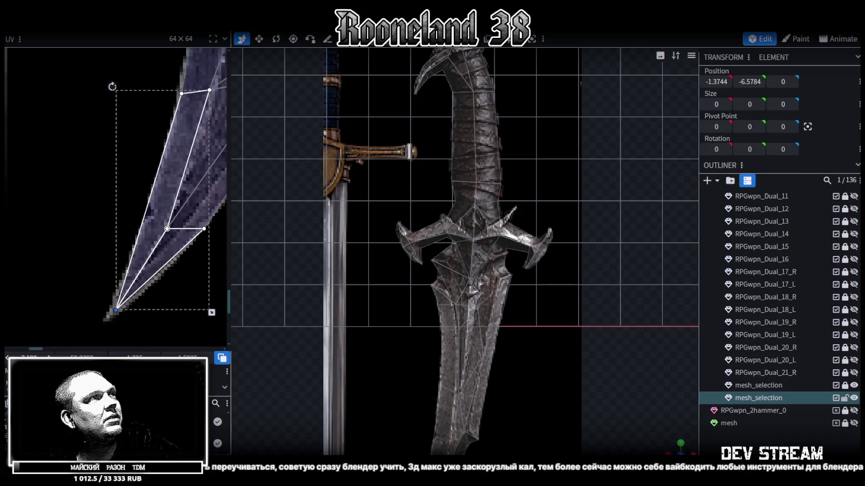
{"action": "scroll", "coordinate": [537, 292], "scroll_direction": "down", "scroll_amount": 1}
{"action": "scroll", "coordinate": [537, 285], "scroll_direction": "down", "scroll_amount": 1}
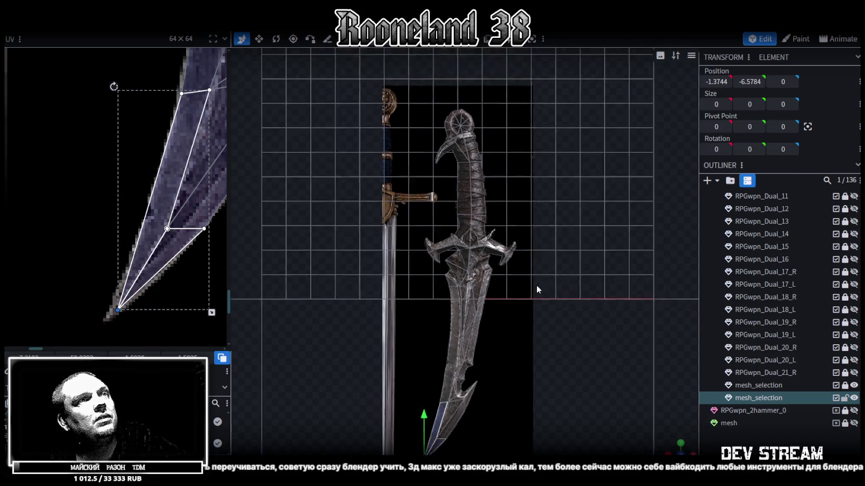
{"action": "scroll", "coordinate": [536, 282], "scroll_direction": "down", "scroll_amount": 1}
{"action": "scroll", "coordinate": [540, 327], "scroll_direction": "up", "scroll_amount": 3}
{"action": "key", "text": "ctrl+s"}
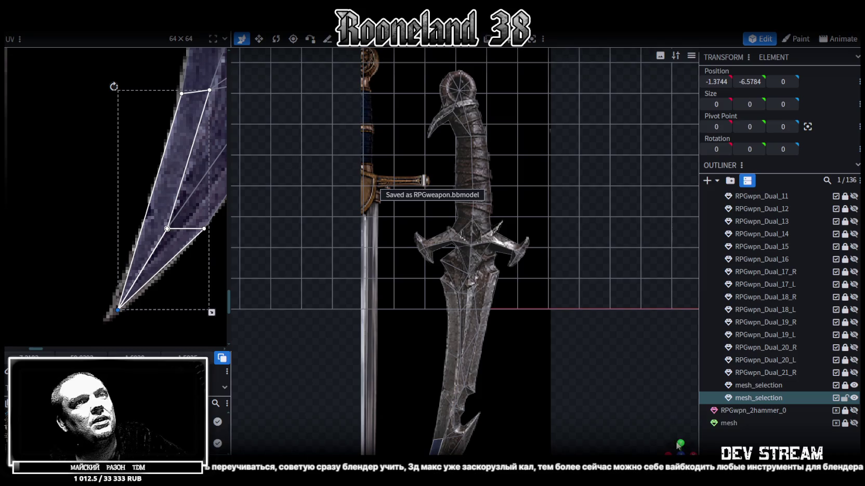
Cycle the viewport shading through wireframe back to solid colour while orbiting the model
{"action": "left_click_drag", "start_coordinate": [678, 446], "coordinate": [646, 407]}
{"action": "key", "text": "z"}
{"action": "key", "text": "z"}
{"action": "mouse_move", "coordinate": [350, 312]}
{"action": "left_mouse_down"}
{"action": "mouse_move", "coordinate": [435, 334]}
{"action": "mouse_move", "coordinate": [405, 297]}
{"action": "mouse_move", "coordinate": [371, 314]}
{"action": "left_mouse_up"}
{"action": "key", "text": "z"}
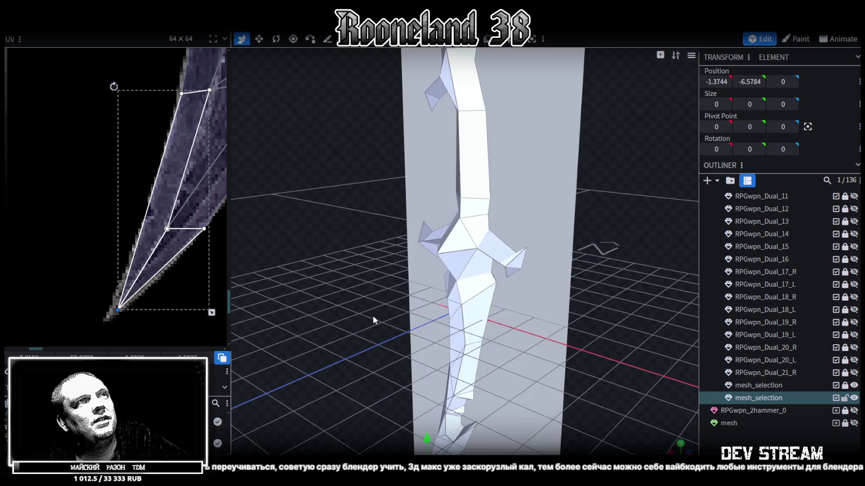
{"action": "key", "text": "z"}
{"action": "key", "text": "z"}
{"action": "key", "text": "z"}
{"action": "mouse_move", "coordinate": [354, 334]}
{"action": "left_mouse_down"}
{"action": "mouse_move", "coordinate": [342, 254]}
{"action": "mouse_move", "coordinate": [549, 246]}
{"action": "mouse_move", "coordinate": [387, 238]}
{"action": "mouse_move", "coordinate": [367, 214]}
{"action": "mouse_move", "coordinate": [319, 226]}
{"action": "mouse_move", "coordinate": [553, 359]}
{"action": "mouse_move", "coordinate": [371, 363]}
{"action": "mouse_move", "coordinate": [417, 252]}
{"action": "mouse_move", "coordinate": [434, 274]}
{"action": "left_mouse_up"}
{"action": "scroll", "coordinate": [433, 274], "scroll_direction": "up", "scroll_amount": 2}
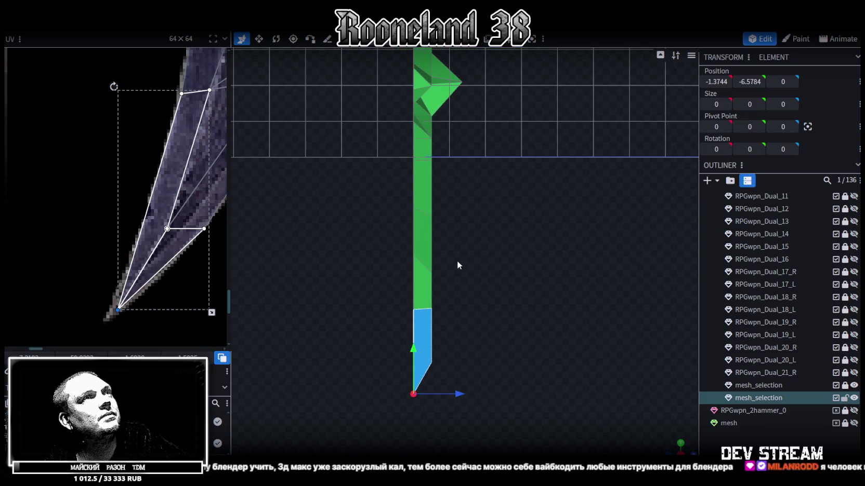
In vertex mode, box-select the mesh's left-edge vertices and move them from Z 0.5 to 0.4
{"action": "key", "text": "4"}
{"action": "mouse_move", "coordinate": [433, 274]}
{"action": "left_mouse_down"}
{"action": "mouse_move", "coordinate": [576, 280]}
{"action": "mouse_move", "coordinate": [438, 275]}
{"action": "mouse_move", "coordinate": [391, 251]}
{"action": "mouse_move", "coordinate": [336, 246]}
{"action": "mouse_move", "coordinate": [315, 262]}
{"action": "mouse_move", "coordinate": [383, 175]}
{"action": "left_mouse_up"}
{"action": "mouse_move", "coordinate": [439, 119]}
{"action": "left_mouse_down"}
{"action": "mouse_move", "coordinate": [507, 376]}
{"action": "mouse_move", "coordinate": [503, 395]}
{"action": "left_mouse_up"}
{"action": "mouse_move", "coordinate": [422, 289]}
{"action": "left_mouse_down"}
{"action": "mouse_move", "coordinate": [437, 299]}
{"action": "mouse_move", "coordinate": [552, 312]}
{"action": "mouse_move", "coordinate": [571, 289]}
{"action": "mouse_move", "coordinate": [598, 297]}
{"action": "mouse_move", "coordinate": [588, 286]}
{"action": "left_mouse_up"}
{"action": "mouse_move", "coordinate": [533, 295]}
{"action": "left_mouse_down"}
{"action": "mouse_move", "coordinate": [524, 292]}
{"action": "mouse_move", "coordinate": [610, 331]}
{"action": "left_mouse_up"}
{"action": "scroll", "coordinate": [449, 326], "scroll_direction": "up", "scroll_amount": 5}
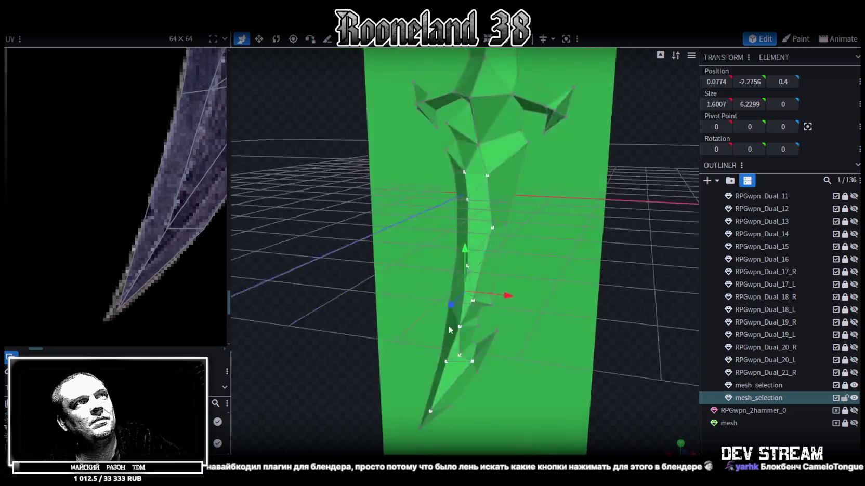
Deselect the three upper edge vertices and push the remaining lower ones inward to Z 0.2
{"action": "left_click_drag", "start_coordinate": [450, 327], "coordinate": [431, 325]}
{"action": "left_click", "coordinate": [460, 137], "text": "shift"}
{"action": "left_click", "coordinate": [488, 141], "text": "shift"}
{"action": "left_click", "coordinate": [464, 176], "text": "shift"}
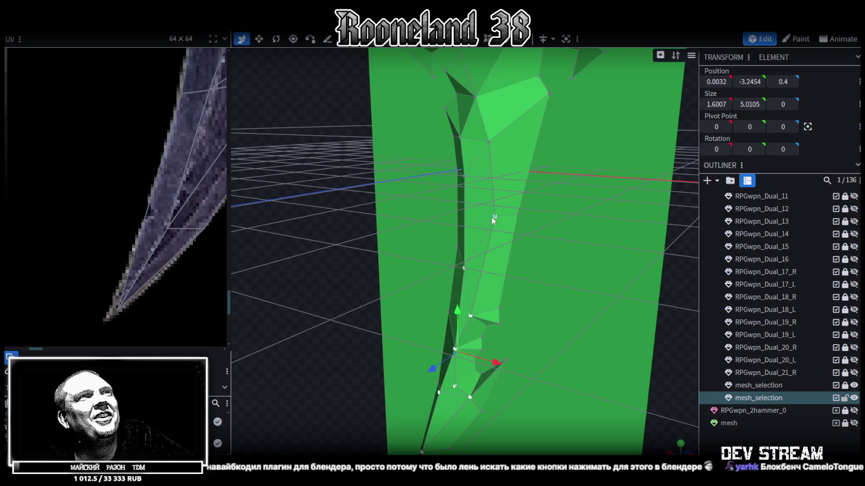
{"action": "left_click_drag", "start_coordinate": [333, 241], "coordinate": [256, 234]}
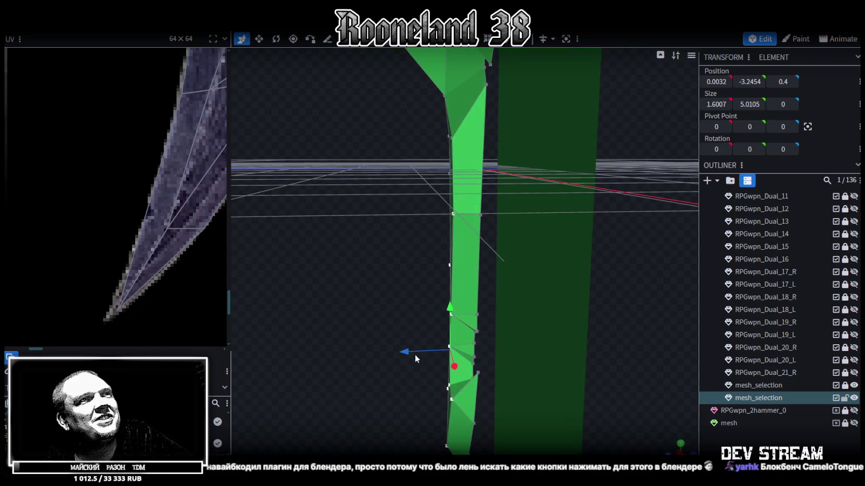
{"action": "left_click_drag", "start_coordinate": [414, 354], "coordinate": [419, 353]}
{"action": "mouse_move", "coordinate": [403, 306]}
{"action": "left_mouse_down"}
{"action": "mouse_move", "coordinate": [630, 268]}
{"action": "mouse_move", "coordinate": [556, 269]}
{"action": "mouse_move", "coordinate": [513, 215]}
{"action": "left_mouse_up"}
{"action": "mouse_move", "coordinate": [362, 280]}
{"action": "left_mouse_down"}
{"action": "mouse_move", "coordinate": [217, 327]}
{"action": "mouse_move", "coordinate": [345, 342]}
{"action": "left_mouse_up"}
{"action": "left_click_drag", "start_coordinate": [409, 362], "coordinate": [415, 362]}
{"action": "mouse_move", "coordinate": [374, 323]}
{"action": "left_mouse_down"}
{"action": "mouse_move", "coordinate": [502, 320]}
{"action": "mouse_move", "coordinate": [588, 335]}
{"action": "mouse_move", "coordinate": [571, 238]}
{"action": "mouse_move", "coordinate": [595, 265]}
{"action": "mouse_move", "coordinate": [339, 264]}
{"action": "mouse_move", "coordinate": [337, 276]}
{"action": "mouse_move", "coordinate": [488, 338]}
{"action": "mouse_move", "coordinate": [445, 335]}
{"action": "mouse_move", "coordinate": [422, 303]}
{"action": "left_mouse_up"}
Select individual lower-edge vertices one or two at a time to adjust their depth
{"action": "left_click", "coordinate": [478, 335]}
{"action": "scroll", "coordinate": [430, 297], "scroll_direction": "up", "scroll_amount": 3}
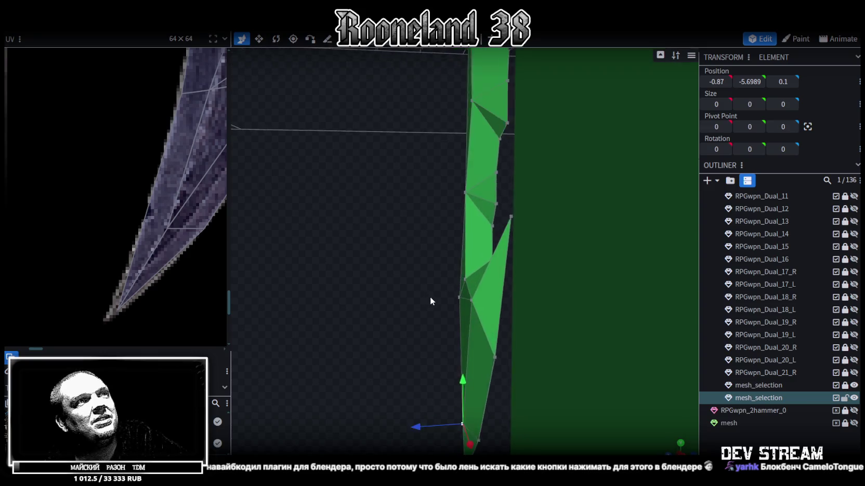
{"action": "left_click", "coordinate": [470, 300]}
{"action": "mouse_move", "coordinate": [451, 300]}
{"action": "left_mouse_down"}
{"action": "mouse_move", "coordinate": [403, 276]}
{"action": "mouse_move", "coordinate": [450, 273]}
{"action": "mouse_move", "coordinate": [378, 301]}
{"action": "mouse_move", "coordinate": [432, 287]}
{"action": "mouse_move", "coordinate": [398, 289]}
{"action": "left_mouse_up"}
{"action": "left_click", "coordinate": [478, 293], "text": "shift"}
{"action": "left_click", "coordinate": [457, 286]}
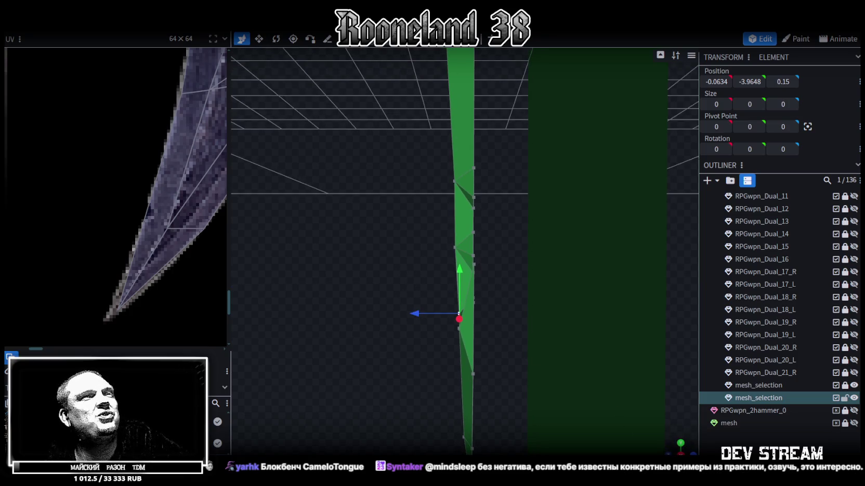
{"action": "scroll", "coordinate": [561, 364], "scroll_direction": "up", "scroll_amount": 5}
{"action": "left_click_drag", "start_coordinate": [562, 363], "coordinate": [538, 360]}
{"action": "scroll", "coordinate": [536, 361], "scroll_direction": "down", "scroll_amount": 5}
{"action": "mouse_move", "coordinate": [626, 354]}
{"action": "left_mouse_down"}
{"action": "mouse_move", "coordinate": [612, 334]}
{"action": "mouse_move", "coordinate": [595, 344]}
{"action": "mouse_move", "coordinate": [623, 362]}
{"action": "mouse_move", "coordinate": [630, 306]}
{"action": "mouse_move", "coordinate": [491, 277]}
{"action": "mouse_move", "coordinate": [405, 335]}
{"action": "mouse_move", "coordinate": [347, 308]}
{"action": "mouse_move", "coordinate": [331, 320]}
{"action": "left_mouse_up"}
{"action": "scroll", "coordinate": [344, 319], "scroll_direction": "up", "scroll_amount": 3}
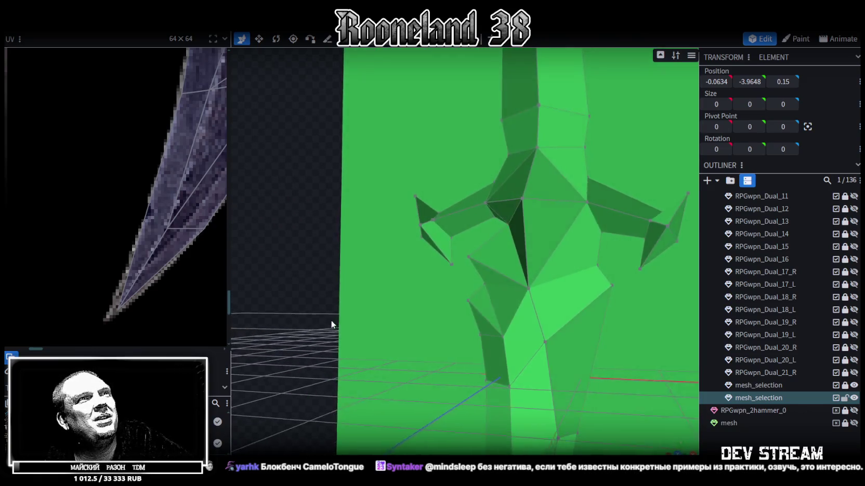
{"action": "scroll", "coordinate": [331, 321], "scroll_direction": "up", "scroll_amount": 2}
{"action": "scroll", "coordinate": [335, 324], "scroll_direction": "down", "scroll_amount": 3}
{"action": "scroll", "coordinate": [338, 323], "scroll_direction": "down", "scroll_amount": 2}
Move a group of guard vertices inward along Z and pull one guard vertex from Z 1.35 to 0.65
{"action": "mouse_move", "coordinate": [341, 323]}
{"action": "left_mouse_down"}
{"action": "mouse_move", "coordinate": [354, 336]}
{"action": "mouse_move", "coordinate": [346, 327]}
{"action": "mouse_move", "coordinate": [331, 343]}
{"action": "mouse_move", "coordinate": [458, 292]}
{"action": "mouse_move", "coordinate": [544, 355]}
{"action": "mouse_move", "coordinate": [595, 309]}
{"action": "mouse_move", "coordinate": [479, 354]}
{"action": "mouse_move", "coordinate": [370, 259]}
{"action": "mouse_move", "coordinate": [429, 259]}
{"action": "mouse_move", "coordinate": [348, 256]}
{"action": "mouse_move", "coordinate": [445, 247]}
{"action": "left_mouse_up"}
{"action": "left_click", "coordinate": [428, 254]}
{"action": "mouse_move", "coordinate": [437, 386]}
{"action": "left_mouse_down"}
{"action": "mouse_move", "coordinate": [377, 339]}
{"action": "mouse_move", "coordinate": [359, 249]}
{"action": "left_mouse_up"}
{"action": "left_click_drag", "start_coordinate": [396, 301], "coordinate": [410, 305]}
{"action": "mouse_move", "coordinate": [361, 245]}
{"action": "left_mouse_down"}
{"action": "mouse_move", "coordinate": [368, 267]}
{"action": "mouse_move", "coordinate": [473, 247]}
{"action": "mouse_move", "coordinate": [533, 306]}
{"action": "mouse_move", "coordinate": [524, 213]}
{"action": "mouse_move", "coordinate": [546, 248]}
{"action": "mouse_move", "coordinate": [520, 243]}
{"action": "left_mouse_up"}
{"action": "left_click", "coordinate": [358, 309]}
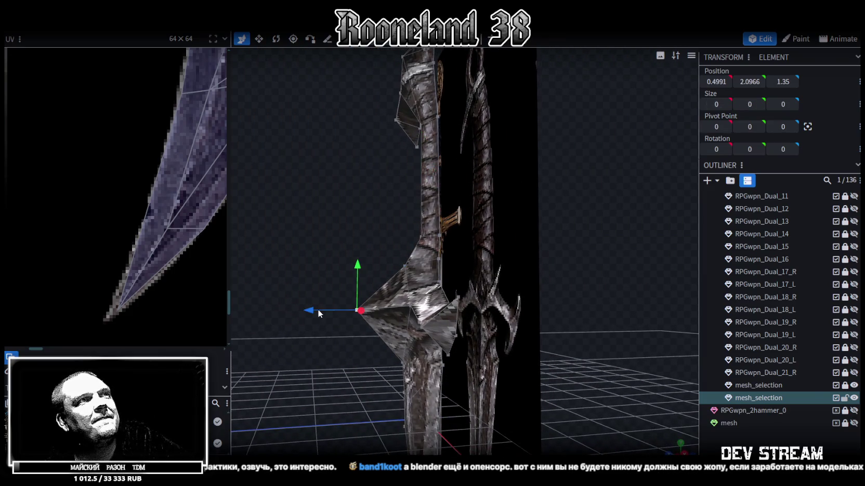
{"action": "mouse_move", "coordinate": [317, 309]}
{"action": "left_mouse_down"}
{"action": "mouse_move", "coordinate": [352, 311]}
{"action": "mouse_move", "coordinate": [361, 260]}
{"action": "mouse_move", "coordinate": [348, 270]}
{"action": "mouse_move", "coordinate": [387, 295]}
{"action": "left_mouse_up"}
Push two guard vertices 0.3 inward, the guard tip from Z 0.5 to 0.25, and lower vertices 0.3 inward
{"action": "left_click", "coordinate": [418, 329]}
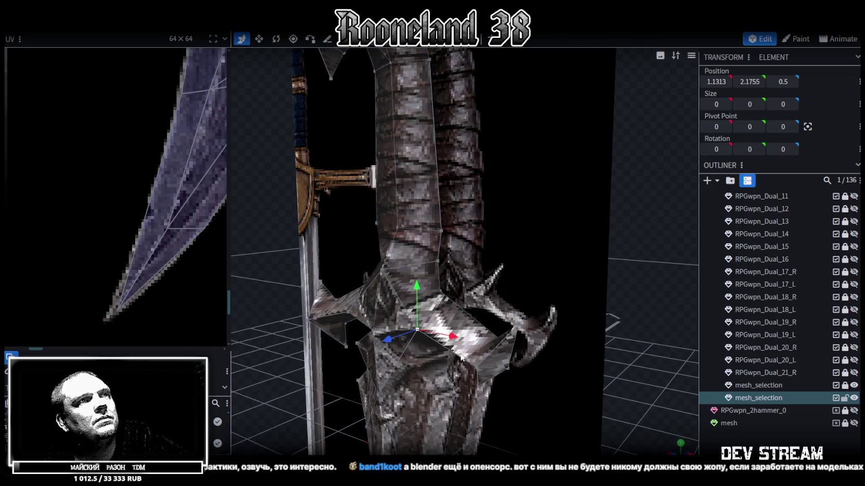
{"action": "left_click", "coordinate": [470, 367], "text": "shift"}
{"action": "mouse_move", "coordinate": [417, 352]}
{"action": "left_mouse_down"}
{"action": "mouse_move", "coordinate": [431, 353]}
{"action": "mouse_move", "coordinate": [377, 338]}
{"action": "mouse_move", "coordinate": [335, 310]}
{"action": "mouse_move", "coordinate": [264, 328]}
{"action": "mouse_move", "coordinate": [262, 350]}
{"action": "mouse_move", "coordinate": [389, 355]}
{"action": "mouse_move", "coordinate": [424, 344]}
{"action": "left_mouse_up"}
{"action": "left_click", "coordinate": [447, 343]}
{"action": "mouse_move", "coordinate": [297, 255]}
{"action": "left_mouse_down"}
{"action": "mouse_move", "coordinate": [502, 278]}
{"action": "mouse_move", "coordinate": [450, 332]}
{"action": "left_mouse_up"}
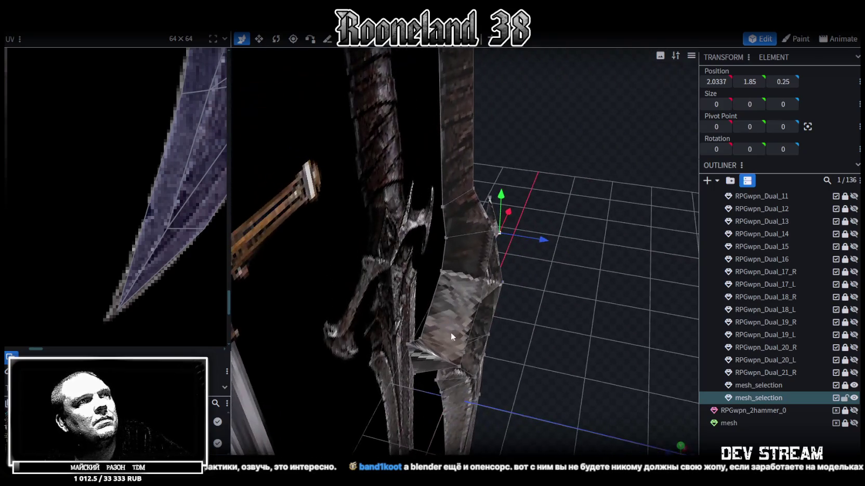
{"action": "left_click", "coordinate": [470, 363]}
{"action": "left_click", "coordinate": [477, 304]}
{"action": "left_click", "coordinate": [477, 304], "text": "shift"}
{"action": "mouse_move", "coordinate": [514, 330]}
{"action": "left_mouse_down"}
{"action": "mouse_move", "coordinate": [484, 326]}
{"action": "mouse_move", "coordinate": [581, 333]}
{"action": "mouse_move", "coordinate": [476, 308]}
{"action": "mouse_move", "coordinate": [466, 278]}
{"action": "mouse_move", "coordinate": [445, 260]}
{"action": "mouse_move", "coordinate": [392, 259]}
{"action": "mouse_move", "coordinate": [368, 292]}
{"action": "mouse_move", "coordinate": [383, 302]}
{"action": "mouse_move", "coordinate": [414, 289]}
{"action": "mouse_move", "coordinate": [553, 299]}
{"action": "mouse_move", "coordinate": [594, 287]}
{"action": "left_mouse_up"}
Move two blade vertices 0.4 inward along Z and nudge another blade vertex 0.1
{"action": "scroll", "coordinate": [465, 279], "scroll_direction": "down", "scroll_amount": 3}
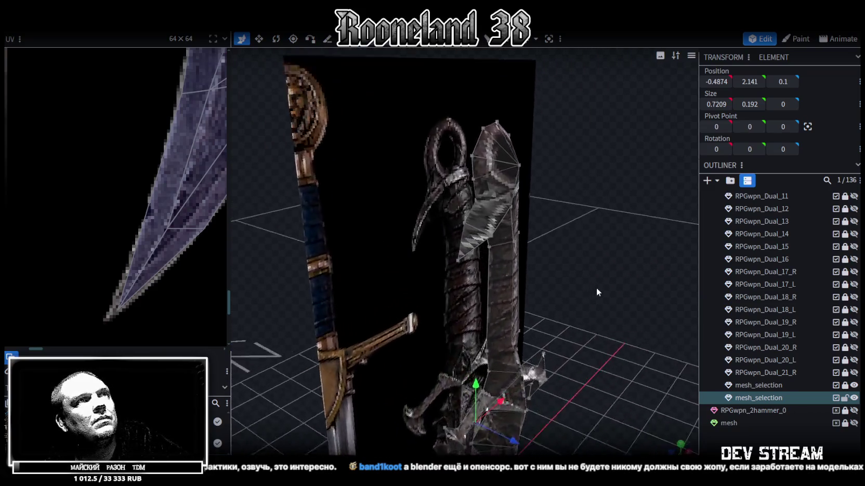
{"action": "scroll", "coordinate": [600, 292], "scroll_direction": "up", "scroll_amount": 3}
{"action": "left_click", "coordinate": [495, 230]}
{"action": "left_click", "coordinate": [508, 189], "text": "shift"}
{"action": "mouse_move", "coordinate": [554, 220]}
{"action": "left_mouse_down"}
{"action": "mouse_move", "coordinate": [523, 217]}
{"action": "mouse_move", "coordinate": [599, 207]}
{"action": "mouse_move", "coordinate": [444, 168]}
{"action": "mouse_move", "coordinate": [382, 173]}
{"action": "mouse_move", "coordinate": [460, 162]}
{"action": "mouse_move", "coordinate": [438, 165]}
{"action": "left_mouse_up"}
{"action": "left_click", "coordinate": [450, 160]}
{"action": "left_click_drag", "start_coordinate": [344, 249], "coordinate": [332, 245]}
{"action": "mouse_move", "coordinate": [413, 176]}
{"action": "left_mouse_down"}
{"action": "mouse_move", "coordinate": [445, 281]}
{"action": "mouse_move", "coordinate": [488, 266]}
{"action": "left_mouse_up"}
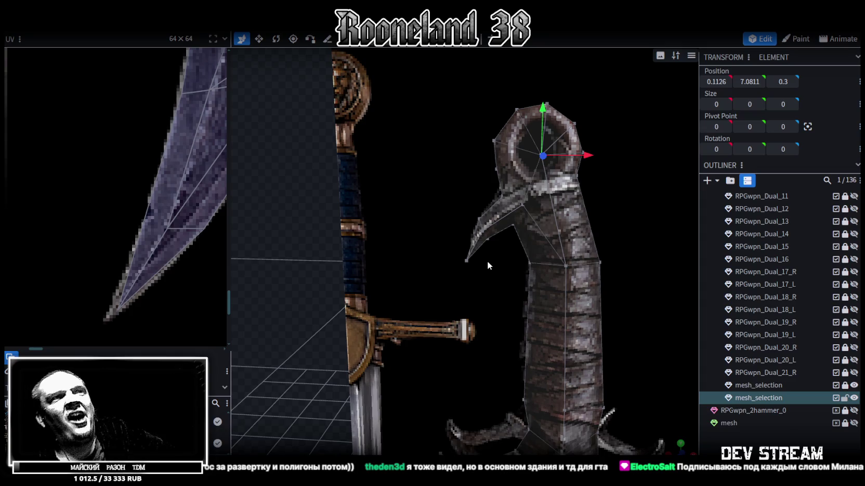
Select the first mesh_selection part and change the viewport shading
{"action": "scroll", "coordinate": [564, 307], "scroll_direction": "down", "scroll_amount": 2}
{"action": "scroll", "coordinate": [564, 306], "scroll_direction": "down", "scroll_amount": 2}
{"action": "mouse_move", "coordinate": [543, 256]}
{"action": "left_mouse_down"}
{"action": "mouse_move", "coordinate": [577, 269]}
{"action": "mouse_move", "coordinate": [502, 275]}
{"action": "mouse_move", "coordinate": [368, 231]}
{"action": "mouse_move", "coordinate": [410, 244]}
{"action": "left_mouse_up"}
{"action": "scroll", "coordinate": [410, 244], "scroll_direction": "up", "scroll_amount": 3}
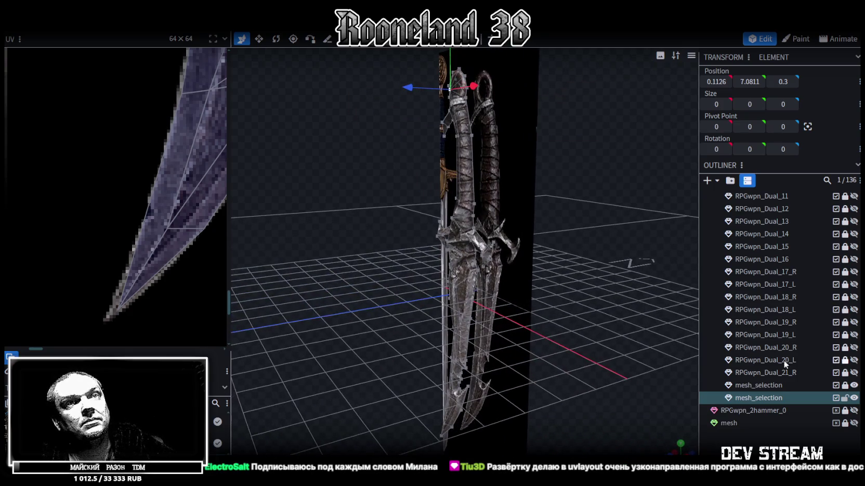
{"action": "left_click", "coordinate": [763, 383]}
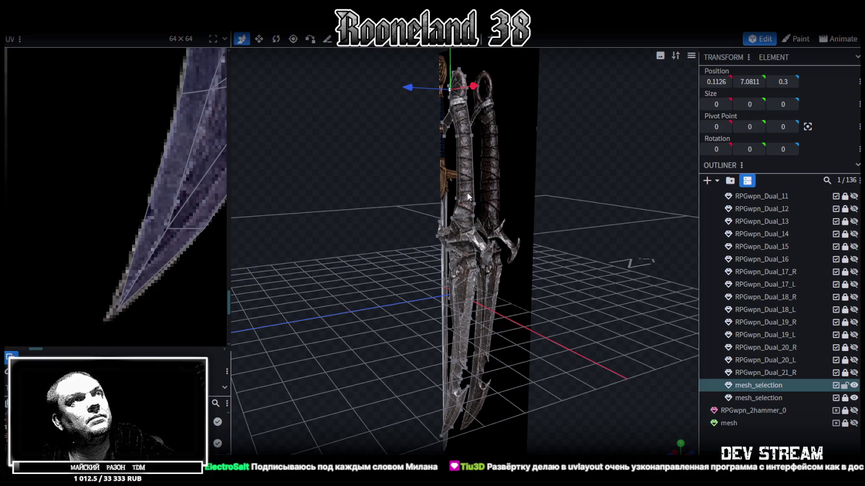
{"action": "left_click", "coordinate": [434, 38]}
{"action": "mouse_move", "coordinate": [316, 265]}
{"action": "left_mouse_down"}
{"action": "mouse_move", "coordinate": [389, 283]}
{"action": "mouse_move", "coordinate": [396, 255]}
{"action": "mouse_move", "coordinate": [341, 270]}
{"action": "mouse_move", "coordinate": [316, 252]}
{"action": "mouse_move", "coordinate": [367, 257]}
{"action": "left_mouse_up"}
Copy all 71 faces, paste them as a mesh selection, flip it along Z and merge the overlapping vertices
{"action": "key", "text": "ctrl+a"}
{"action": "key", "text": "ctrl+c"}
{"action": "key", "text": "ctrl+v"}
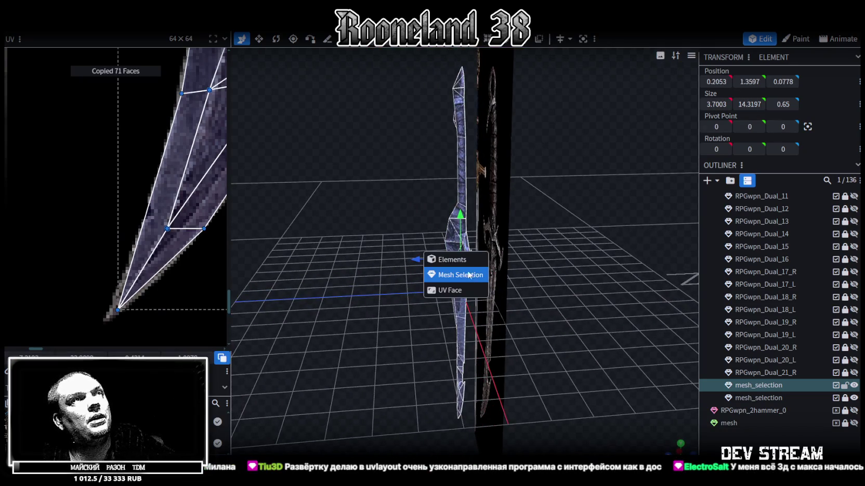
{"action": "left_click", "coordinate": [468, 276]}
{"action": "right_click", "coordinate": [110, 32]}
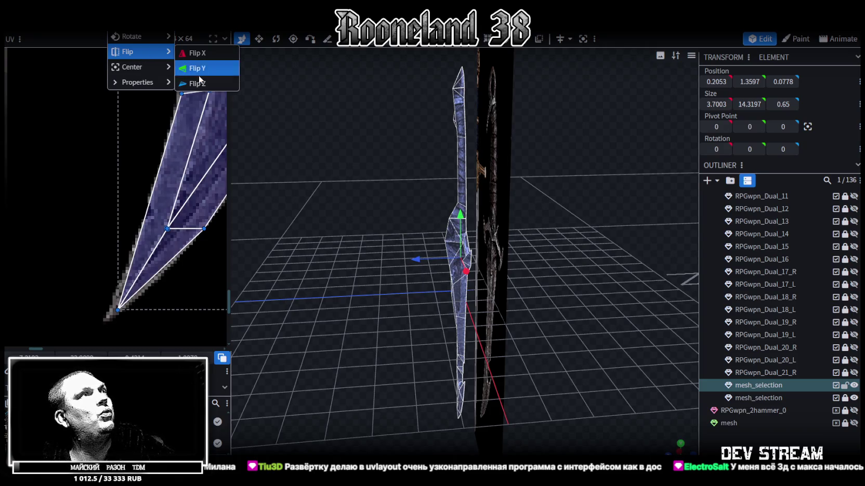
{"action": "left_click", "coordinate": [202, 82]}
{"action": "left_click", "coordinate": [440, 115]}
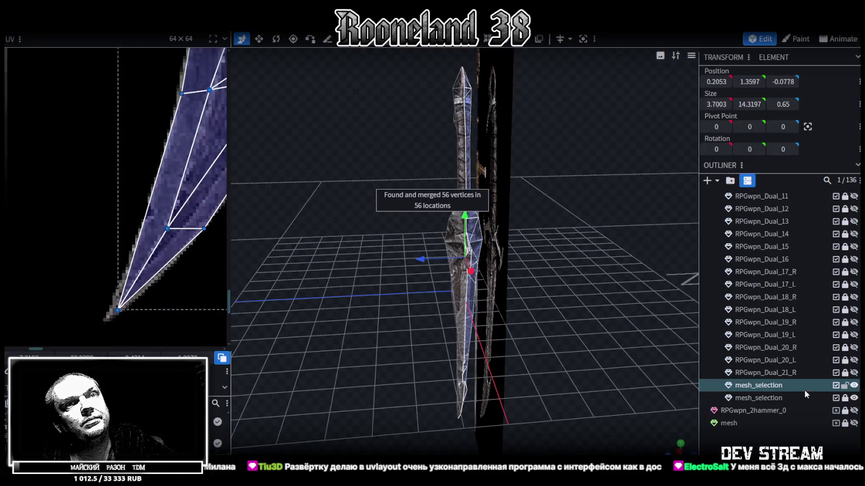
Hide the second mesh_selection part and save RPGweapon.bbmodel
{"action": "left_click", "coordinate": [854, 397]}
{"action": "mouse_move", "coordinate": [691, 312]}
{"action": "left_mouse_down"}
{"action": "mouse_move", "coordinate": [673, 282]}
{"action": "mouse_move", "coordinate": [550, 207]}
{"action": "mouse_move", "coordinate": [515, 104]}
{"action": "left_mouse_up"}
{"action": "key", "text": "ctrl+s"}
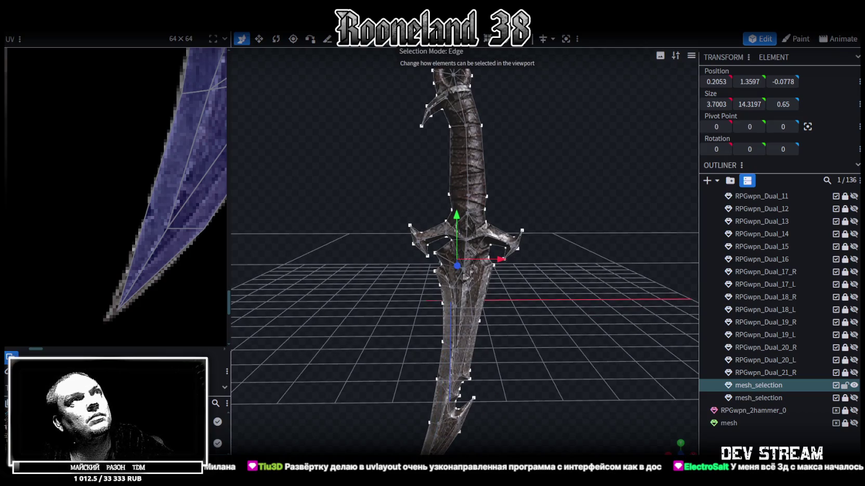
Centre the pivot on the grip, rotate the whole dagger 180° and flip it along X
{"action": "left_click", "coordinate": [440, 159]}
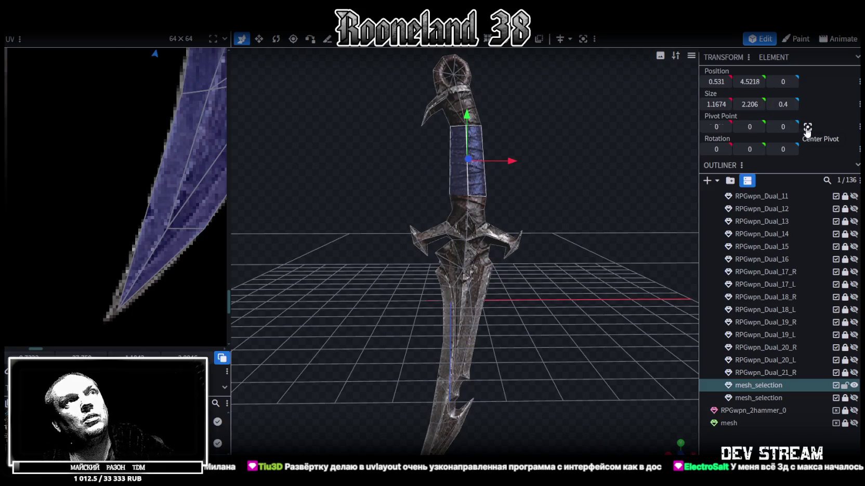
{"action": "left_click", "coordinate": [806, 128]}
{"action": "scroll", "coordinate": [572, 93], "scroll_direction": "down", "scroll_amount": 2}
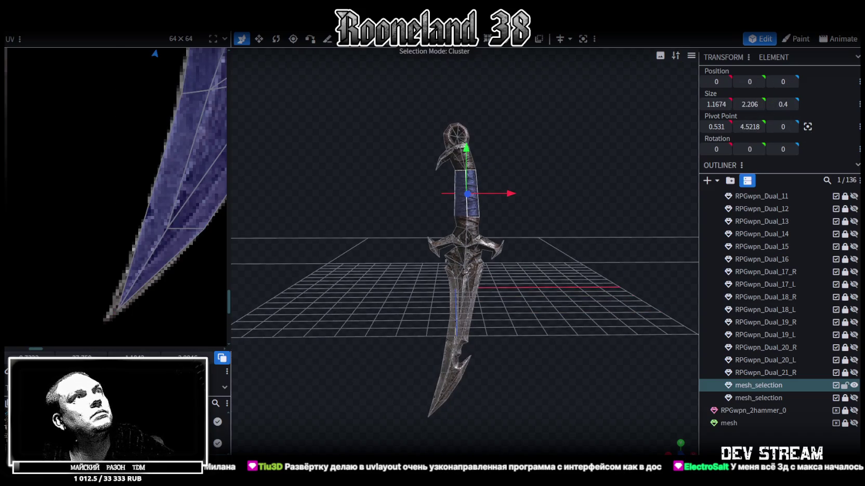
{"action": "key", "text": "ctrl+a"}
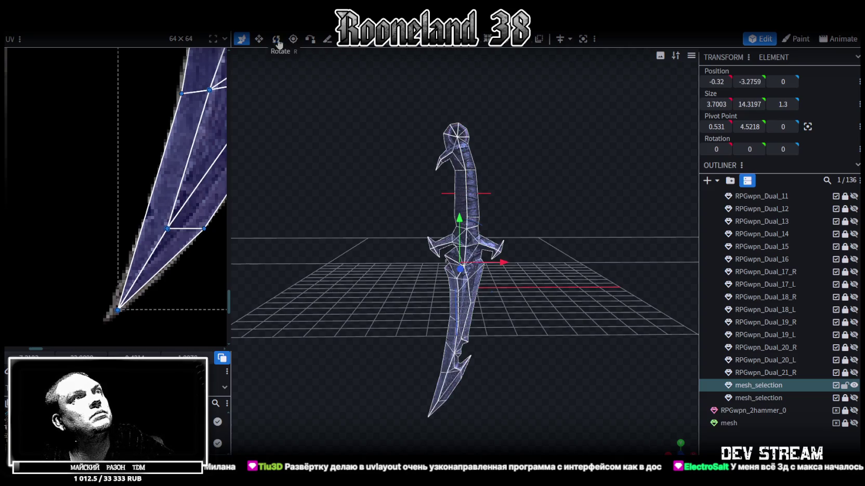
{"action": "left_click", "coordinate": [276, 38]}
{"action": "scroll", "coordinate": [490, 224], "scroll_direction": "down", "scroll_amount": 2}
{"action": "mouse_move", "coordinate": [456, 231]}
{"action": "left_mouse_down"}
{"action": "mouse_move", "coordinate": [461, 327]}
{"action": "mouse_move", "coordinate": [508, 291]}
{"action": "mouse_move", "coordinate": [556, 233]}
{"action": "left_mouse_up"}
{"action": "right_click", "coordinate": [108, 32]}
{"action": "mouse_move", "coordinate": [128, 52]}
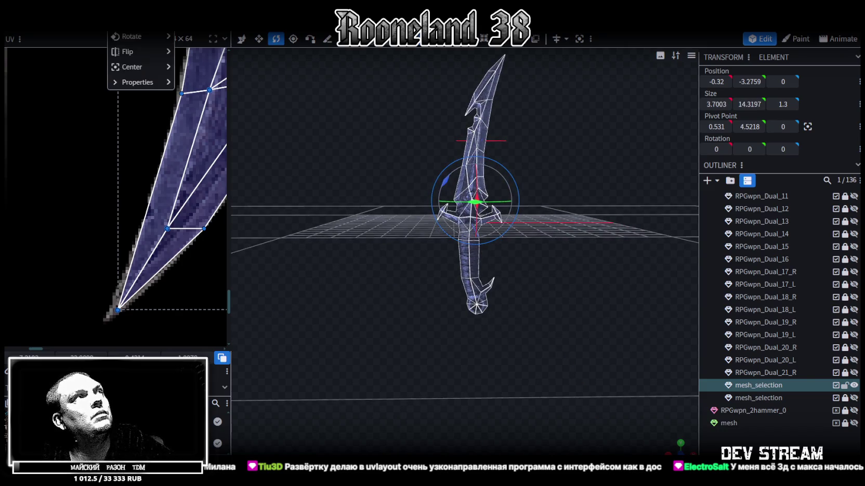
{"action": "left_click", "coordinate": [213, 54]}
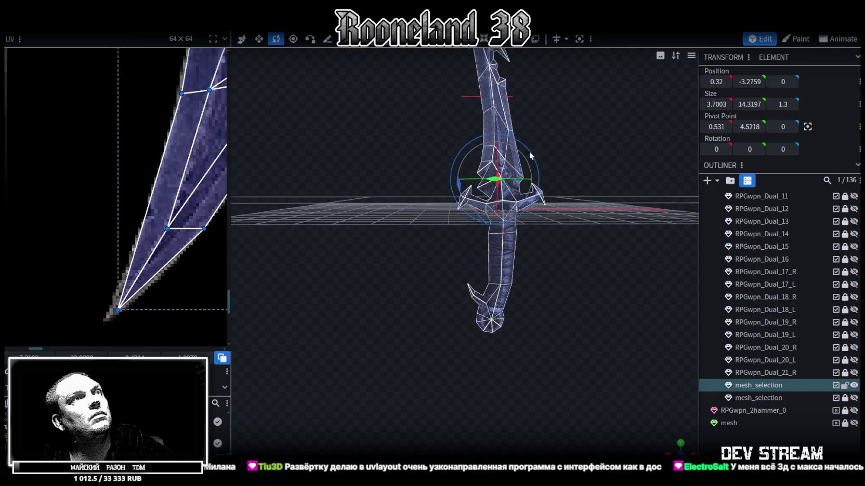
{"action": "left_click_drag", "start_coordinate": [525, 149], "coordinate": [530, 294]}
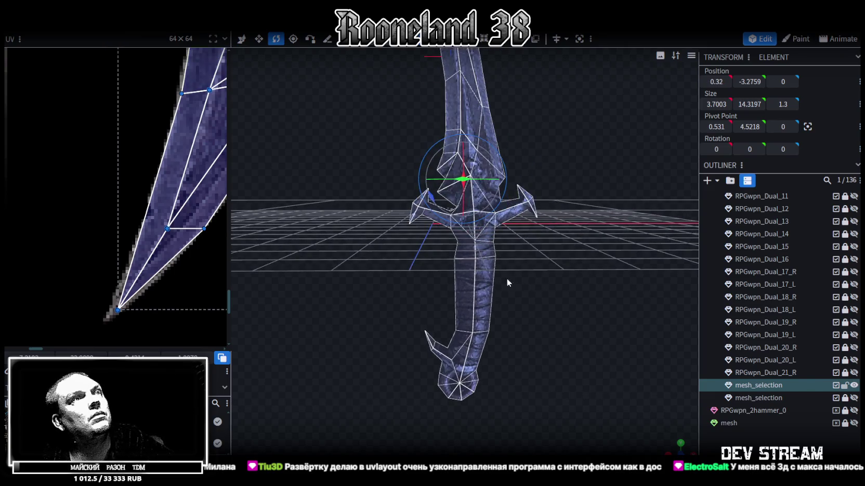
Re-centre the pivot on the handle and set the dagger's X and Y position to 0
{"action": "left_click", "coordinate": [807, 126]}
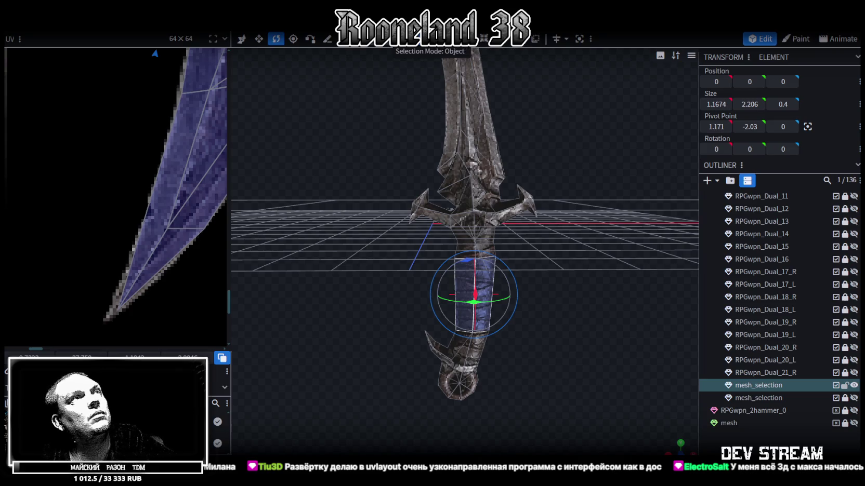
{"action": "key", "text": "Escape"}
{"action": "left_click", "coordinate": [715, 81]}
{"action": "type", "text": "0"}
{"action": "key", "text": "Tab"}
{"action": "type", "text": "0"}
{"action": "key", "text": "Return"}
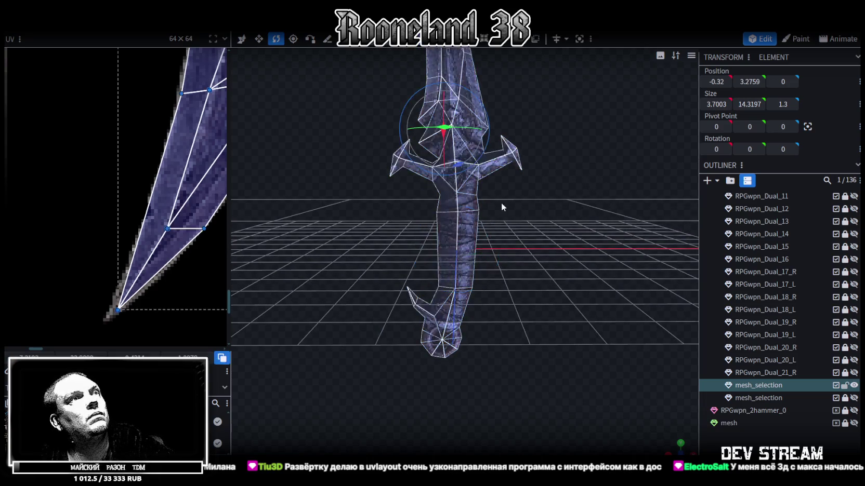
Lower the dagger 0.6 along Y and save the model
{"action": "key", "text": "v"}
{"action": "left_click", "coordinate": [446, 103]}
{"action": "left_click_drag", "start_coordinate": [447, 103], "coordinate": [445, 125]}
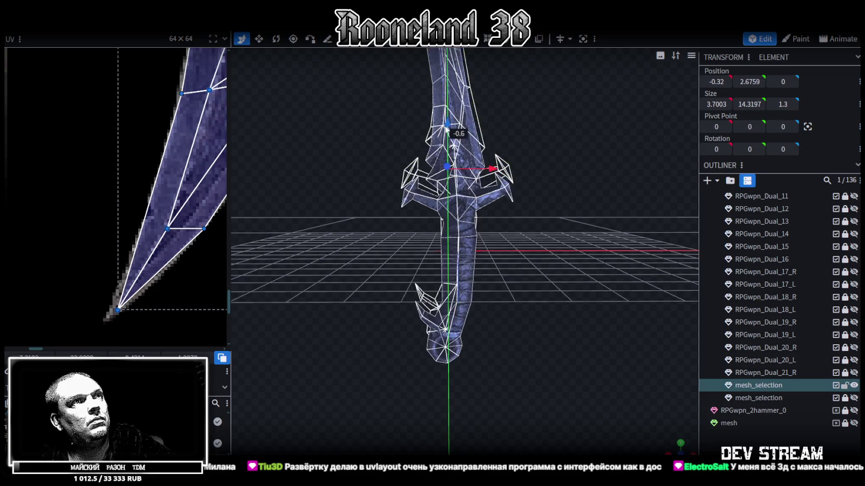
{"action": "mouse_move", "coordinate": [540, 141]}
{"action": "left_mouse_down"}
{"action": "mouse_move", "coordinate": [326, 185]}
{"action": "mouse_move", "coordinate": [332, 164]}
{"action": "mouse_move", "coordinate": [570, 172]}
{"action": "mouse_move", "coordinate": [593, 223]}
{"action": "mouse_move", "coordinate": [395, 196]}
{"action": "mouse_move", "coordinate": [525, 184]}
{"action": "mouse_move", "coordinate": [552, 275]}
{"action": "mouse_move", "coordinate": [674, 380]}
{"action": "mouse_move", "coordinate": [592, 241]}
{"action": "mouse_move", "coordinate": [597, 253]}
{"action": "mouse_move", "coordinate": [608, 229]}
{"action": "mouse_move", "coordinate": [405, 269]}
{"action": "mouse_move", "coordinate": [472, 279]}
{"action": "mouse_move", "coordinate": [596, 171]}
{"action": "mouse_move", "coordinate": [567, 251]}
{"action": "left_mouse_up"}
{"action": "key", "text": "ctrl+s"}
Rename the mesh_selection part to RPGwpn_Dual_21_L, then show and lock the lion-pommel hilt piece
{"action": "left_click", "coordinate": [674, 380]}
{"action": "scroll", "coordinate": [567, 254], "scroll_direction": "up", "scroll_amount": 3}
{"action": "scroll", "coordinate": [569, 257], "scroll_direction": "down", "scroll_amount": 1}
{"action": "scroll", "coordinate": [570, 258], "scroll_direction": "down", "scroll_amount": 2}
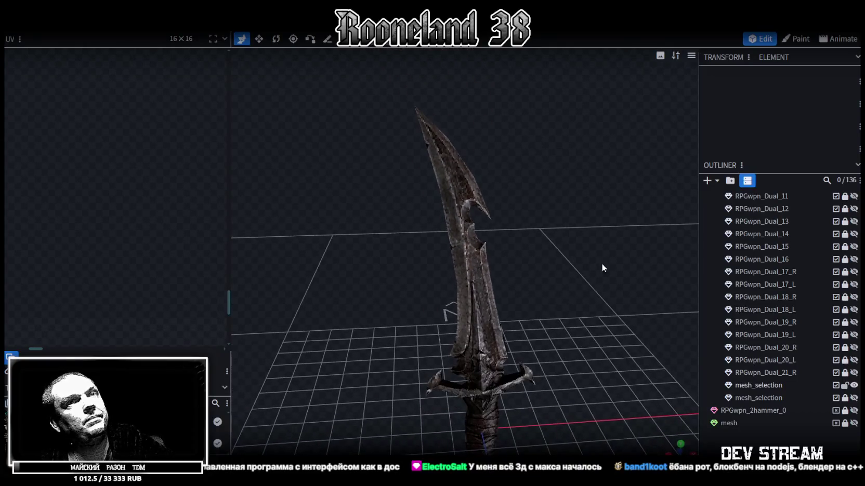
{"action": "left_click", "coordinate": [781, 375]}
{"action": "double_click", "coordinate": [780, 389]}
{"action": "key", "text": "ctrl+v"}
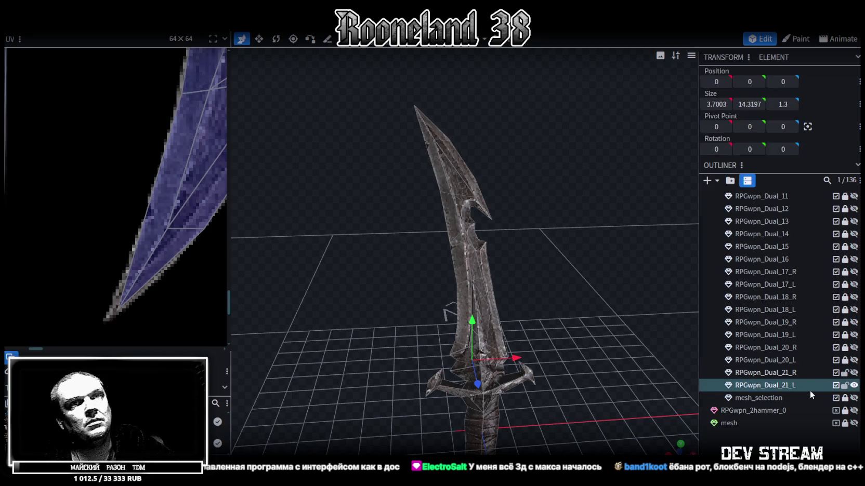
{"action": "left_click", "coordinate": [844, 373]}
{"action": "left_click", "coordinate": [853, 373]}
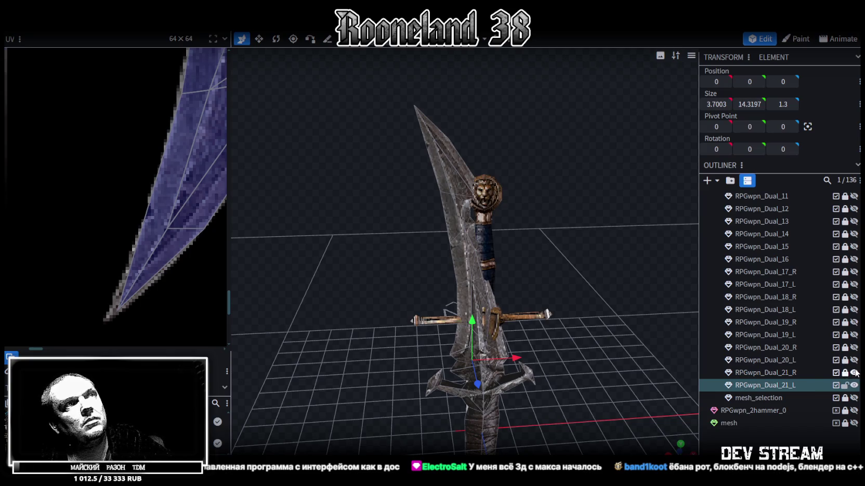
Hide the hilt piece again and scale the dagger by 0.5 via Edit > Transform > Scale
{"action": "left_click", "coordinate": [854, 373]}
{"action": "left_click_drag", "start_coordinate": [675, 333], "coordinate": [510, 134]}
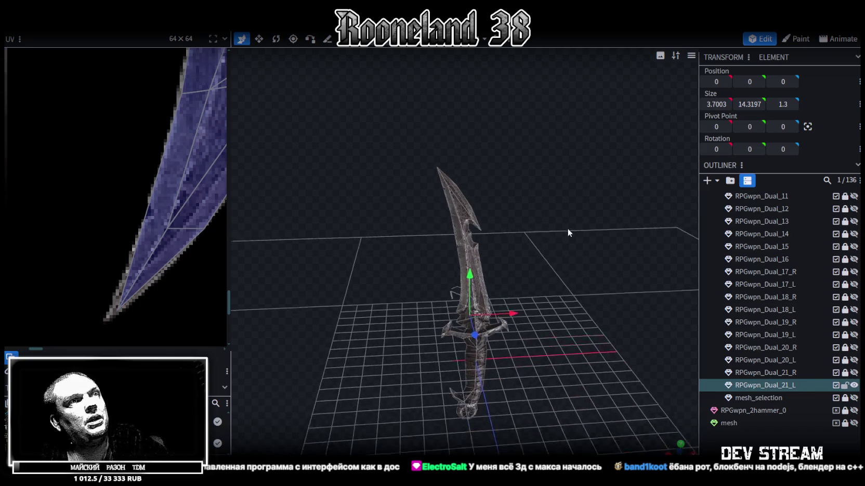
{"action": "left_click", "coordinate": [96, 23]}
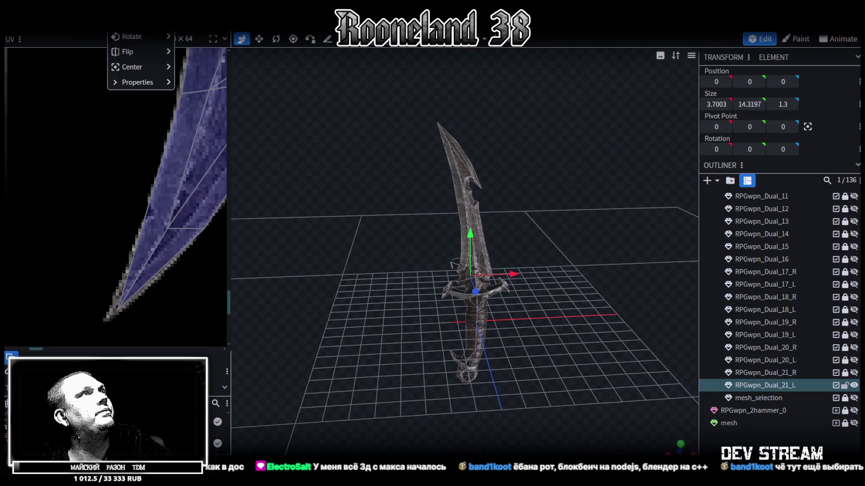
{"action": "left_click", "coordinate": [130, 35]}
{"action": "left_click_drag", "start_coordinate": [374, 99], "coordinate": [348, 100]}
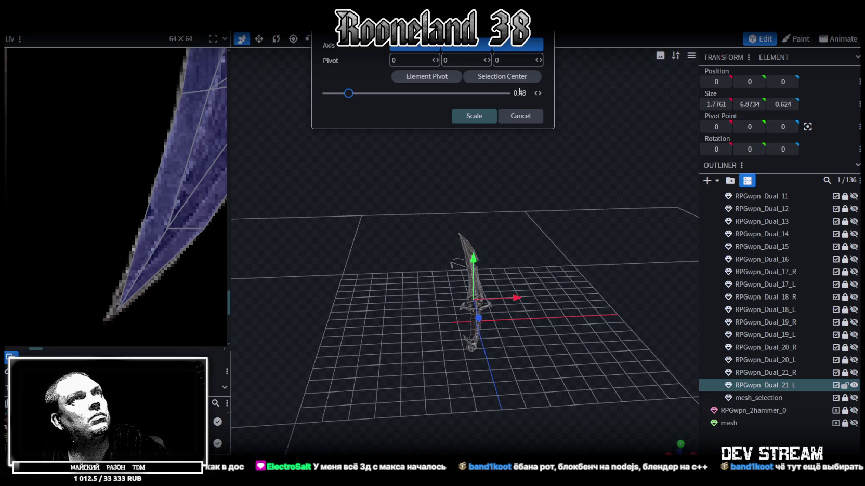
{"action": "type", "text": "0.5"}
{"action": "left_click", "coordinate": [473, 116]}
{"action": "mouse_move", "coordinate": [551, 287]}
{"action": "left_mouse_down"}
{"action": "mouse_move", "coordinate": [568, 187]}
{"action": "mouse_move", "coordinate": [571, 212]}
{"action": "mouse_move", "coordinate": [552, 252]}
{"action": "mouse_move", "coordinate": [578, 212]}
{"action": "mouse_move", "coordinate": [585, 217]}
{"action": "left_mouse_up"}
{"action": "scroll", "coordinate": [571, 212], "scroll_direction": "up", "scroll_amount": 3}
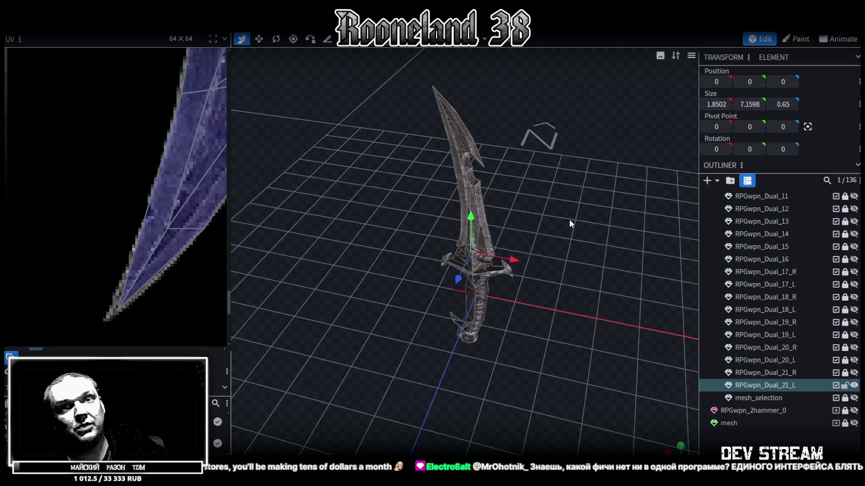
{"action": "mouse_move", "coordinate": [516, 169]}
{"action": "left_mouse_down"}
{"action": "mouse_move", "coordinate": [508, 209]}
{"action": "mouse_move", "coordinate": [536, 175]}
{"action": "mouse_move", "coordinate": [526, 205]}
{"action": "left_mouse_up"}
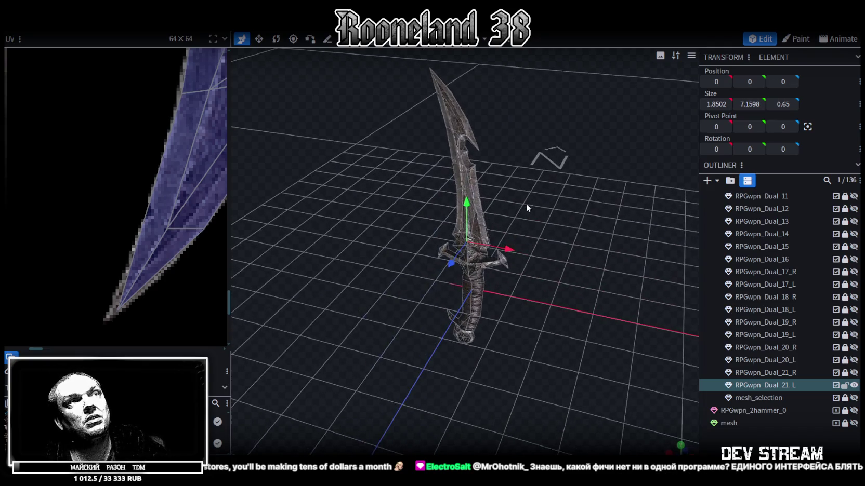
Save the model as RPGweapon.bbmodel
{"action": "key", "text": "ctrl+s"}
{"action": "mouse_move", "coordinate": [517, 171]}
{"action": "left_mouse_down"}
{"action": "mouse_move", "coordinate": [557, 206]}
{"action": "mouse_move", "coordinate": [557, 190]}
{"action": "left_mouse_up"}
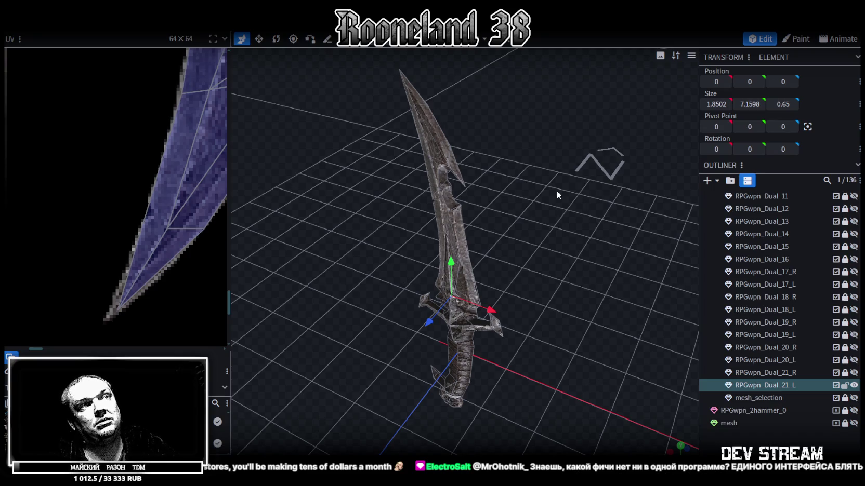
{"action": "left_click_drag", "start_coordinate": [518, 361], "coordinate": [453, 297]}
{"action": "scroll", "coordinate": [452, 297], "scroll_direction": "up", "scroll_amount": 5}
Select the guard vertices and flatten them to a depth of 0.3
{"action": "left_click", "coordinate": [445, 238]}
{"action": "left_click_drag", "start_coordinate": [448, 266], "coordinate": [497, 275]}
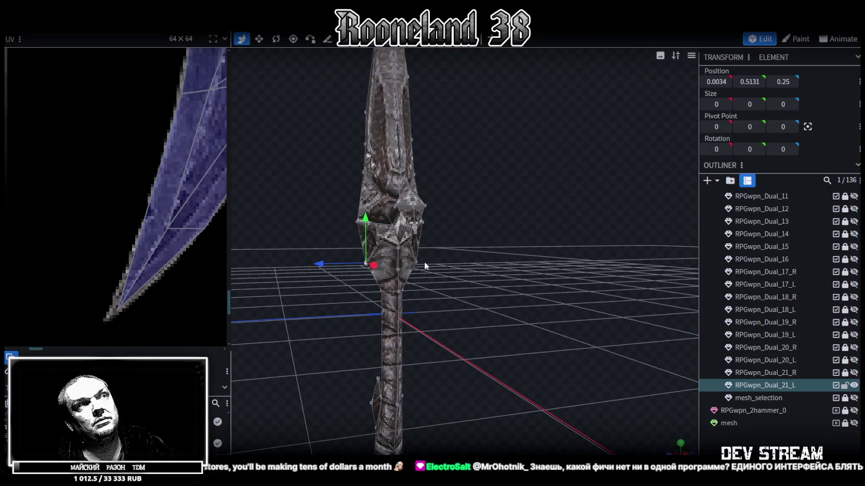
{"action": "key", "text": "v"}
{"action": "mouse_move", "coordinate": [434, 262]}
{"action": "left_mouse_down"}
{"action": "mouse_move", "coordinate": [340, 320]}
{"action": "mouse_move", "coordinate": [435, 327]}
{"action": "left_mouse_up"}
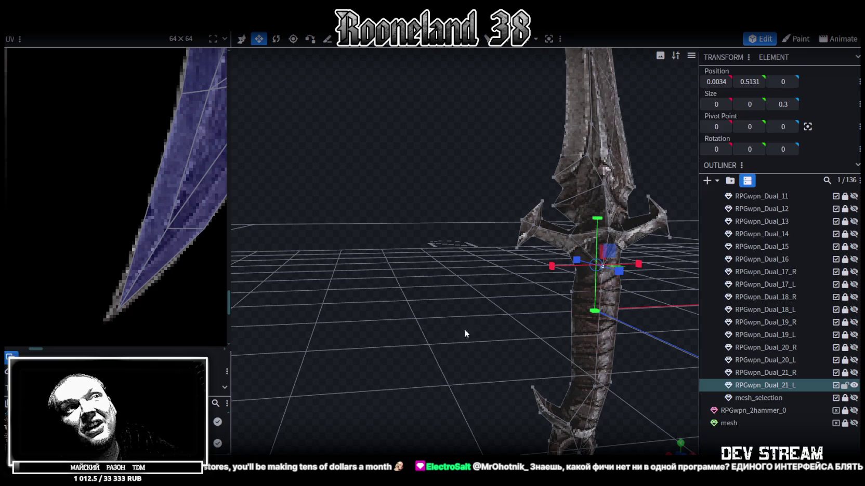
Clear the selection and reselect the RPGwpn_Dual_21_L dagger mesh
{"action": "left_click", "coordinate": [769, 434]}
{"action": "mouse_move", "coordinate": [619, 349]}
{"action": "left_mouse_down"}
{"action": "mouse_move", "coordinate": [584, 347]}
{"action": "mouse_move", "coordinate": [590, 359]}
{"action": "left_mouse_up"}
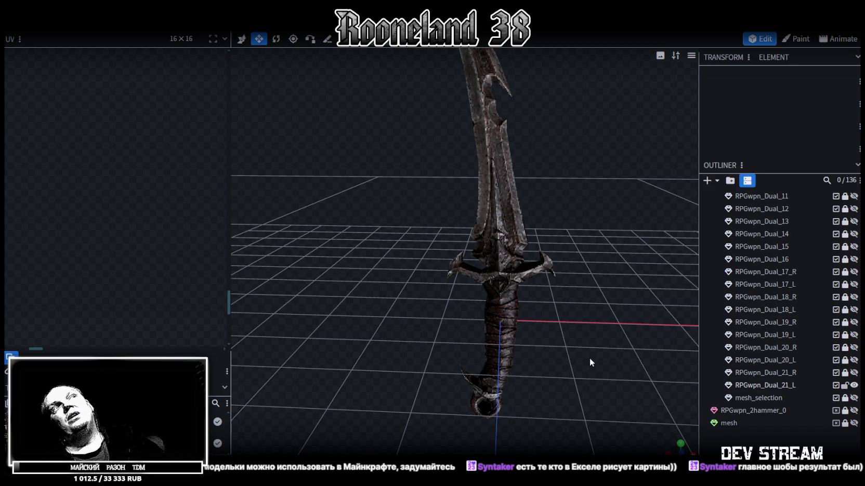
{"action": "mouse_move", "coordinate": [589, 358]}
{"action": "left_mouse_down"}
{"action": "mouse_move", "coordinate": [578, 205]}
{"action": "mouse_move", "coordinate": [592, 254]}
{"action": "mouse_move", "coordinate": [417, 247]}
{"action": "mouse_move", "coordinate": [524, 261]}
{"action": "mouse_move", "coordinate": [426, 159]}
{"action": "left_mouse_up"}
{"action": "left_click", "coordinate": [426, 189]}
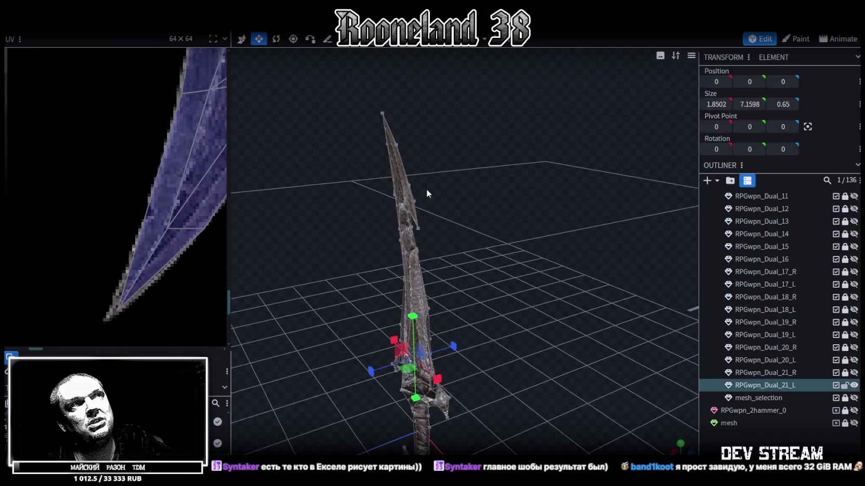
Save, pull the upper blade's vertex pair inward to depth 0.2, and save again
{"action": "mouse_move", "coordinate": [426, 189]}
{"action": "left_mouse_down"}
{"action": "mouse_move", "coordinate": [531, 179]}
{"action": "mouse_move", "coordinate": [524, 210]}
{"action": "mouse_move", "coordinate": [493, 197]}
{"action": "mouse_move", "coordinate": [575, 187]}
{"action": "mouse_move", "coordinate": [543, 194]}
{"action": "mouse_move", "coordinate": [496, 228]}
{"action": "mouse_move", "coordinate": [514, 182]}
{"action": "mouse_move", "coordinate": [486, 186]}
{"action": "mouse_move", "coordinate": [605, 192]}
{"action": "mouse_move", "coordinate": [589, 180]}
{"action": "mouse_move", "coordinate": [546, 196]}
{"action": "mouse_move", "coordinate": [571, 202]}
{"action": "mouse_move", "coordinate": [554, 195]}
{"action": "left_mouse_up"}
{"action": "key", "text": "ctrl+s"}
{"action": "scroll", "coordinate": [519, 190], "scroll_direction": "up", "scroll_amount": 3}
{"action": "left_click", "coordinate": [555, 187]}
{"action": "mouse_move", "coordinate": [637, 170]}
{"action": "left_mouse_down"}
{"action": "mouse_move", "coordinate": [544, 177]}
{"action": "mouse_move", "coordinate": [420, 207]}
{"action": "mouse_move", "coordinate": [486, 216]}
{"action": "mouse_move", "coordinate": [527, 206]}
{"action": "mouse_move", "coordinate": [501, 200]}
{"action": "mouse_move", "coordinate": [523, 187]}
{"action": "mouse_move", "coordinate": [621, 194]}
{"action": "mouse_move", "coordinate": [535, 216]}
{"action": "mouse_move", "coordinate": [594, 194]}
{"action": "mouse_move", "coordinate": [579, 179]}
{"action": "mouse_move", "coordinate": [591, 141]}
{"action": "left_mouse_up"}
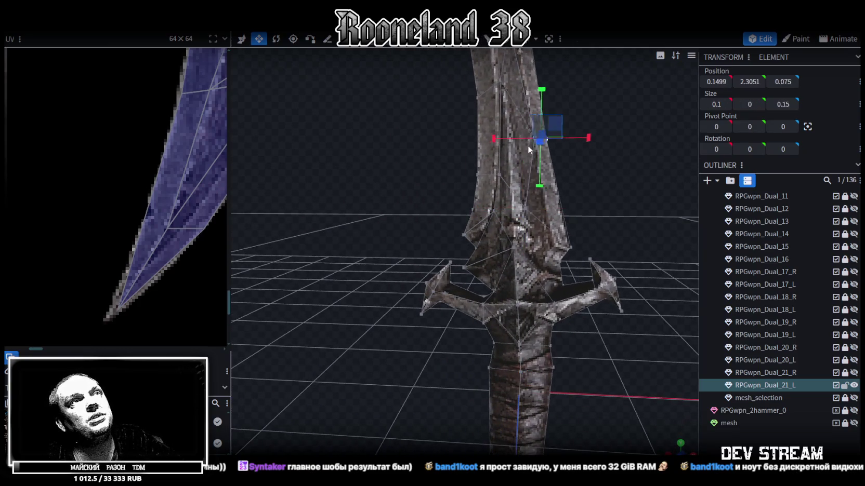
{"action": "mouse_move", "coordinate": [635, 171]}
{"action": "left_mouse_down"}
{"action": "mouse_move", "coordinate": [553, 217]}
{"action": "mouse_move", "coordinate": [454, 219]}
{"action": "left_mouse_up"}
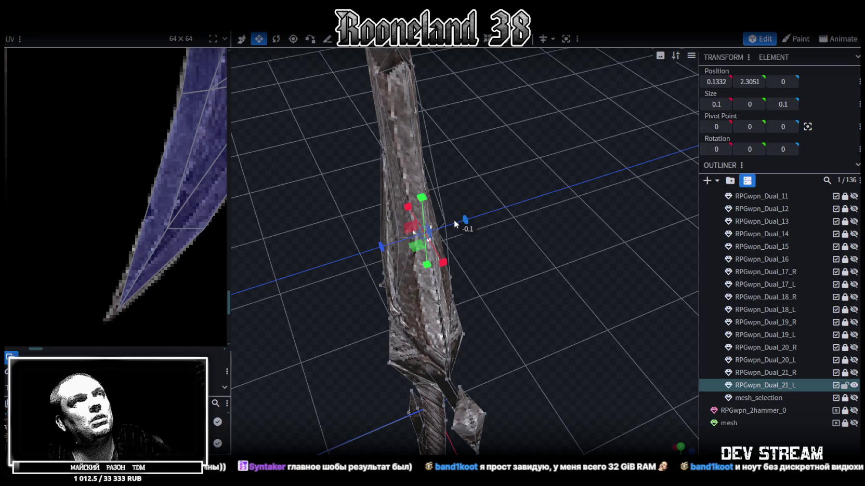
{"action": "mouse_move", "coordinate": [530, 246]}
{"action": "left_mouse_down"}
{"action": "mouse_move", "coordinate": [508, 224]}
{"action": "mouse_move", "coordinate": [513, 240]}
{"action": "mouse_move", "coordinate": [476, 221]}
{"action": "mouse_move", "coordinate": [432, 237]}
{"action": "mouse_move", "coordinate": [514, 238]}
{"action": "mouse_move", "coordinate": [524, 214]}
{"action": "mouse_move", "coordinate": [582, 211]}
{"action": "mouse_move", "coordinate": [494, 225]}
{"action": "mouse_move", "coordinate": [612, 203]}
{"action": "mouse_move", "coordinate": [635, 208]}
{"action": "mouse_move", "coordinate": [610, 194]}
{"action": "mouse_move", "coordinate": [601, 216]}
{"action": "mouse_move", "coordinate": [591, 188]}
{"action": "mouse_move", "coordinate": [569, 246]}
{"action": "mouse_move", "coordinate": [629, 160]}
{"action": "mouse_move", "coordinate": [627, 176]}
{"action": "mouse_move", "coordinate": [549, 187]}
{"action": "left_mouse_up"}
{"action": "key", "text": "ctrl+s"}
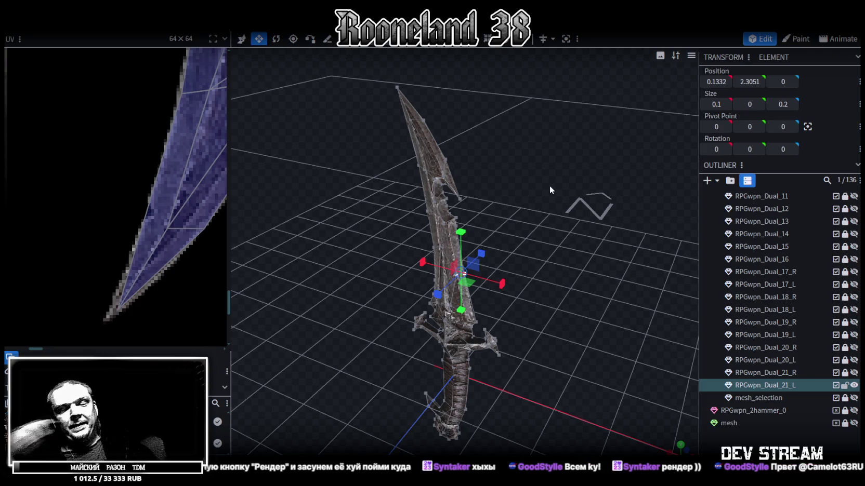
{"action": "left_click_drag", "start_coordinate": [446, 254], "coordinate": [455, 262]}
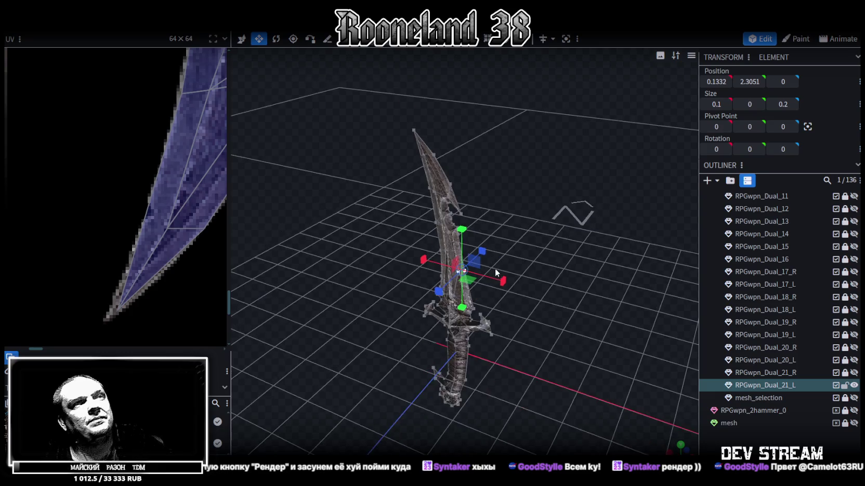
Zoom out the UV editor and widen its panel until the whole weapon texture sheet shows
{"action": "scroll", "coordinate": [204, 186], "scroll_direction": "down", "scroll_amount": 3}
{"action": "scroll", "coordinate": [92, 173], "scroll_direction": "down", "scroll_amount": 3}
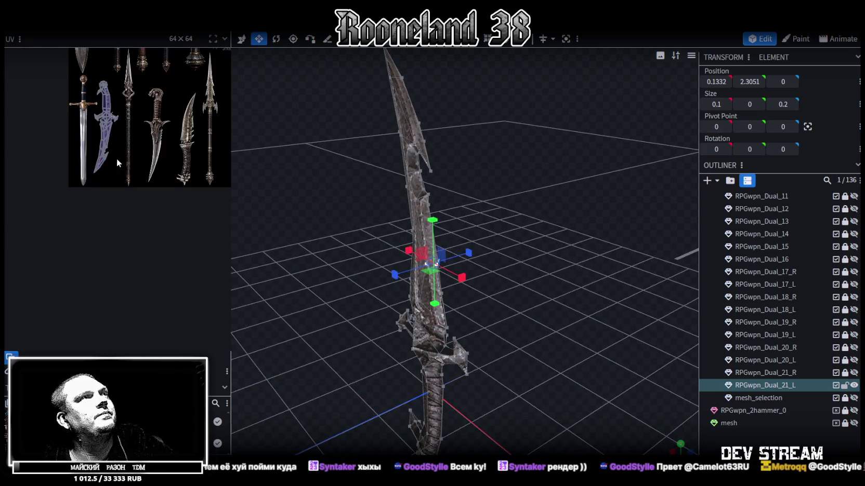
{"action": "left_click_drag", "start_coordinate": [232, 158], "coordinate": [297, 157]}
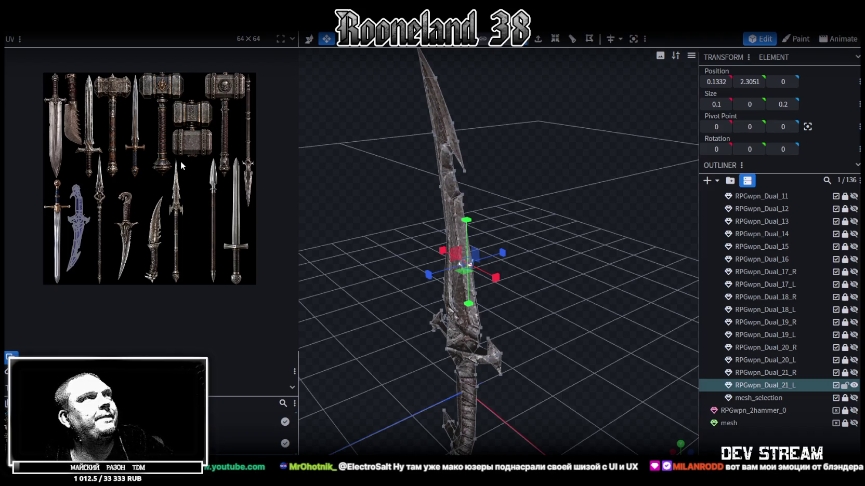
{"action": "scroll", "coordinate": [94, 196], "scroll_direction": "up", "scroll_amount": 3}
{"action": "scroll", "coordinate": [96, 189], "scroll_direction": "up", "scroll_amount": 3}
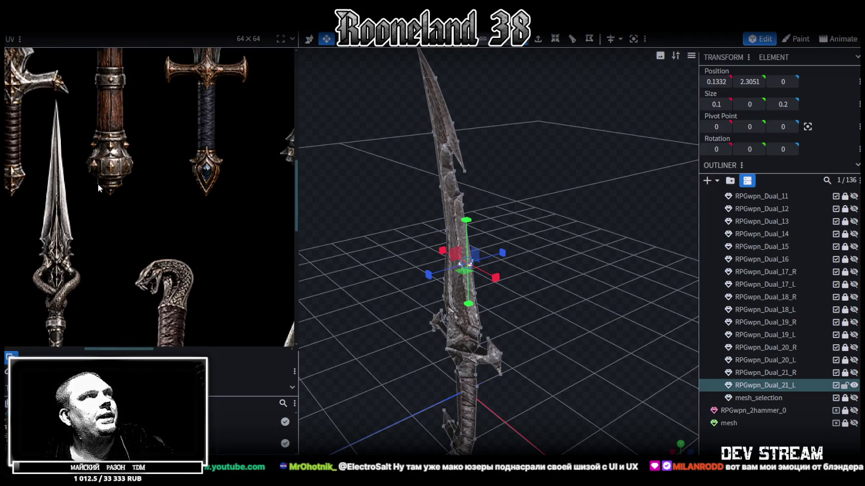
{"action": "scroll", "coordinate": [99, 178], "scroll_direction": "down", "scroll_amount": 5}
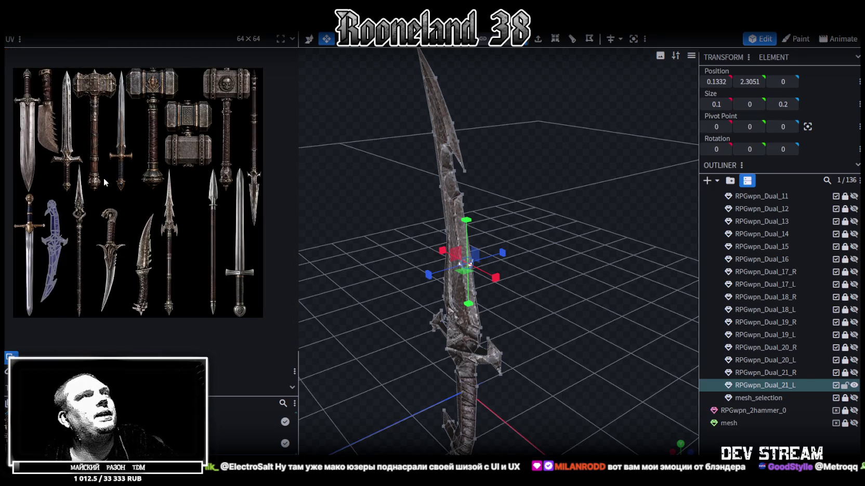
Show and unlock spear RPGwpn_Dual_20_L, duplicate it, and place the copy below RPGwpn_Dual_21_L
{"action": "left_click", "coordinate": [854, 360]}
{"action": "left_click", "coordinate": [845, 385]}
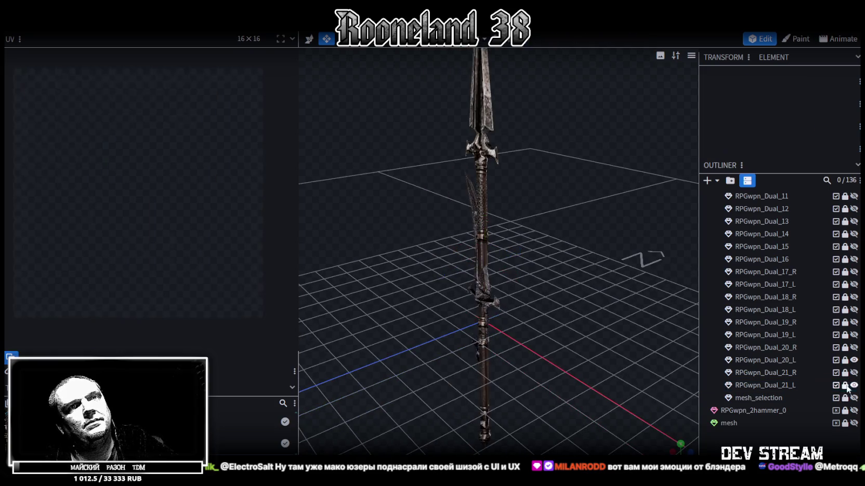
{"action": "left_click", "coordinate": [845, 360]}
{"action": "left_click", "coordinate": [774, 360]}
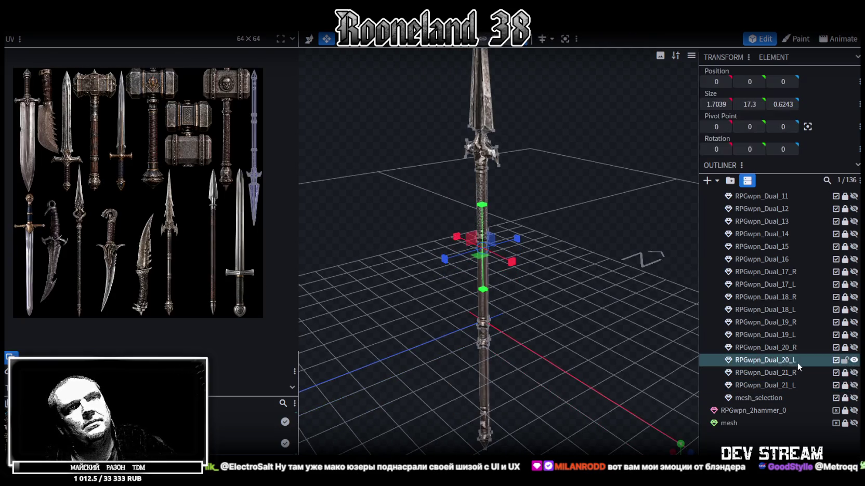
{"action": "key", "text": "ctrl+d"}
{"action": "left_click_drag", "start_coordinate": [798, 374], "coordinate": [794, 401]}
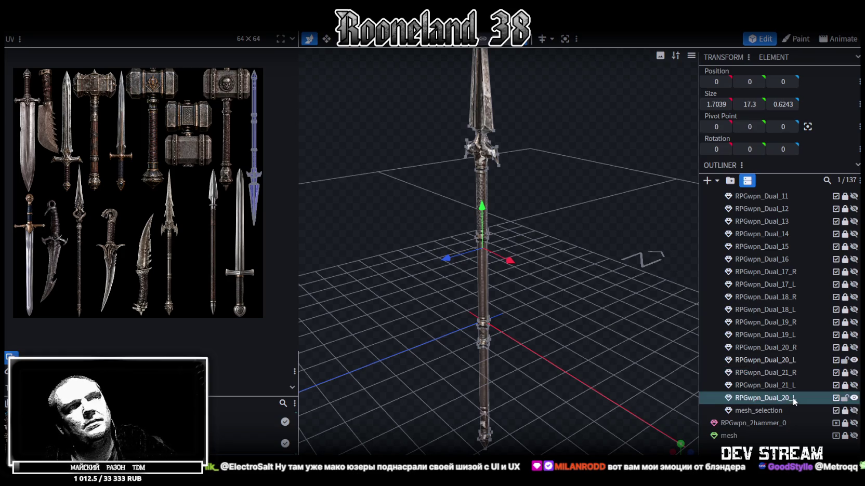
Rename the copy to RPGwpn_Dual_22_K and lock the original spear RPGwpn_Dual_20_L
{"action": "double_click", "coordinate": [793, 398]}
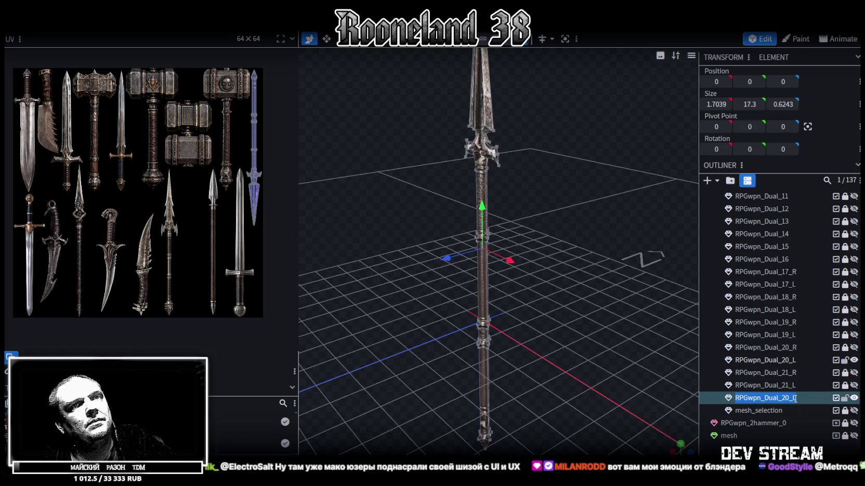
{"action": "left_click", "coordinate": [795, 399]}
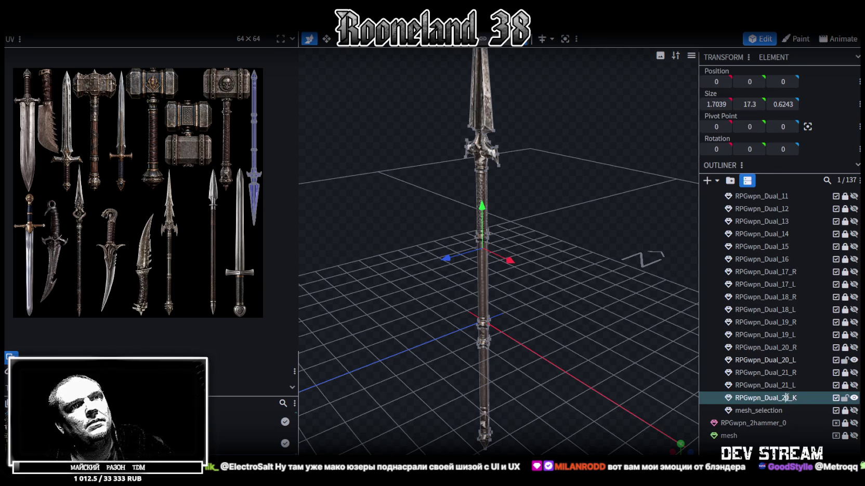
{"action": "key", "text": "Return"}
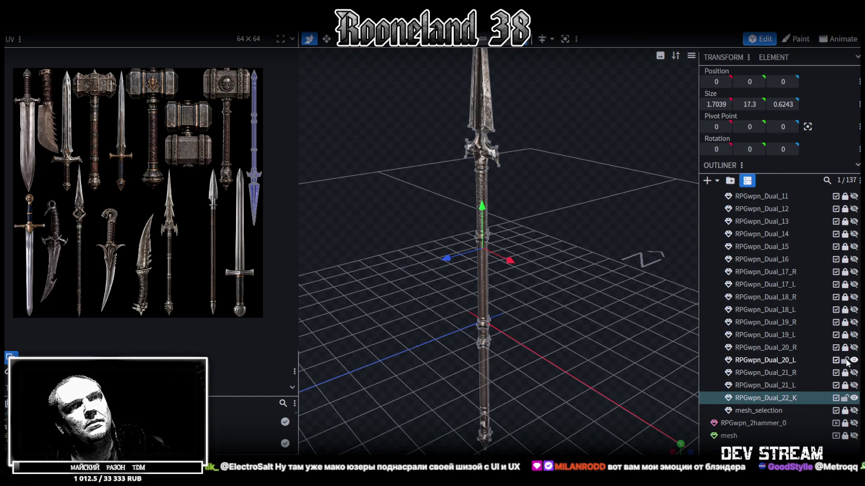
{"action": "left_click", "coordinate": [845, 360]}
{"action": "left_click_drag", "start_coordinate": [530, 275], "coordinate": [514, 274]}
{"action": "mouse_move", "coordinate": [531, 243]}
{"action": "left_mouse_down"}
{"action": "mouse_move", "coordinate": [586, 228]}
{"action": "mouse_move", "coordinate": [532, 195]}
{"action": "left_mouse_up"}
Select three ring faces along the spear shaft, then the whole spear mesh
{"action": "scroll", "coordinate": [87, 240], "scroll_direction": "up", "scroll_amount": 3}
{"action": "scroll", "coordinate": [129, 258], "scroll_direction": "down", "scroll_amount": 1}
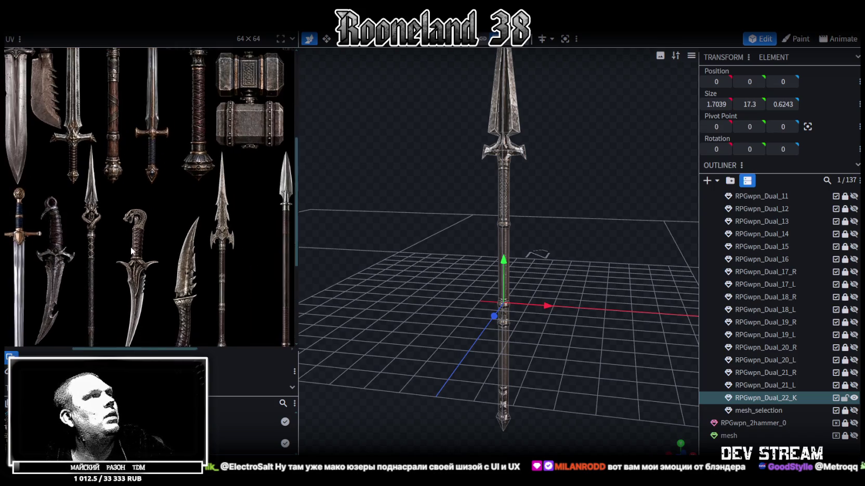
{"action": "scroll", "coordinate": [121, 180], "scroll_direction": "up", "scroll_amount": 2}
{"action": "scroll", "coordinate": [119, 233], "scroll_direction": "up", "scroll_amount": 3}
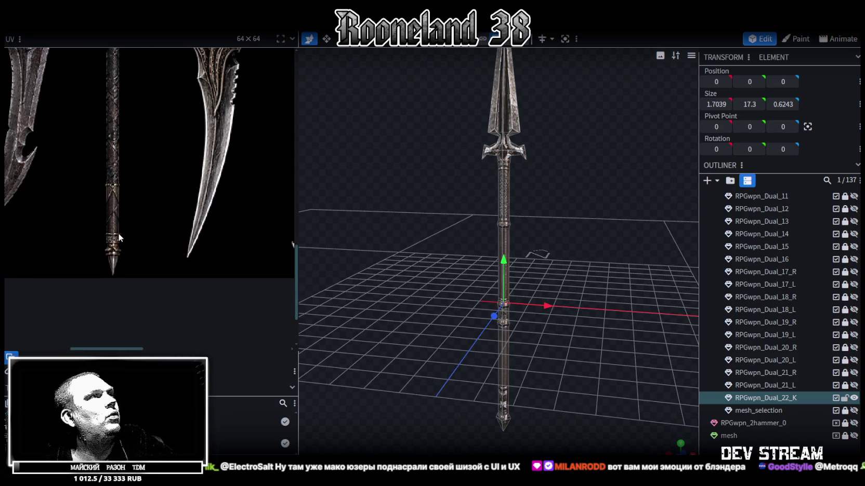
{"action": "left_click", "coordinate": [503, 225]}
{"action": "scroll", "coordinate": [592, 190], "scroll_direction": "up", "scroll_amount": 2}
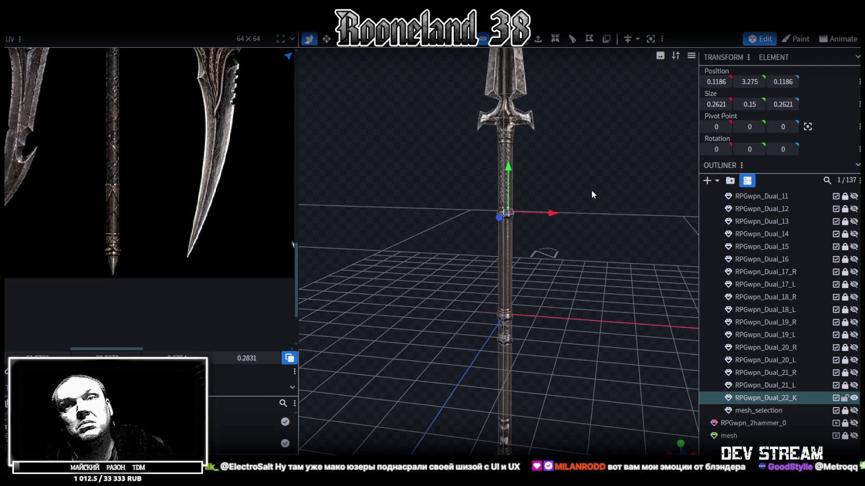
{"action": "scroll", "coordinate": [585, 211], "scroll_direction": "up", "scroll_amount": 2}
{"action": "scroll", "coordinate": [594, 255], "scroll_direction": "up", "scroll_amount": 1}
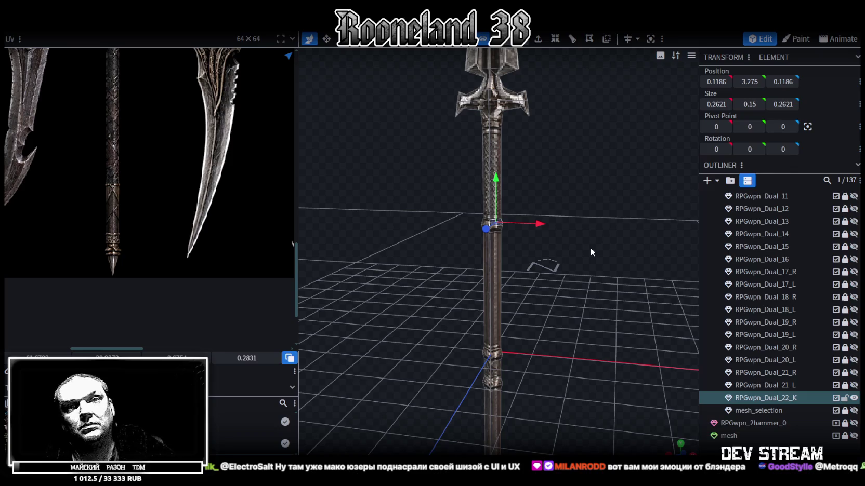
{"action": "scroll", "coordinate": [581, 237], "scroll_direction": "up", "scroll_amount": 1}
{"action": "left_click_drag", "start_coordinate": [522, 229], "coordinate": [562, 191]}
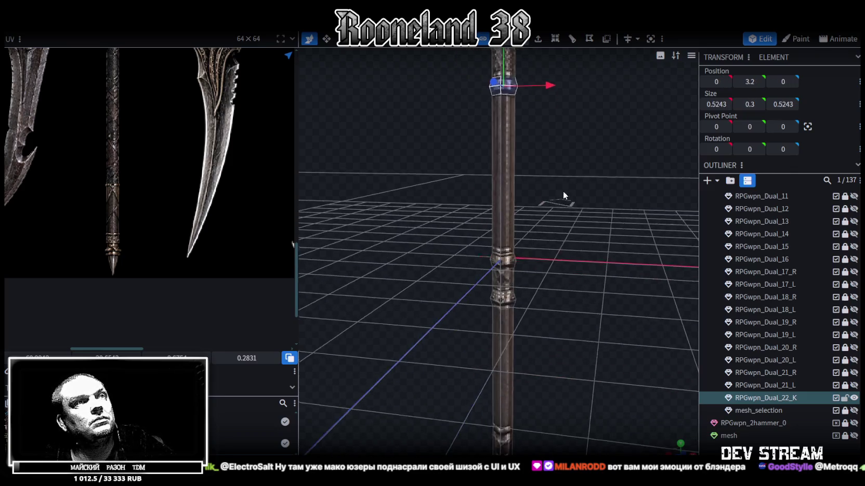
{"action": "left_click", "coordinate": [512, 261], "text": "shift"}
{"action": "left_click", "coordinate": [508, 305], "text": "shift"}
{"action": "mouse_move", "coordinate": [562, 326]}
{"action": "left_mouse_down"}
{"action": "mouse_move", "coordinate": [566, 234]}
{"action": "mouse_move", "coordinate": [561, 260]}
{"action": "mouse_move", "coordinate": [573, 239]}
{"action": "mouse_move", "coordinate": [562, 299]}
{"action": "mouse_move", "coordinate": [587, 200]}
{"action": "mouse_move", "coordinate": [574, 252]}
{"action": "mouse_move", "coordinate": [588, 223]}
{"action": "mouse_move", "coordinate": [541, 273]}
{"action": "mouse_move", "coordinate": [522, 252]}
{"action": "left_mouse_up"}
{"action": "left_click", "coordinate": [559, 229]}
Select the butt tip vertices, then the entire shaft, with the Move tool active
{"action": "scroll", "coordinate": [540, 273], "scroll_direction": "up", "scroll_amount": 3}
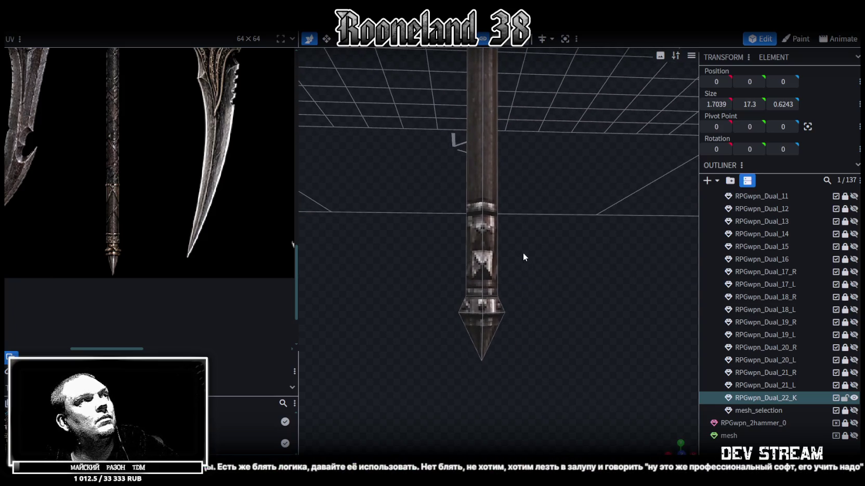
{"action": "left_click_drag", "start_coordinate": [517, 396], "coordinate": [436, 310]}
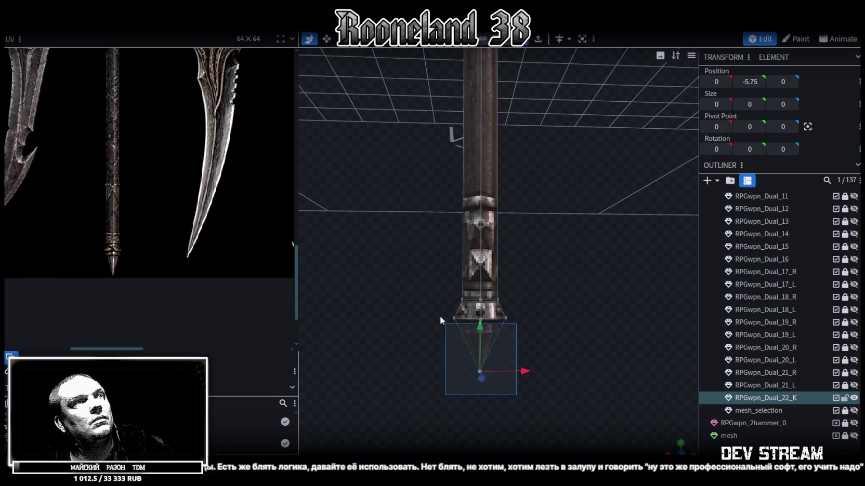
{"action": "left_click_drag", "start_coordinate": [584, 391], "coordinate": [385, 291]}
{"action": "mouse_move", "coordinate": [561, 261]}
{"action": "left_mouse_down"}
{"action": "mouse_move", "coordinate": [524, 321]}
{"action": "mouse_move", "coordinate": [501, 288]}
{"action": "mouse_move", "coordinate": [496, 300]}
{"action": "mouse_move", "coordinate": [455, 282]}
{"action": "left_mouse_up"}
{"action": "key", "text": "v"}
{"action": "mouse_move", "coordinate": [415, 340]}
{"action": "left_mouse_down"}
{"action": "mouse_move", "coordinate": [569, 244]}
{"action": "mouse_move", "coordinate": [516, 255]}
{"action": "left_mouse_up"}
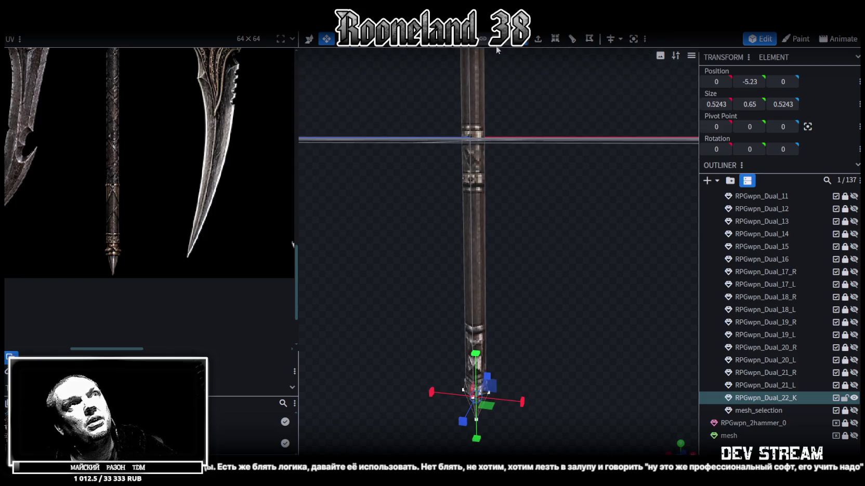
{"action": "left_click_drag", "start_coordinate": [496, 179], "coordinate": [561, 213]}
{"action": "mouse_move", "coordinate": [603, 392]}
{"action": "left_mouse_down"}
{"action": "mouse_move", "coordinate": [447, 182]}
{"action": "mouse_move", "coordinate": [459, 129]}
{"action": "mouse_move", "coordinate": [543, 184]}
{"action": "mouse_move", "coordinate": [522, 268]}
{"action": "left_mouse_up"}
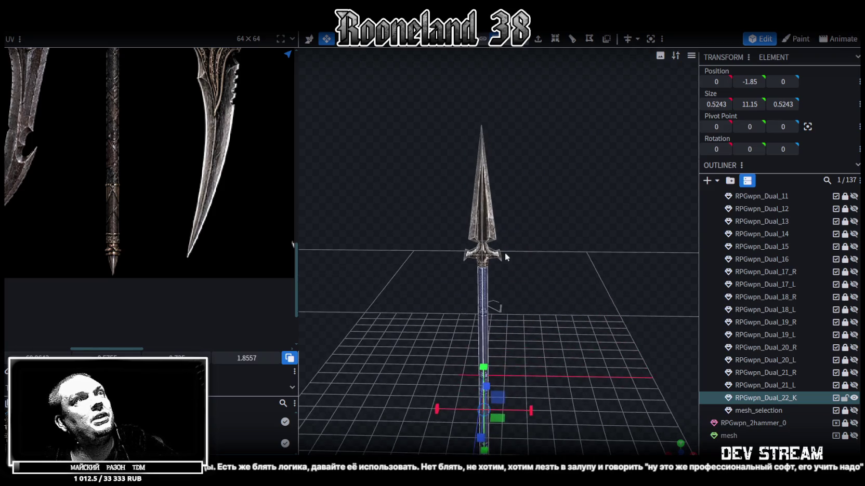
{"action": "scroll", "coordinate": [256, 196], "scroll_direction": "down", "scroll_amount": 3}
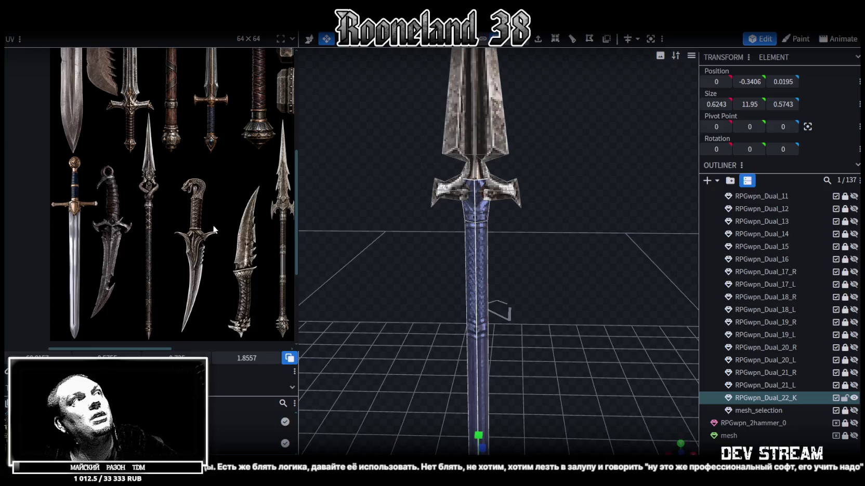
Move the shaft UV onto the texture's spear shaft, flipped vertically
{"action": "scroll", "coordinate": [530, 294], "scroll_direction": "down", "scroll_amount": 3}
{"action": "mouse_move", "coordinate": [537, 290]}
{"action": "left_mouse_down"}
{"action": "mouse_move", "coordinate": [517, 213]}
{"action": "mouse_move", "coordinate": [547, 313]}
{"action": "left_mouse_up"}
{"action": "mouse_move", "coordinate": [539, 411]}
{"action": "left_mouse_down"}
{"action": "mouse_move", "coordinate": [425, 190]}
{"action": "mouse_move", "coordinate": [429, 204]}
{"action": "left_mouse_up"}
{"action": "scroll", "coordinate": [191, 221], "scroll_direction": "down", "scroll_amount": 2}
{"action": "scroll", "coordinate": [178, 198], "scroll_direction": "down", "scroll_amount": 2}
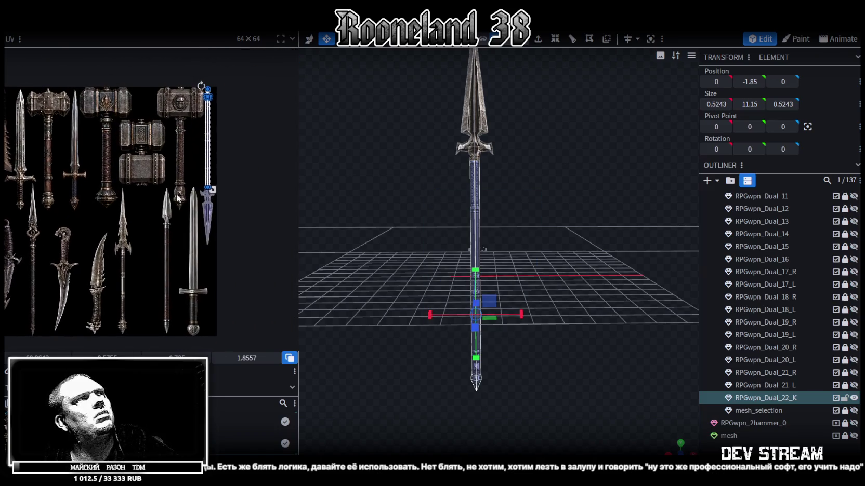
{"action": "left_click_drag", "start_coordinate": [211, 172], "coordinate": [76, 252]}
{"action": "middle_click_drag", "start_coordinate": [14, 350], "coordinate": [133, 318]}
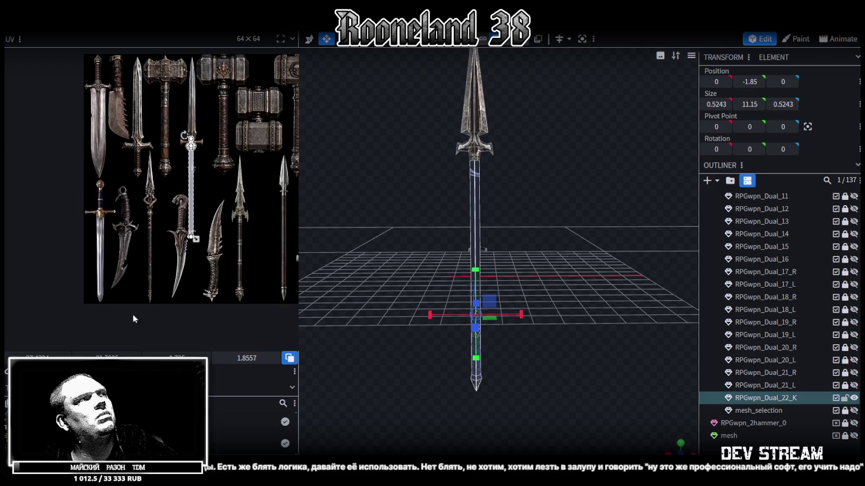
{"action": "left_click", "coordinate": [97, 379]}
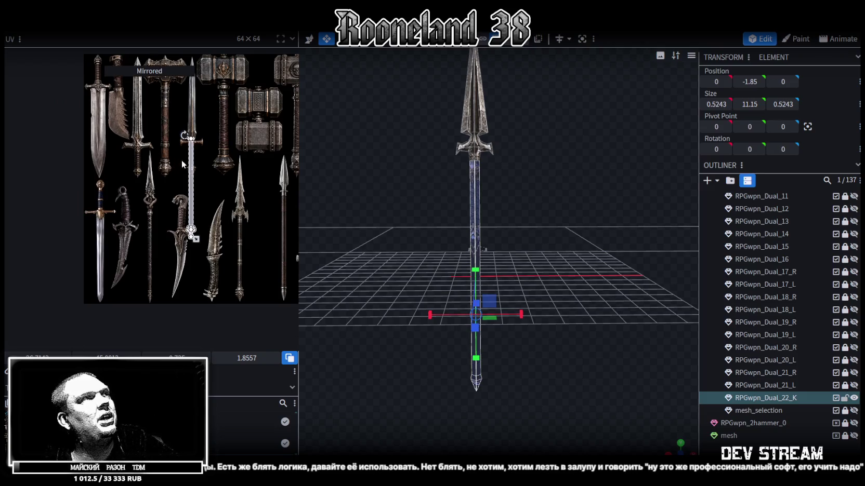
{"action": "left_click_drag", "start_coordinate": [188, 158], "coordinate": [141, 203]}
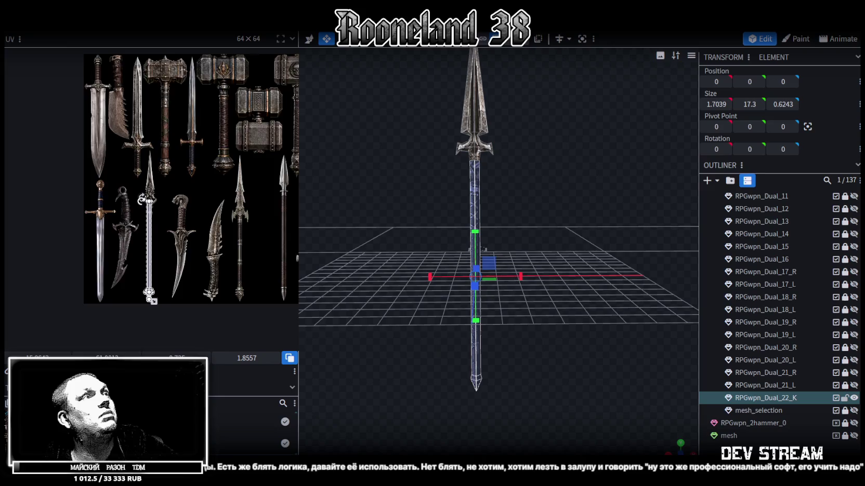
{"action": "scroll", "coordinate": [142, 202], "scroll_direction": "up", "scroll_amount": 3}
{"action": "scroll", "coordinate": [172, 220], "scroll_direction": "down", "scroll_amount": 4}
{"action": "scroll", "coordinate": [205, 156], "scroll_direction": "up", "scroll_amount": 4}
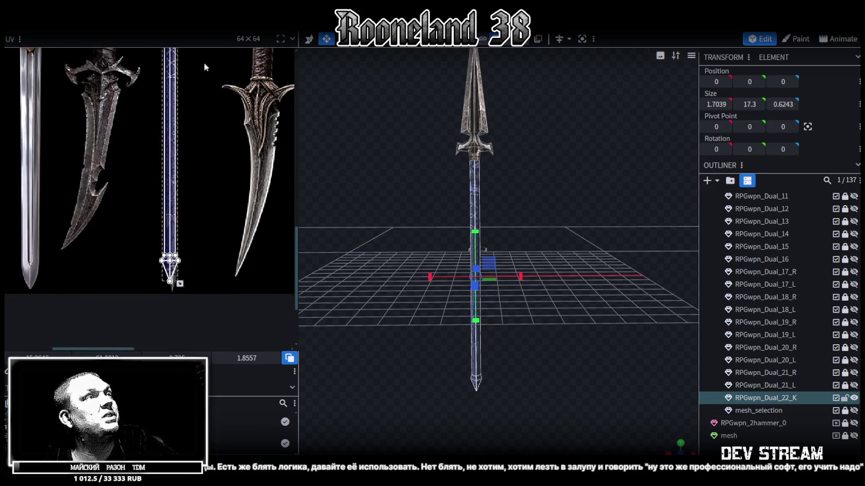
{"action": "left_click_drag", "start_coordinate": [107, 358], "coordinate": [306, 279]}
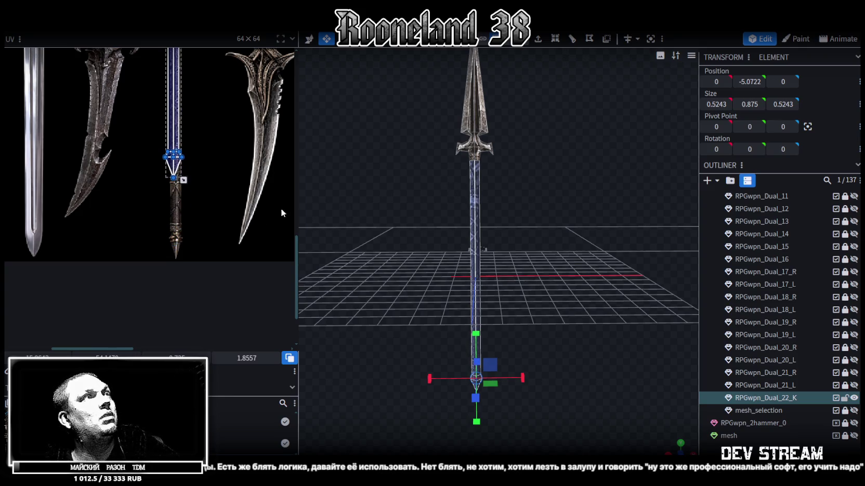
{"action": "scroll", "coordinate": [223, 297], "scroll_direction": "down", "scroll_amount": 2}
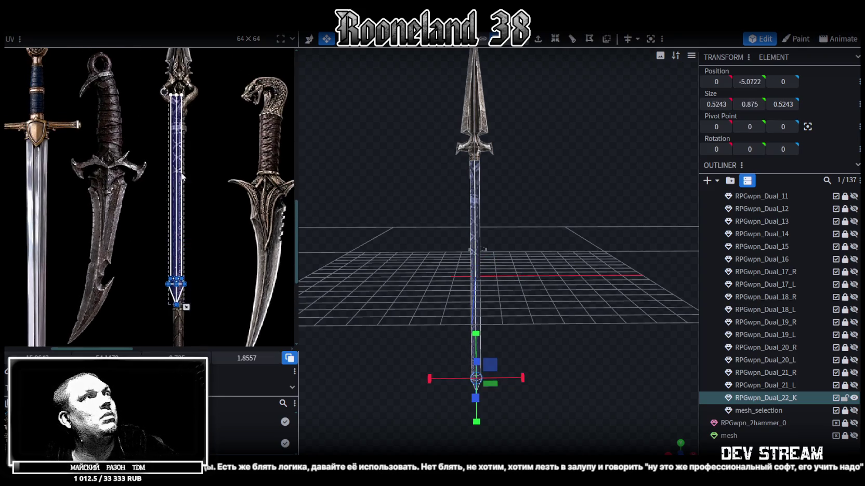
{"action": "scroll", "coordinate": [110, 179], "scroll_direction": "up", "scroll_amount": 5}
{"action": "scroll", "coordinate": [110, 179], "scroll_direction": "down", "scroll_amount": 3}
{"action": "left_click_drag", "start_coordinate": [166, 187], "coordinate": [163, 216]}
{"action": "scroll", "coordinate": [162, 210], "scroll_direction": "up", "scroll_amount": 1}
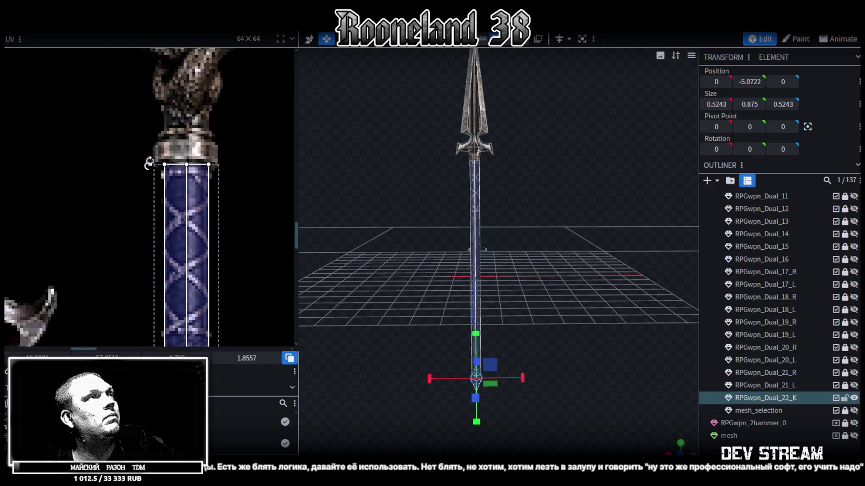
{"action": "scroll", "coordinate": [162, 177], "scroll_direction": "down", "scroll_amount": 2}
{"action": "scroll", "coordinate": [160, 156], "scroll_direction": "up", "scroll_amount": 2}
{"action": "scroll", "coordinate": [161, 155], "scroll_direction": "up", "scroll_amount": 3}
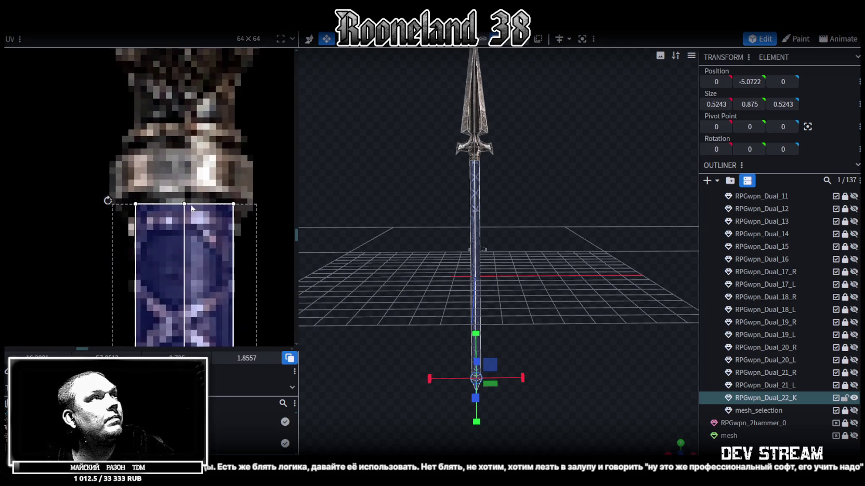
Shift the butt-tip UV island down onto the pommel spike in the texture
{"action": "left_click", "coordinate": [200, 232]}
{"action": "scroll", "coordinate": [208, 231], "scroll_direction": "down", "scroll_amount": 1}
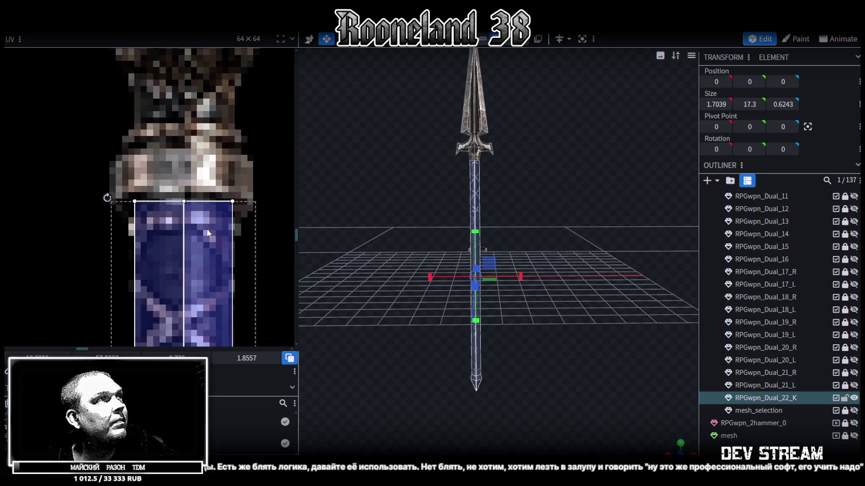
{"action": "scroll", "coordinate": [206, 228], "scroll_direction": "down", "scroll_amount": 3}
{"action": "scroll", "coordinate": [206, 225], "scroll_direction": "down", "scroll_amount": 3}
{"action": "scroll", "coordinate": [224, 260], "scroll_direction": "up", "scroll_amount": 2}
{"action": "scroll", "coordinate": [224, 223], "scroll_direction": "up", "scroll_amount": 1}
{"action": "left_click_drag", "start_coordinate": [159, 237], "coordinate": [232, 143]}
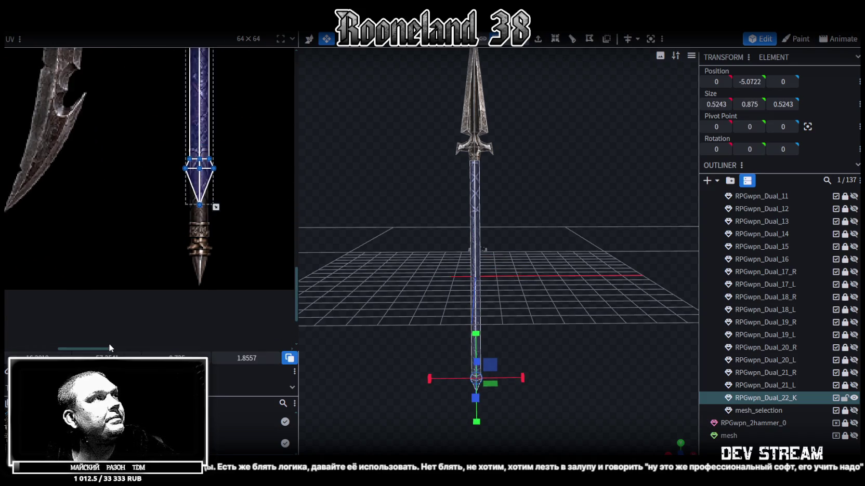
{"action": "key", "text": "Down"}
{"action": "key", "text": "Down"}
{"action": "key", "text": "Down"}
{"action": "key", "text": "Down"}
{"action": "key", "text": "Down"}
{"action": "key", "text": "Down"}
{"action": "key", "text": "Down"}
{"action": "key", "text": "Down"}
{"action": "key", "text": "Down"}
{"action": "key", "text": "Down"}
{"action": "key", "text": "Down"}
{"action": "key", "text": "Down"}
{"action": "key", "text": "Down"}
{"action": "key", "text": "Down"}
{"action": "key", "text": "Down"}
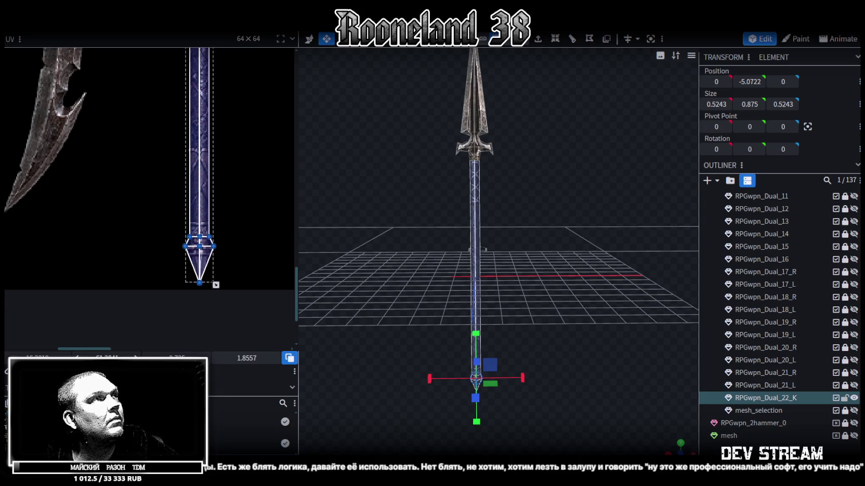
{"action": "scroll", "coordinate": [225, 274], "scroll_direction": "up", "scroll_amount": 2}
{"action": "scroll", "coordinate": [225, 274], "scroll_direction": "up", "scroll_amount": 2}
{"action": "scroll", "coordinate": [208, 275], "scroll_direction": "up", "scroll_amount": 1}
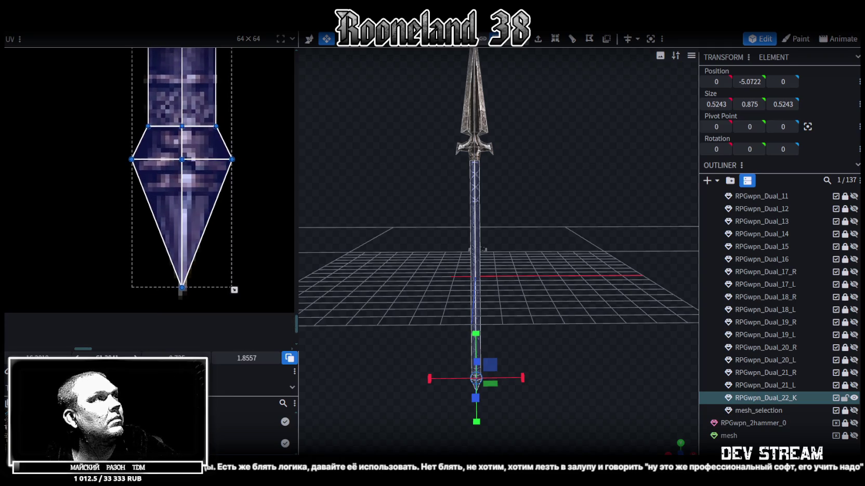
{"action": "key", "text": "Down"}
{"action": "key", "text": "Down"}
{"action": "key", "text": "Down"}
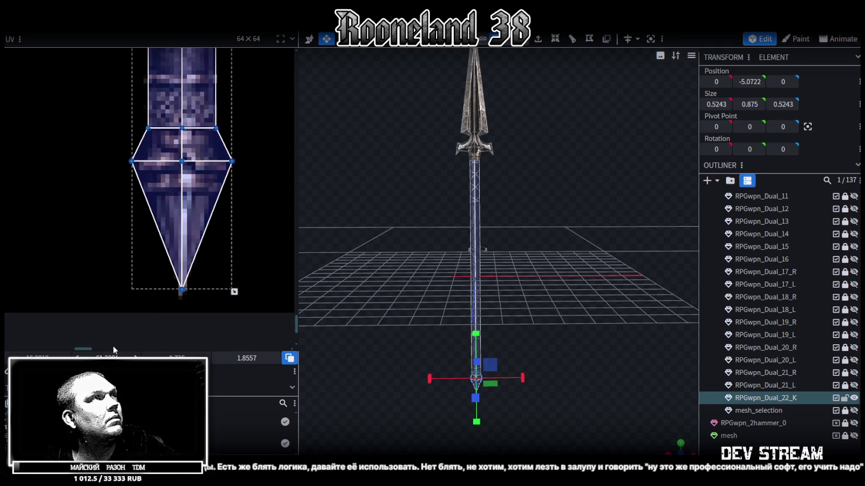
{"action": "scroll", "coordinate": [476, 358], "scroll_direction": "up", "scroll_amount": 2}
{"action": "scroll", "coordinate": [520, 369], "scroll_direction": "up", "scroll_amount": 2}
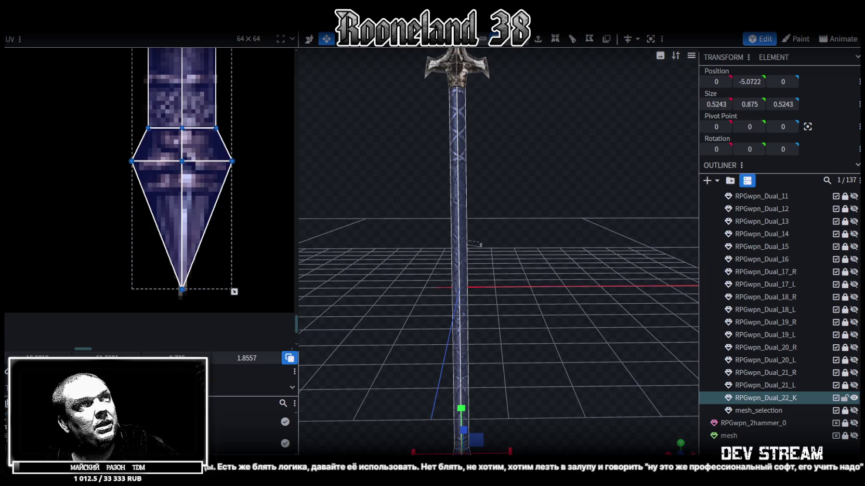
{"action": "left_click", "coordinate": [599, 378]}
{"action": "scroll", "coordinate": [599, 378], "scroll_direction": "down", "scroll_amount": 3}
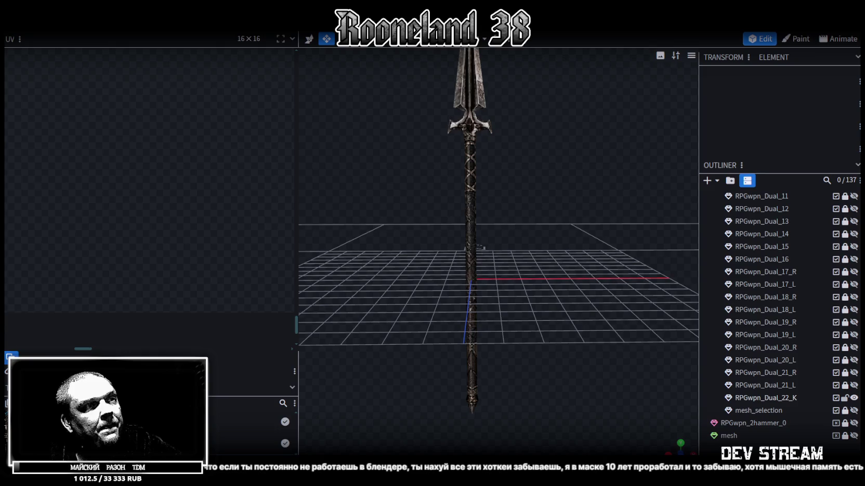
Switch to the browser playing the 'CAD Engineer using Blender for the first time' Short
{"action": "key", "text": "alt+Tab"}
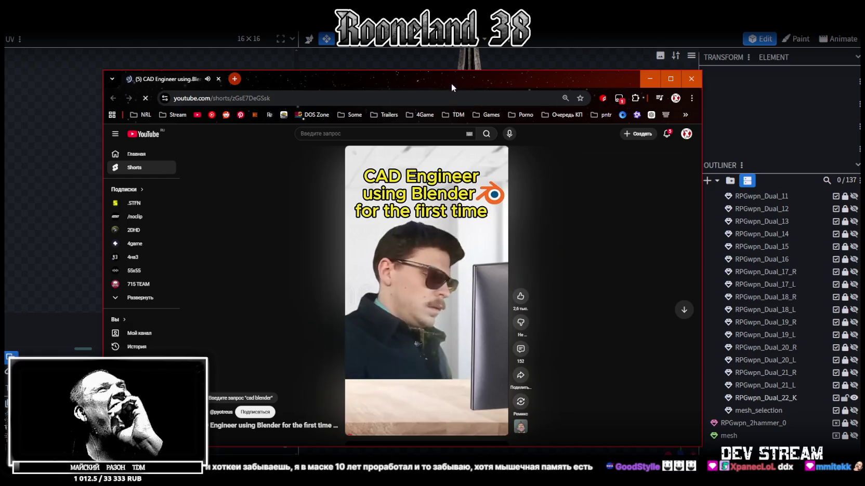
Leave the YouTube browser window to head back to the spear model
{"action": "key", "text": "alt+Tab"}
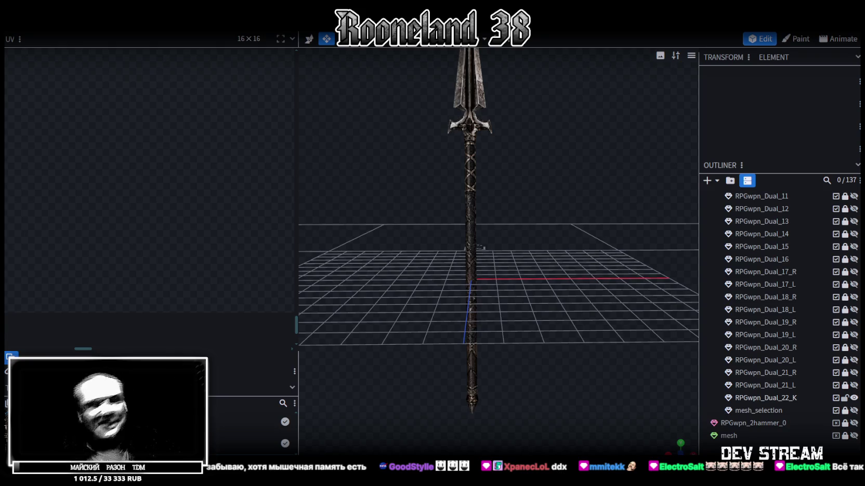
{"action": "mouse_move", "coordinate": [574, 430]}
{"action": "left_mouse_down"}
{"action": "mouse_move", "coordinate": [621, 289]}
{"action": "mouse_move", "coordinate": [531, 311]}
{"action": "mouse_move", "coordinate": [562, 316]}
{"action": "mouse_move", "coordinate": [418, 109]}
{"action": "mouse_move", "coordinate": [599, 246]}
{"action": "left_mouse_up"}
{"action": "left_click", "coordinate": [418, 110]}
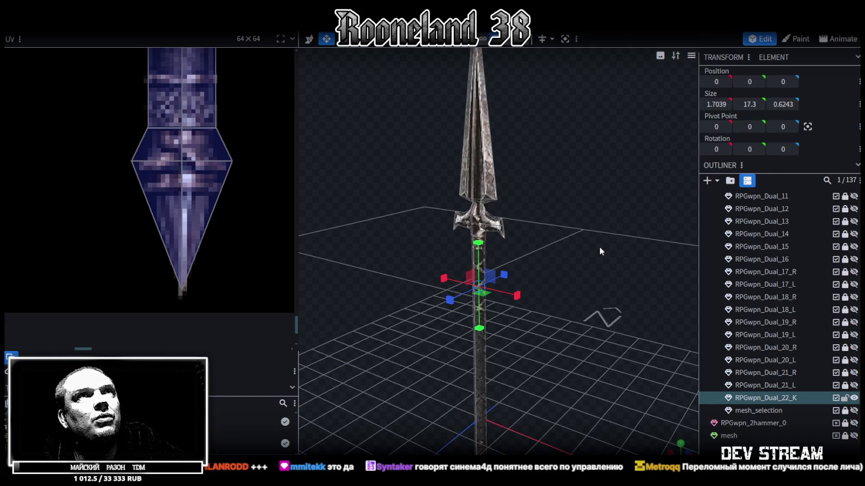
{"action": "scroll", "coordinate": [551, 299], "scroll_direction": "down", "scroll_amount": 5}
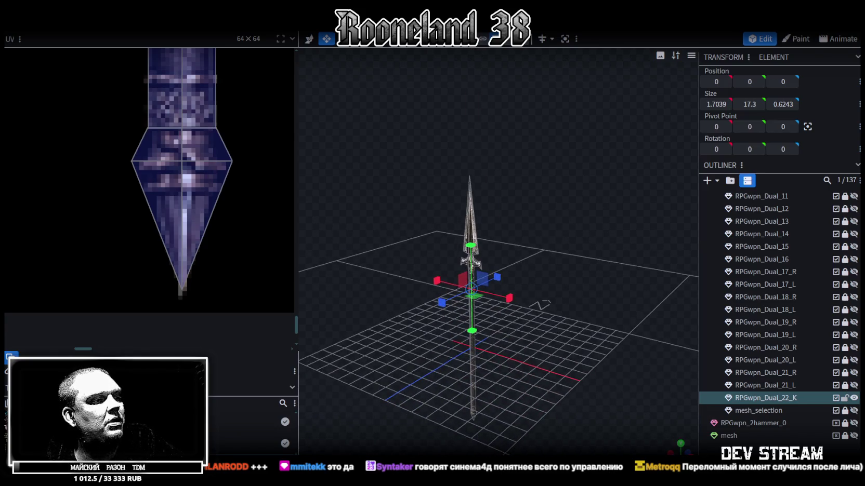
{"action": "key", "text": "alt+Tab"}
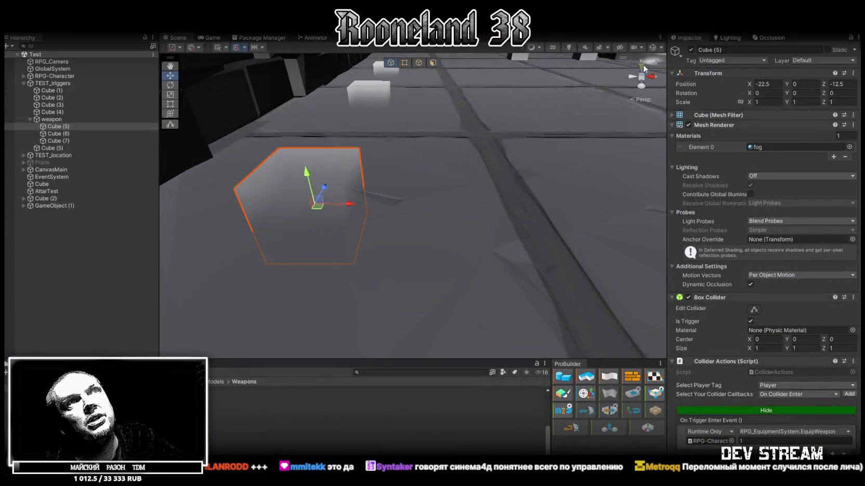
Orbit the Unity Scene view down around the weapon trigger Cube (5)
{"action": "right_click_drag", "start_coordinate": [643, 65], "coordinate": [667, 92]}
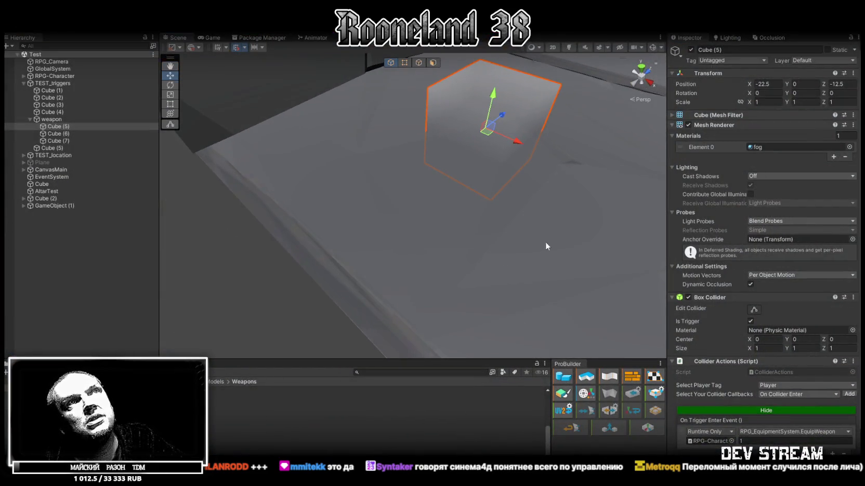
{"action": "right_click_drag", "start_coordinate": [546, 243], "coordinate": [605, 220]}
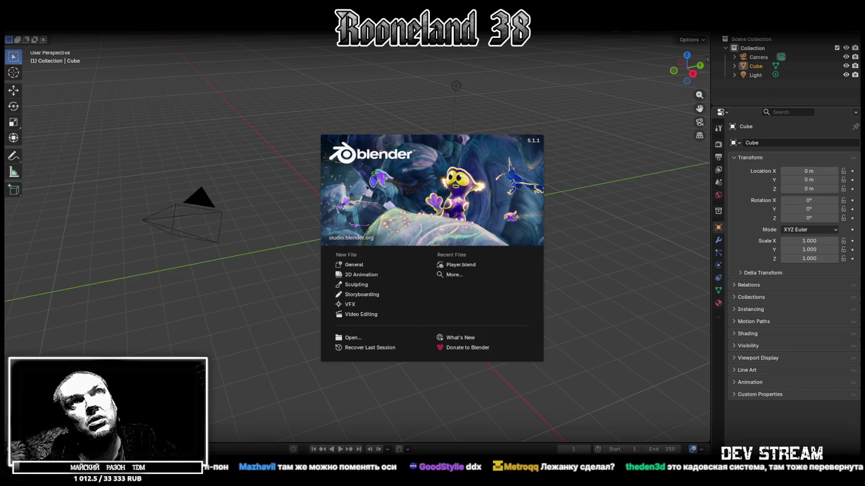
Shrink and close Blender, then return to the spear model in Blockbench
{"action": "key", "text": "super+Down"}
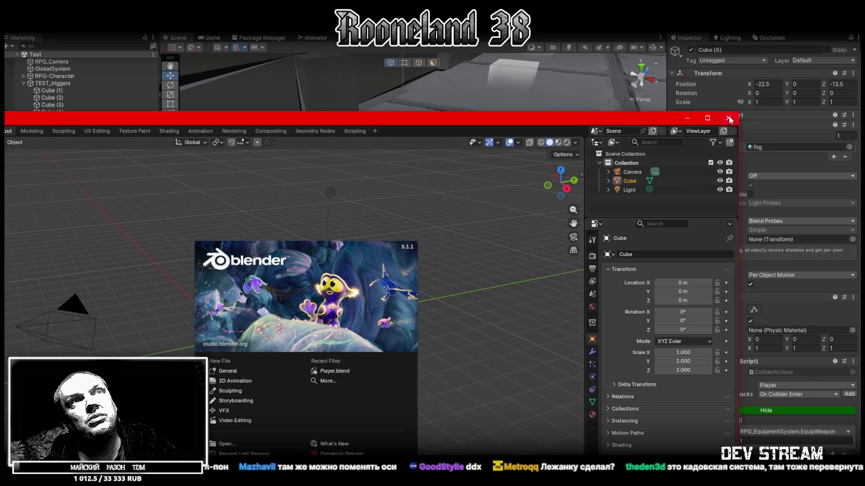
{"action": "left_click", "coordinate": [728, 118]}
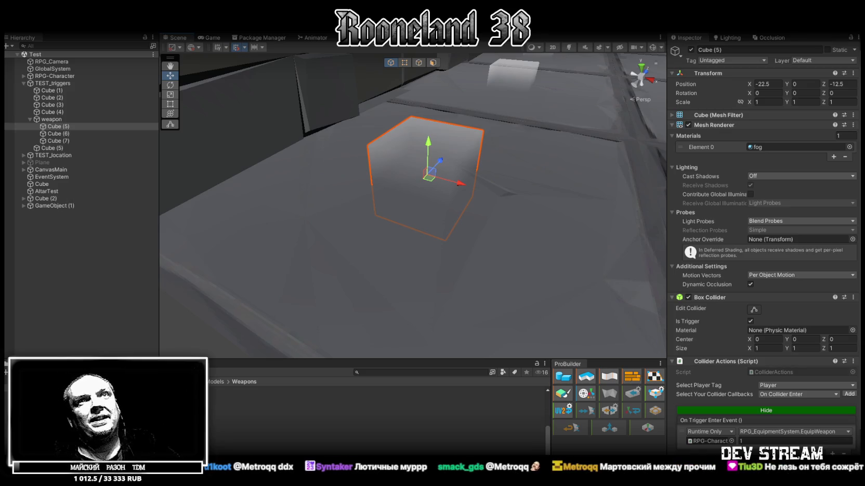
{"action": "key", "text": "alt+Tab"}
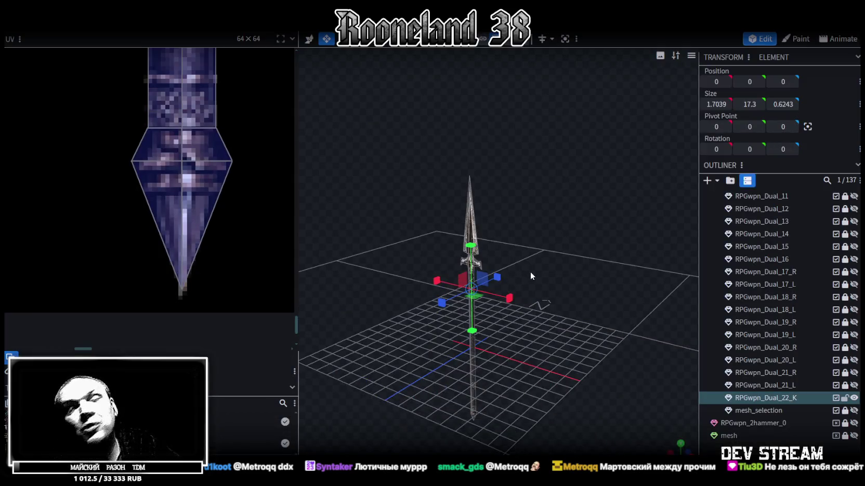
Save the model as RPGweapon.bbmodel
{"action": "scroll", "coordinate": [530, 271], "scroll_direction": "down", "scroll_amount": 2}
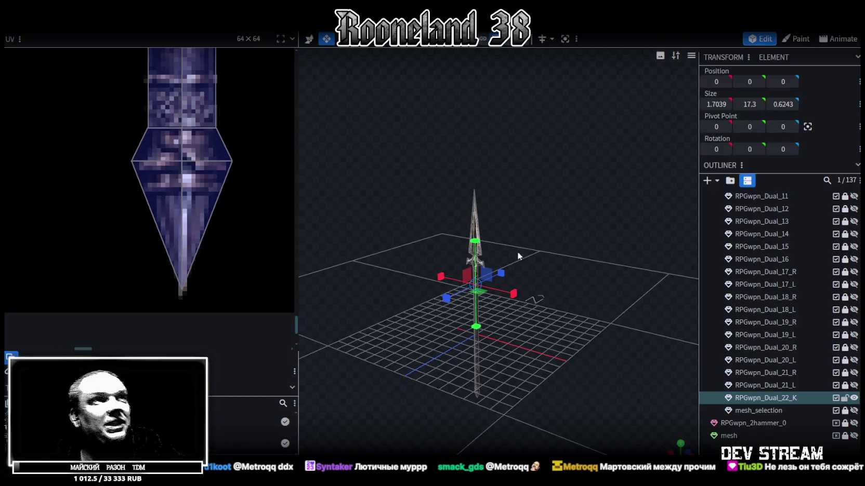
{"action": "mouse_move", "coordinate": [518, 256]}
{"action": "left_mouse_down"}
{"action": "mouse_move", "coordinate": [450, 340]}
{"action": "mouse_move", "coordinate": [442, 296]}
{"action": "left_mouse_up"}
{"action": "key", "text": "ctrl+s"}
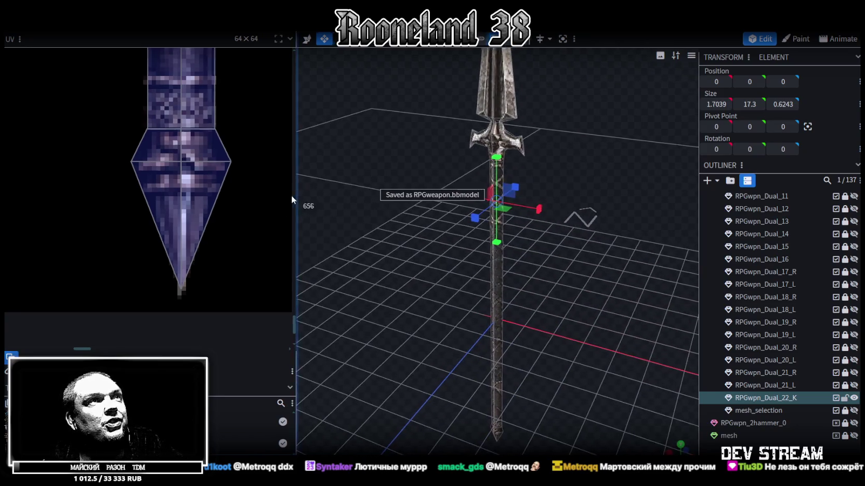
Narrow the UV editor panel and bring the spear handle face-on in view
{"action": "left_click_drag", "start_coordinate": [294, 200], "coordinate": [236, 203]}
{"action": "mouse_move", "coordinate": [338, 284]}
{"action": "left_mouse_down"}
{"action": "mouse_move", "coordinate": [482, 270]}
{"action": "mouse_move", "coordinate": [510, 243]}
{"action": "mouse_move", "coordinate": [492, 241]}
{"action": "mouse_move", "coordinate": [498, 235]}
{"action": "mouse_move", "coordinate": [553, 214]}
{"action": "left_mouse_up"}
{"action": "scroll", "coordinate": [554, 214], "scroll_direction": "down", "scroll_amount": 3}
{"action": "scroll", "coordinate": [554, 214], "scroll_direction": "down", "scroll_amount": 2}
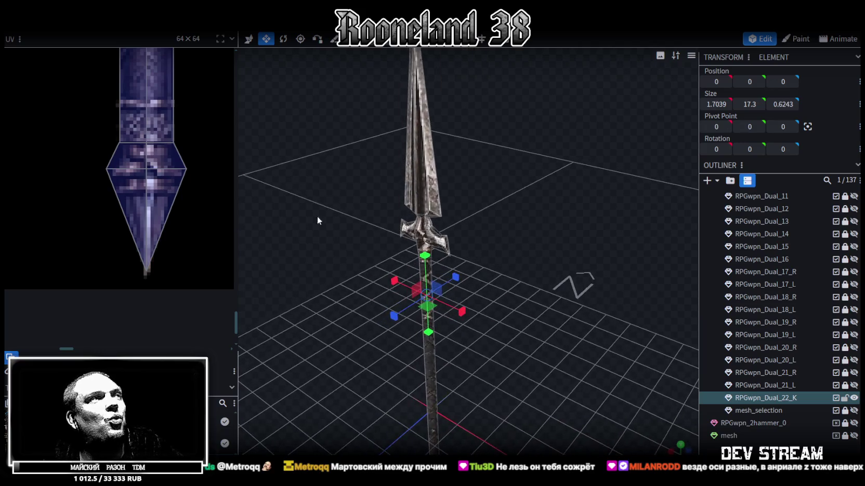
{"action": "scroll", "coordinate": [156, 198], "scroll_direction": "down", "scroll_amount": 2}
{"action": "scroll", "coordinate": [166, 202], "scroll_direction": "down", "scroll_amount": 2}
{"action": "scroll", "coordinate": [166, 201], "scroll_direction": "down", "scroll_amount": 1}
{"action": "scroll", "coordinate": [165, 201], "scroll_direction": "down", "scroll_amount": 2}
{"action": "scroll", "coordinate": [134, 160], "scroll_direction": "up", "scroll_amount": 2}
{"action": "scroll", "coordinate": [134, 160], "scroll_direction": "up", "scroll_amount": 2}
{"action": "scroll", "coordinate": [508, 322], "scroll_direction": "up", "scroll_amount": 3}
{"action": "mouse_move", "coordinate": [508, 322]}
{"action": "left_mouse_down"}
{"action": "mouse_move", "coordinate": [568, 276]}
{"action": "mouse_move", "coordinate": [379, 225]}
{"action": "left_mouse_up"}
{"action": "left_click_drag", "start_coordinate": [547, 262], "coordinate": [550, 245]}
{"action": "scroll", "coordinate": [551, 244], "scroll_direction": "up", "scroll_amount": 1}
{"action": "scroll", "coordinate": [551, 242], "scroll_direction": "up", "scroll_amount": 2}
{"action": "scroll", "coordinate": [553, 239], "scroll_direction": "up", "scroll_amount": 2}
{"action": "scroll", "coordinate": [510, 221], "scroll_direction": "down", "scroll_amount": 5}
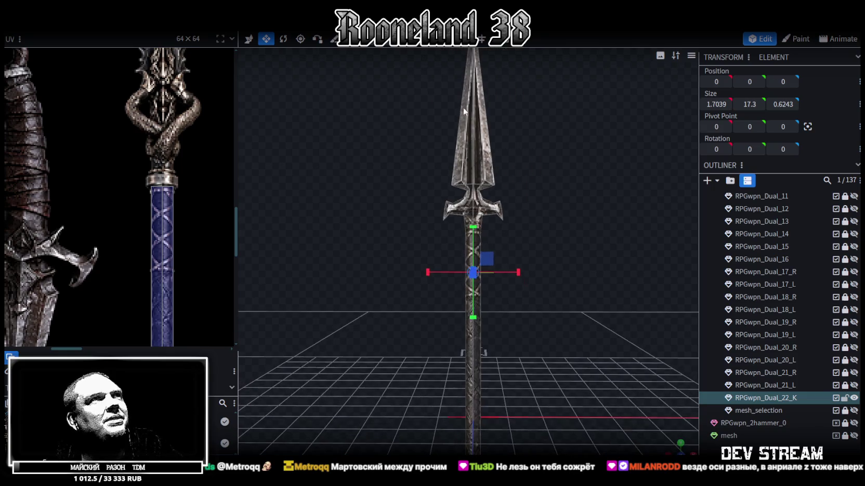
Select the shaft's four faces and paste a copy of them
{"action": "left_click", "coordinate": [483, 372]}
{"action": "left_click_drag", "start_coordinate": [484, 372], "coordinate": [515, 249]}
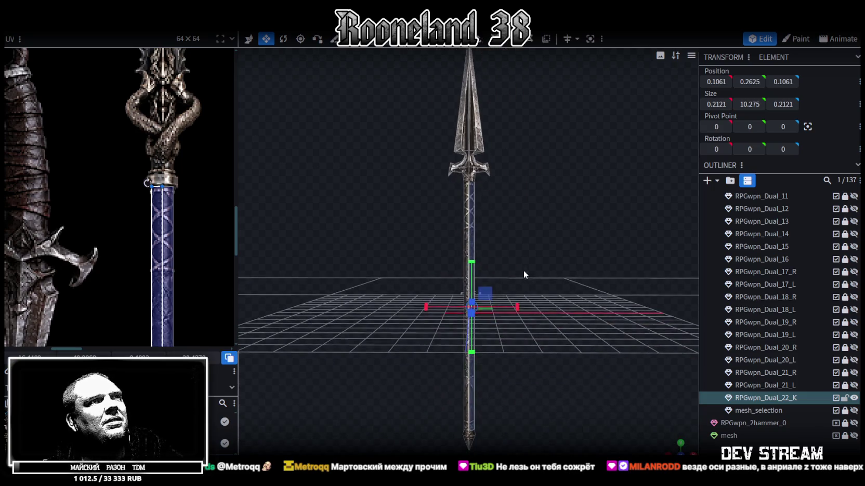
{"action": "key", "text": "ctrl+c"}
{"action": "key", "text": "ctrl+v"}
{"action": "left_click", "coordinate": [566, 277]}
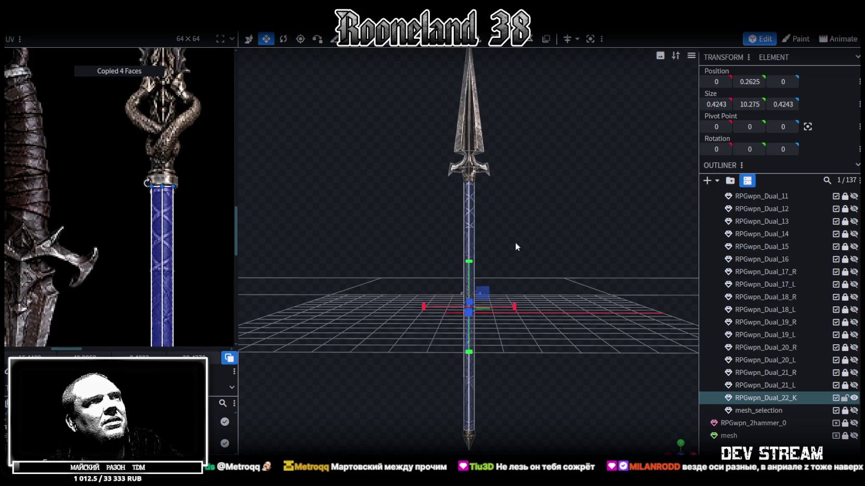
Shorten the pasted shaft copy and raise it up the shaft
{"action": "mouse_move", "coordinate": [469, 260]}
{"action": "left_mouse_down"}
{"action": "mouse_move", "coordinate": [472, 352]}
{"action": "mouse_move", "coordinate": [470, 317]}
{"action": "mouse_move", "coordinate": [544, 333]}
{"action": "mouse_move", "coordinate": [502, 246]}
{"action": "left_mouse_up"}
{"action": "scroll", "coordinate": [471, 317], "scroll_direction": "up", "scroll_amount": 3}
{"action": "key", "text": "v"}
{"action": "left_click_drag", "start_coordinate": [466, 223], "coordinate": [483, 78]}
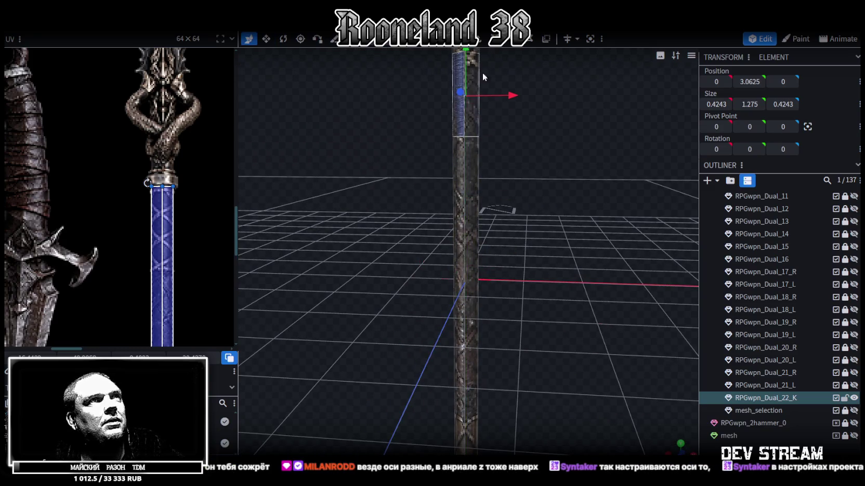
{"action": "scroll", "coordinate": [483, 208], "scroll_direction": "up", "scroll_amount": 5}
{"action": "left_click_drag", "start_coordinate": [571, 249], "coordinate": [613, 290]}
Widen the piece into a 0.275-tall collar and lift it beneath the guard to Y 5.5625
{"action": "key", "text": "s"}
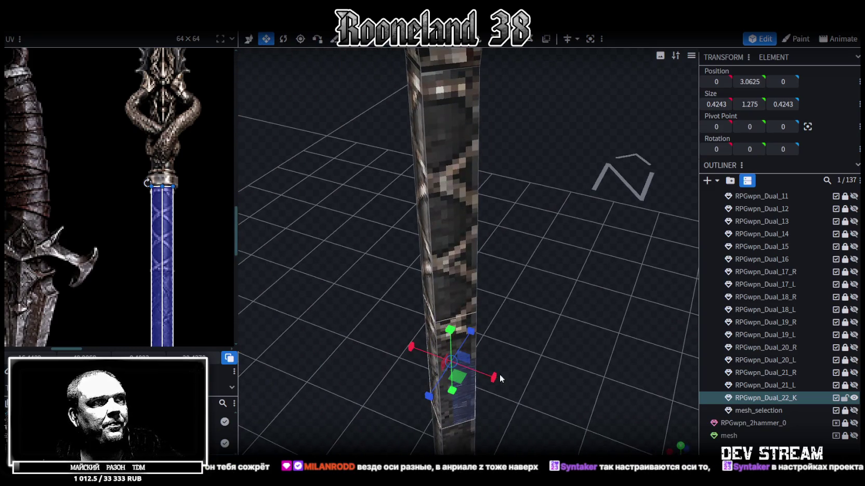
{"action": "mouse_move", "coordinate": [463, 379]}
{"action": "left_mouse_down"}
{"action": "mouse_move", "coordinate": [447, 370]}
{"action": "mouse_move", "coordinate": [507, 301]}
{"action": "left_mouse_up"}
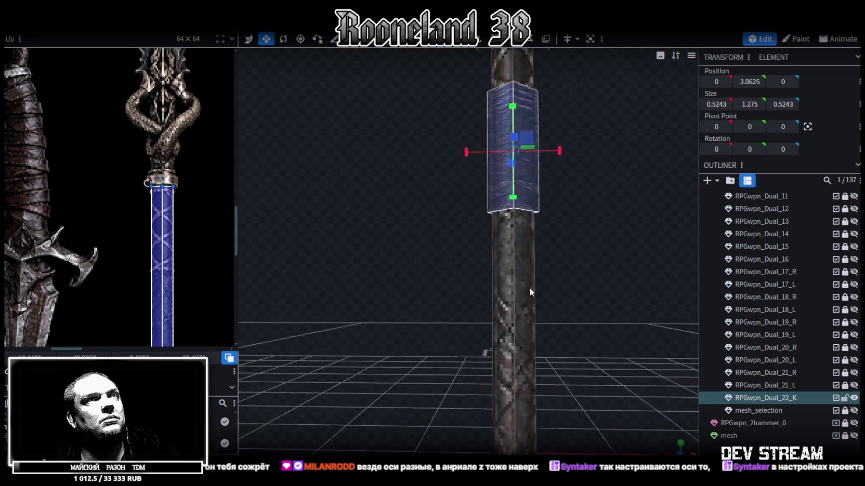
{"action": "key", "text": "ctrl+z"}
{"action": "key", "text": "v"}
{"action": "left_click_drag", "start_coordinate": [481, 310], "coordinate": [481, 172]}
{"action": "scroll", "coordinate": [520, 291], "scroll_direction": "up", "scroll_amount": 3}
{"action": "scroll", "coordinate": [541, 328], "scroll_direction": "up", "scroll_amount": 3}
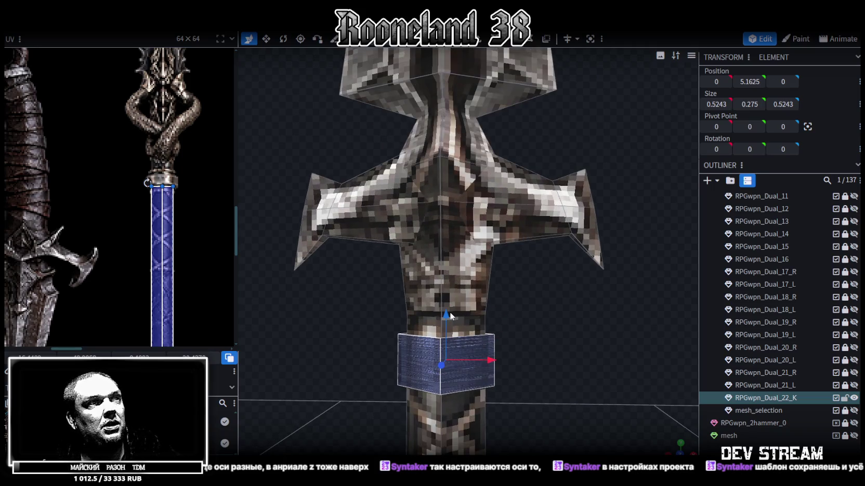
{"action": "left_click_drag", "start_coordinate": [450, 315], "coordinate": [448, 240]}
{"action": "mouse_move", "coordinate": [450, 257]}
{"action": "left_mouse_down"}
{"action": "mouse_move", "coordinate": [430, 261]}
{"action": "mouse_move", "coordinate": [410, 240]}
{"action": "left_mouse_up"}
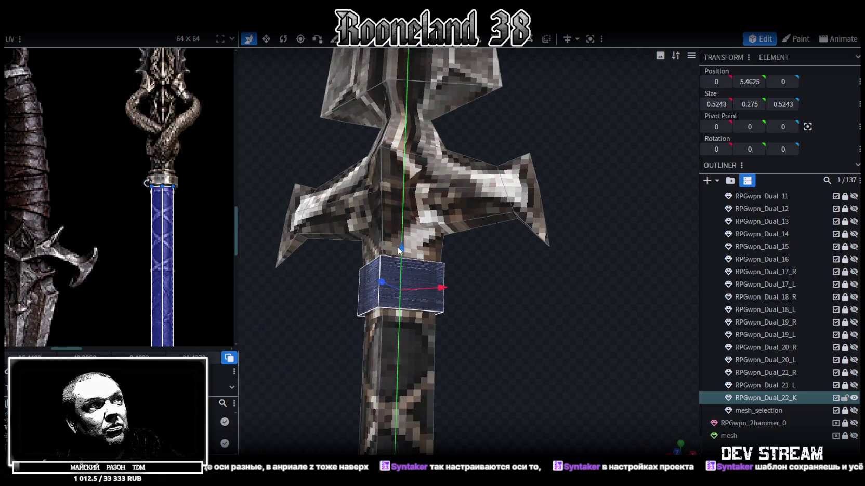
{"action": "scroll", "coordinate": [410, 240], "scroll_direction": "down", "scroll_amount": 5}
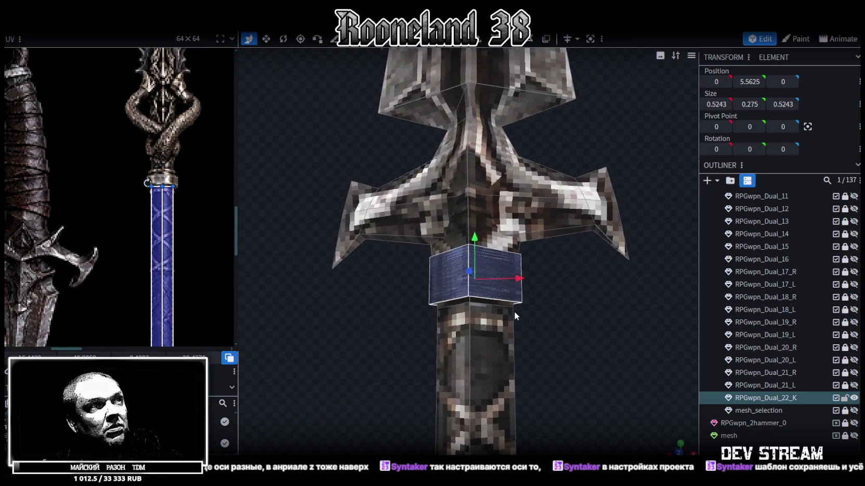
{"action": "mouse_move", "coordinate": [410, 250]}
{"action": "left_mouse_down"}
{"action": "mouse_move", "coordinate": [503, 373]}
{"action": "mouse_move", "coordinate": [591, 339]}
{"action": "mouse_move", "coordinate": [564, 290]}
{"action": "left_mouse_up"}
{"action": "scroll", "coordinate": [502, 373], "scroll_direction": "down", "scroll_amount": 3}
{"action": "scroll", "coordinate": [565, 294], "scroll_direction": "down", "scroll_amount": 2}
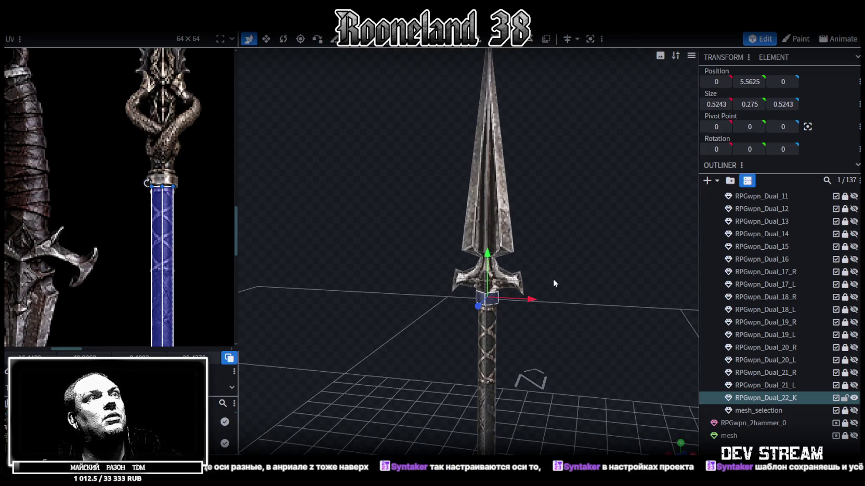
Lower the collar down the shaft to Y 4.8625 and box-select the spear head and guard
{"action": "left_click_drag", "start_coordinate": [488, 263], "coordinate": [488, 283]}
{"action": "mouse_move", "coordinate": [617, 246]}
{"action": "left_mouse_down"}
{"action": "mouse_move", "coordinate": [464, 68]}
{"action": "mouse_move", "coordinate": [516, 128]}
{"action": "left_mouse_up"}
{"action": "left_click_drag", "start_coordinate": [373, 116], "coordinate": [577, 288], "text": "ctrl"}
Split the head and guard into mesh RPGwpn_Dual_22_K_selection and raise it 1 unit
{"action": "scroll", "coordinate": [493, 310], "scroll_direction": "up", "scroll_amount": 3}
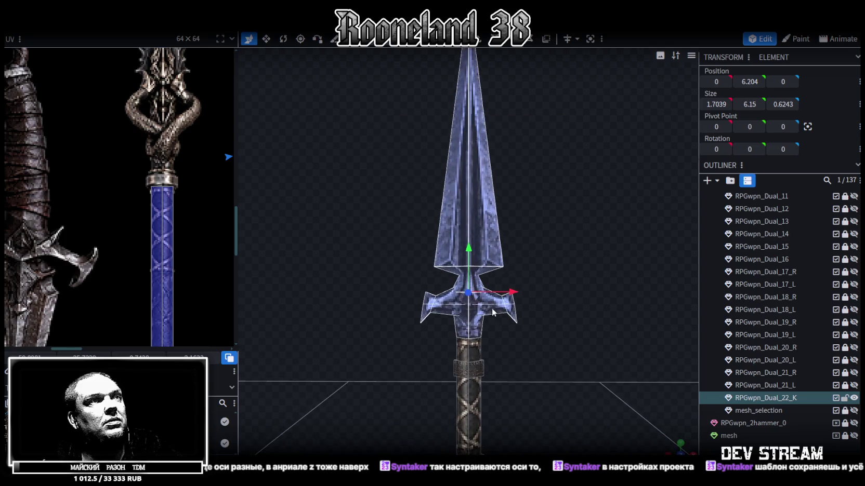
{"action": "right_click", "coordinate": [482, 323]}
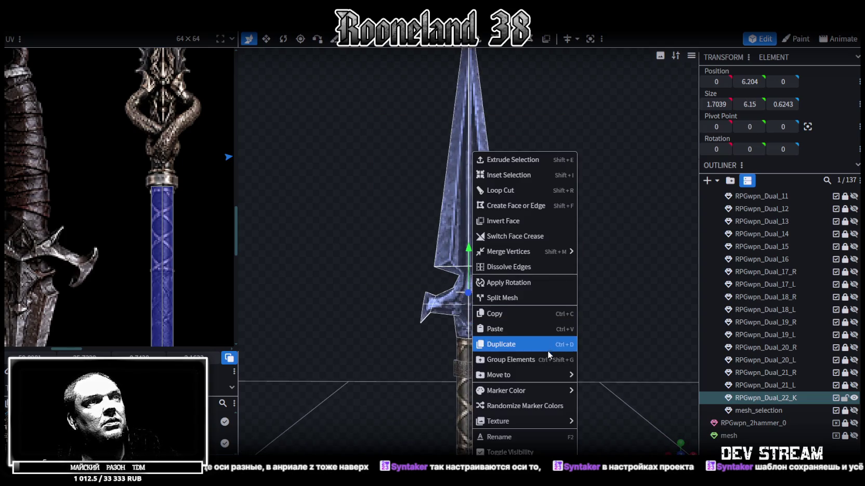
{"action": "left_click", "coordinate": [523, 298]}
{"action": "left_click_drag", "start_coordinate": [473, 254], "coordinate": [471, 193]}
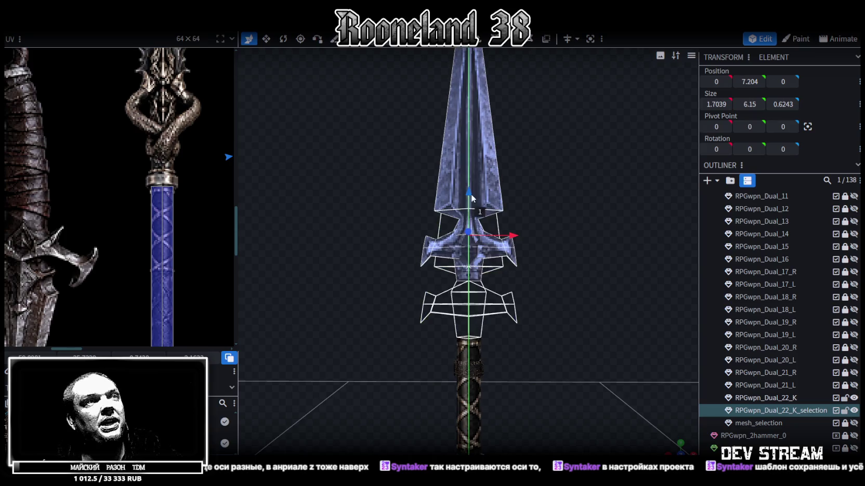
{"action": "left_click", "coordinate": [470, 364]}
Move the collar ring up the handle and set its bottom edge loop to Y 5.4
{"action": "scroll", "coordinate": [523, 292], "scroll_direction": "up", "scroll_amount": 1}
{"action": "scroll", "coordinate": [524, 292], "scroll_direction": "up", "scroll_amount": 2}
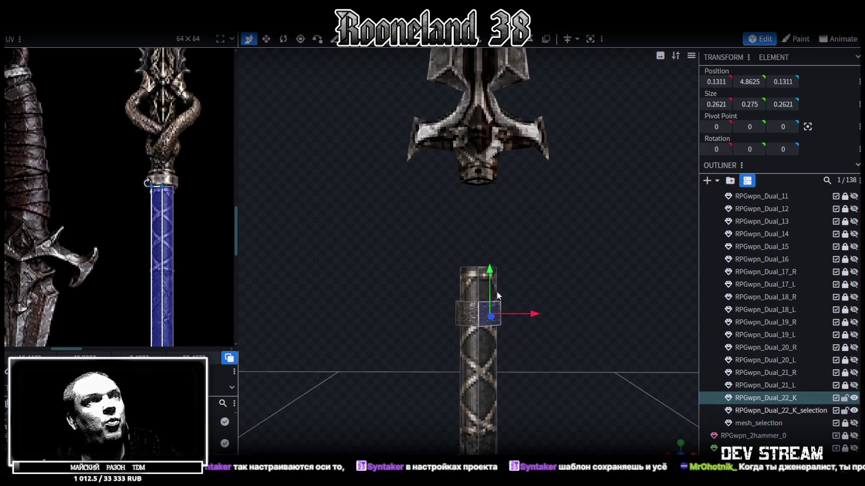
{"action": "left_click", "coordinate": [472, 320]}
{"action": "left_click_drag", "start_coordinate": [479, 270], "coordinate": [479, 212]}
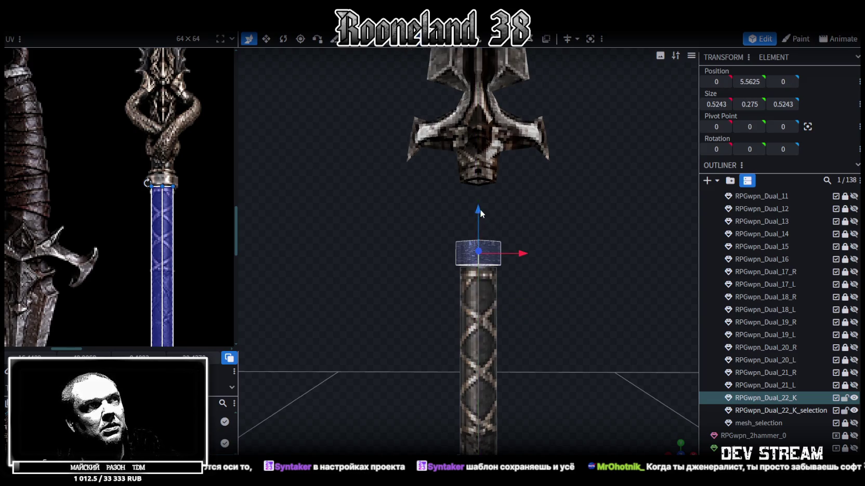
{"action": "scroll", "coordinate": [501, 220], "scroll_direction": "up", "scroll_amount": 2}
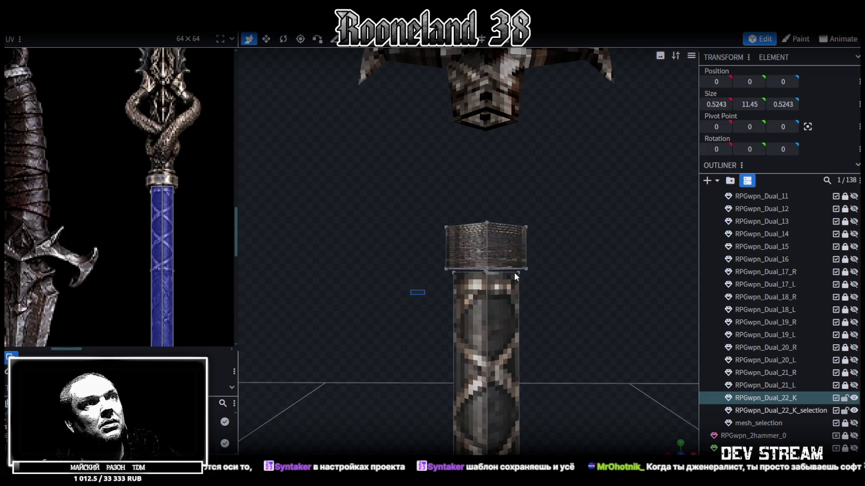
{"action": "left_click_drag", "start_coordinate": [410, 295], "coordinate": [575, 259]}
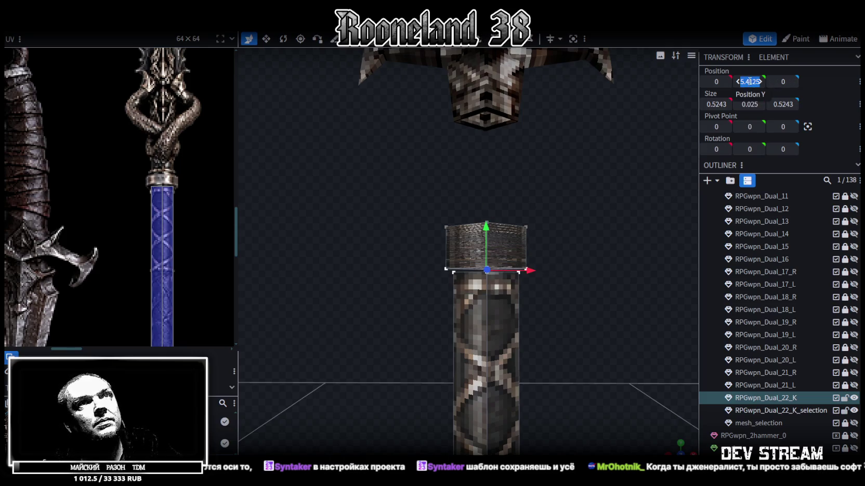
{"action": "left_click_drag", "start_coordinate": [748, 82], "coordinate": [765, 85]}
{"action": "key", "text": "BackSpace"}
{"action": "key", "text": "Return"}
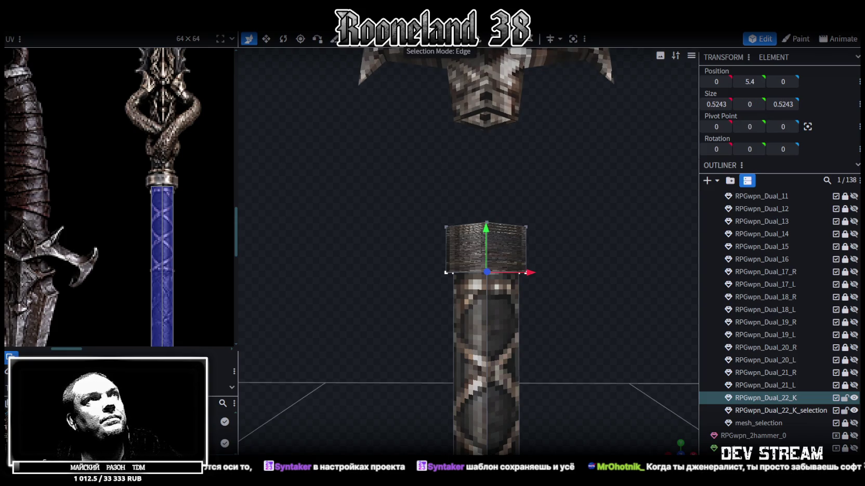
Raise the collar's top to 5.7, forming a 0.3-tall socket cap at Y 5.55
{"action": "left_click_drag", "start_coordinate": [662, 437], "coordinate": [554, 308]}
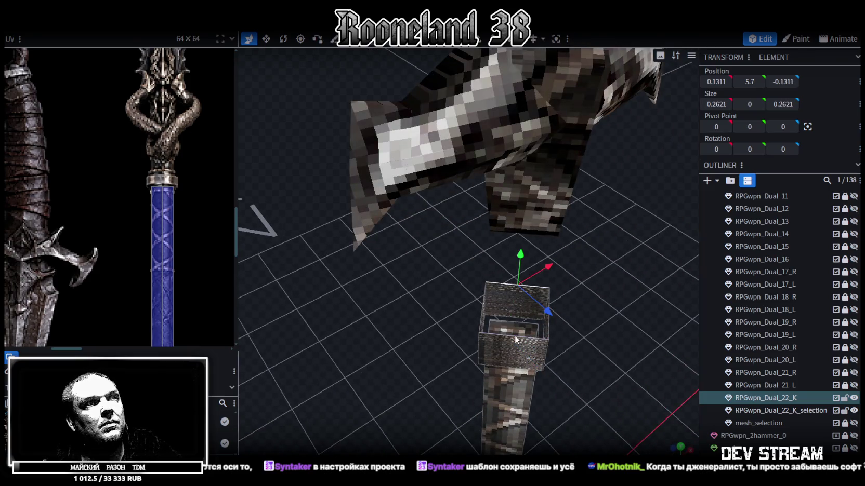
{"action": "left_click_drag", "start_coordinate": [515, 335], "coordinate": [611, 273]}
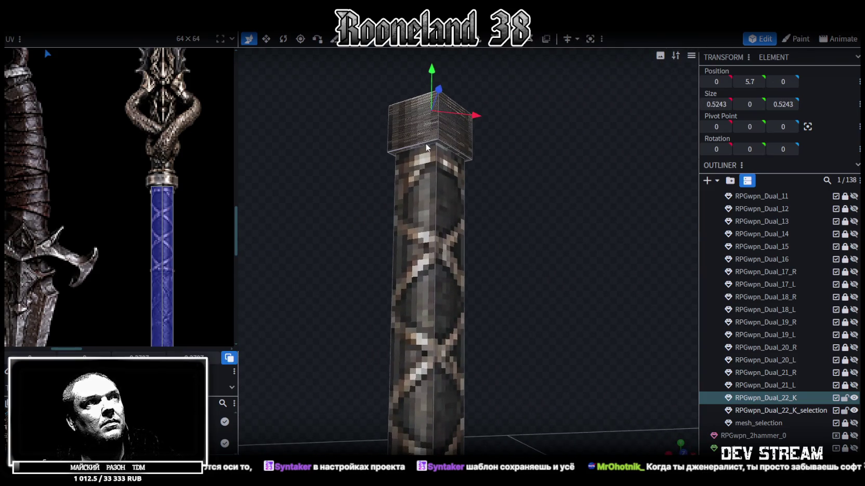
{"action": "left_click", "coordinate": [426, 143]}
{"action": "mouse_move", "coordinate": [515, 192]}
{"action": "left_mouse_down"}
{"action": "mouse_move", "coordinate": [566, 271]}
{"action": "mouse_move", "coordinate": [532, 259]}
{"action": "left_mouse_up"}
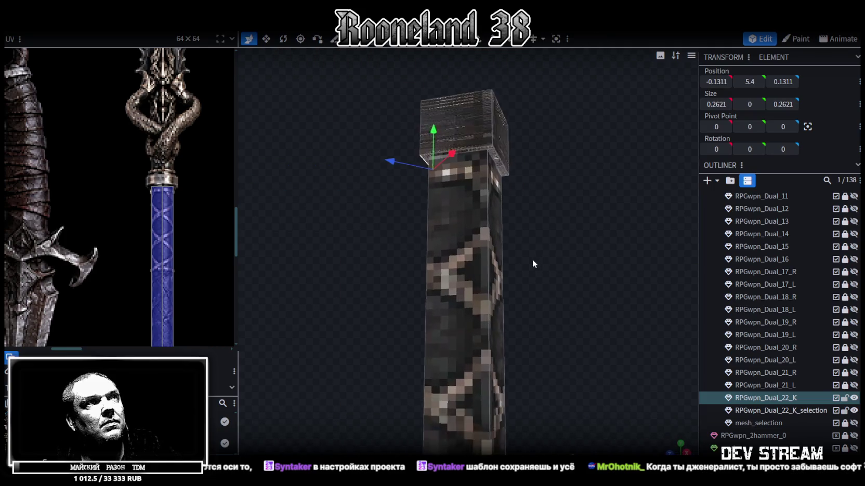
{"action": "left_click", "coordinate": [510, 160]}
{"action": "mouse_move", "coordinate": [510, 160]}
{"action": "left_mouse_down"}
{"action": "mouse_move", "coordinate": [595, 291]}
{"action": "mouse_move", "coordinate": [616, 284]}
{"action": "left_mouse_up"}
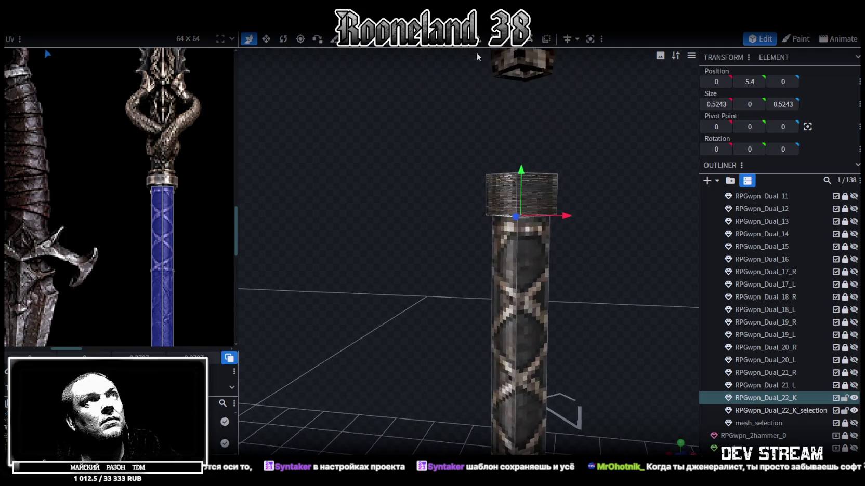
{"action": "left_click", "coordinate": [551, 208]}
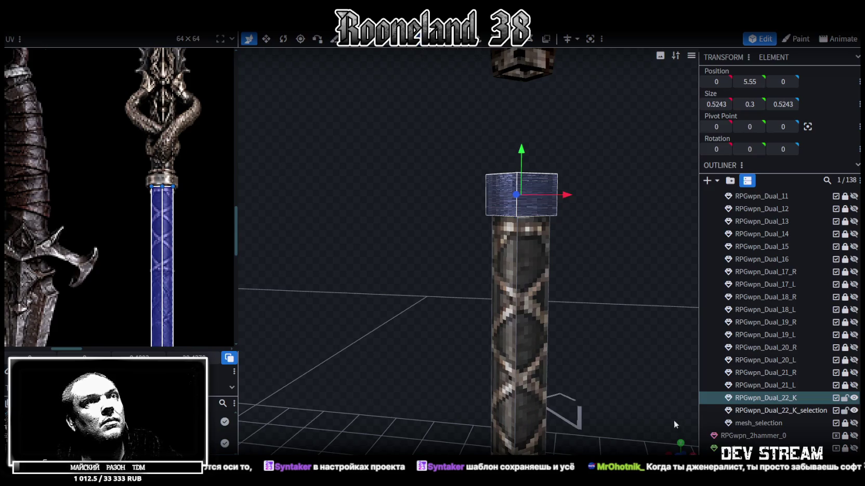
Switch to a straight front view of the whole spear
{"action": "left_click_drag", "start_coordinate": [676, 450], "coordinate": [657, 414]}
{"action": "left_click", "coordinate": [682, 447]}
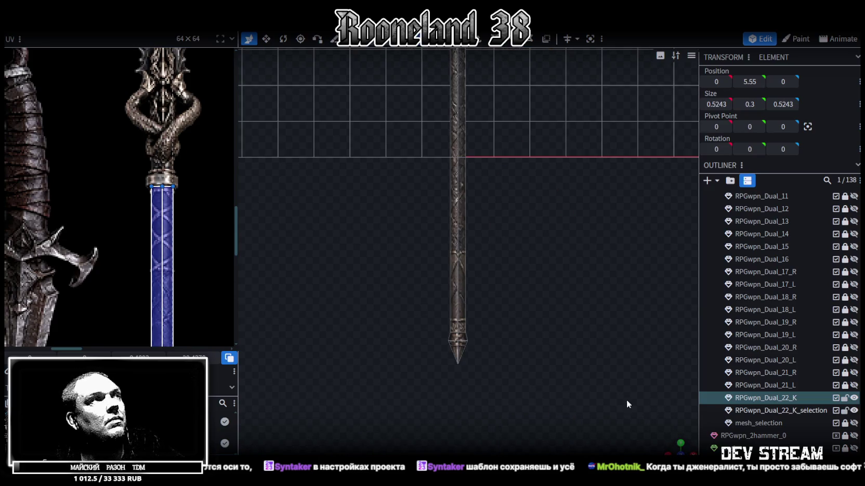
{"action": "scroll", "coordinate": [535, 304], "scroll_direction": "up", "scroll_amount": 3}
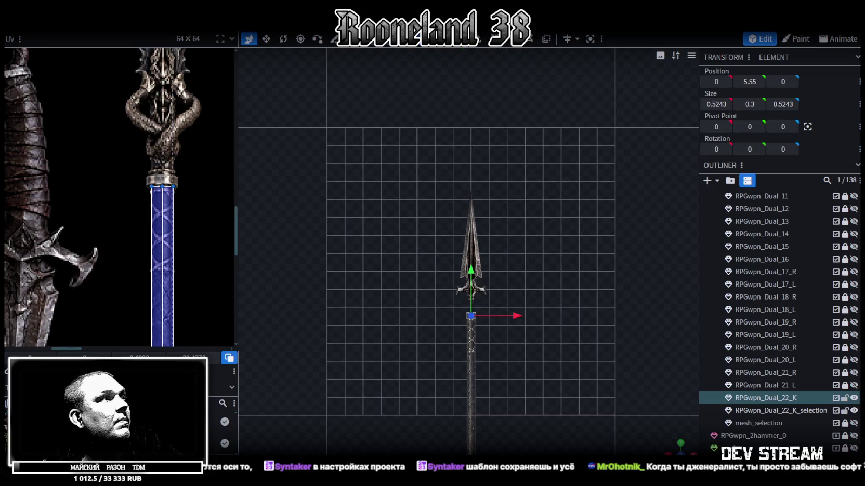
{"action": "scroll", "coordinate": [84, 228], "scroll_direction": "down", "scroll_amount": 3}
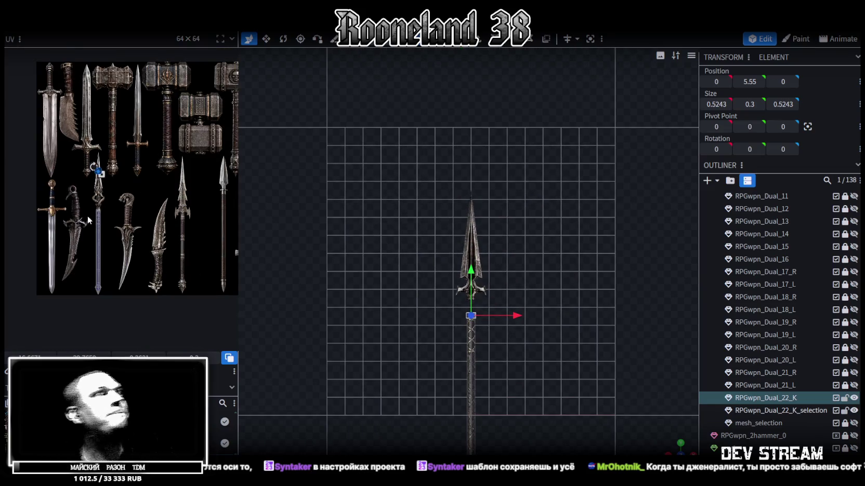
{"action": "scroll", "coordinate": [86, 214], "scroll_direction": "up", "scroll_amount": 3}
{"action": "scroll", "coordinate": [107, 175], "scroll_direction": "up", "scroll_amount": 2}
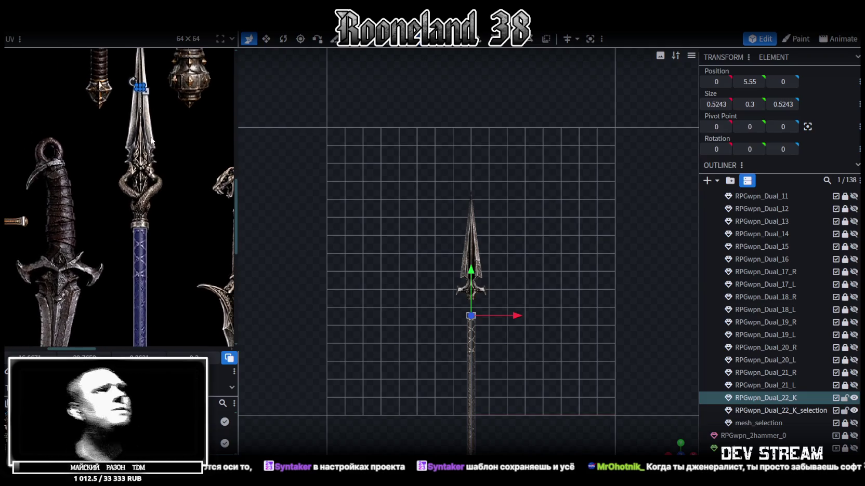
Place the socket cap's UV area onto the purple grip band of the spear texture
{"action": "scroll", "coordinate": [157, 124], "scroll_direction": "up", "scroll_amount": 2}
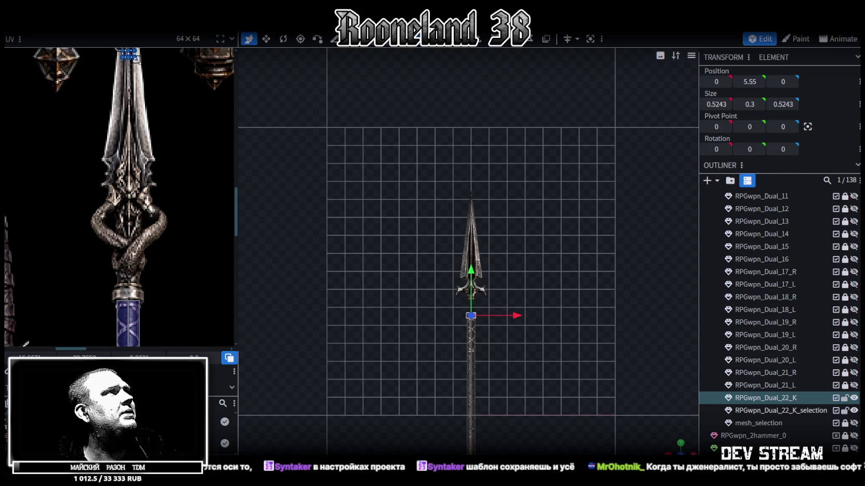
{"action": "left_click_drag", "start_coordinate": [135, 58], "coordinate": [111, 288]}
{"action": "scroll", "coordinate": [108, 287], "scroll_direction": "up", "scroll_amount": 3}
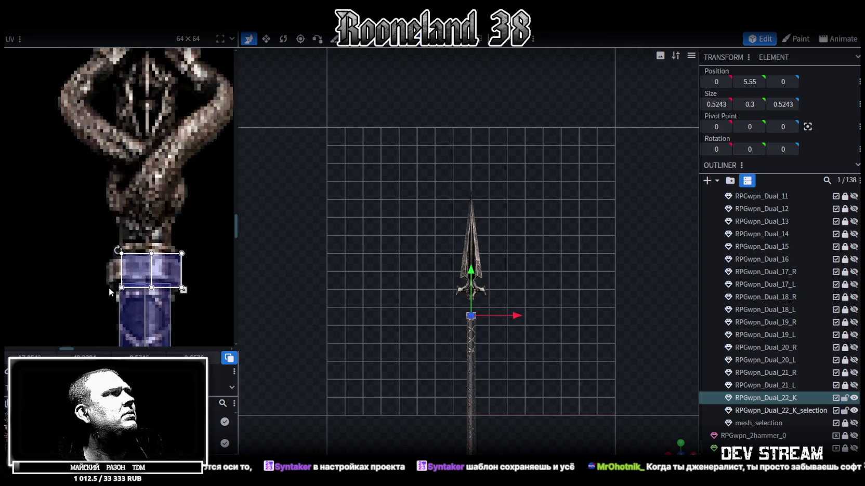
{"action": "scroll", "coordinate": [109, 287], "scroll_direction": "up", "scroll_amount": 2}
{"action": "key", "text": "ctrl+z"}
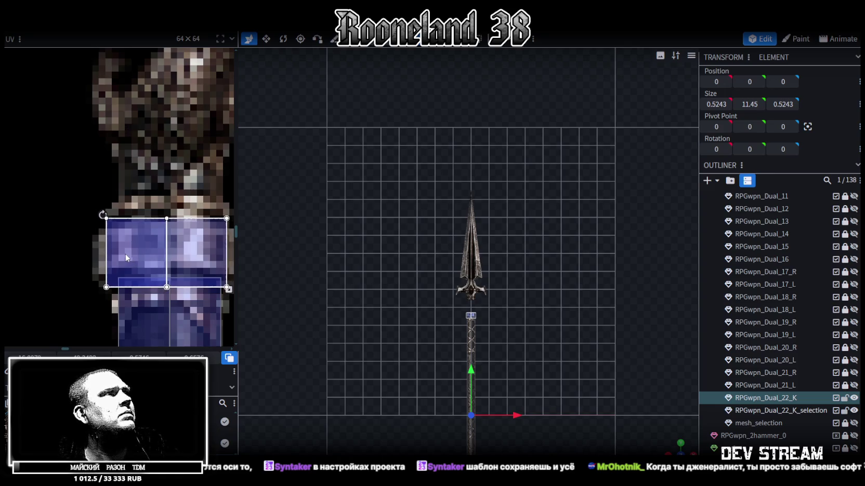
{"action": "scroll", "coordinate": [124, 254], "scroll_direction": "down", "scroll_amount": 2}
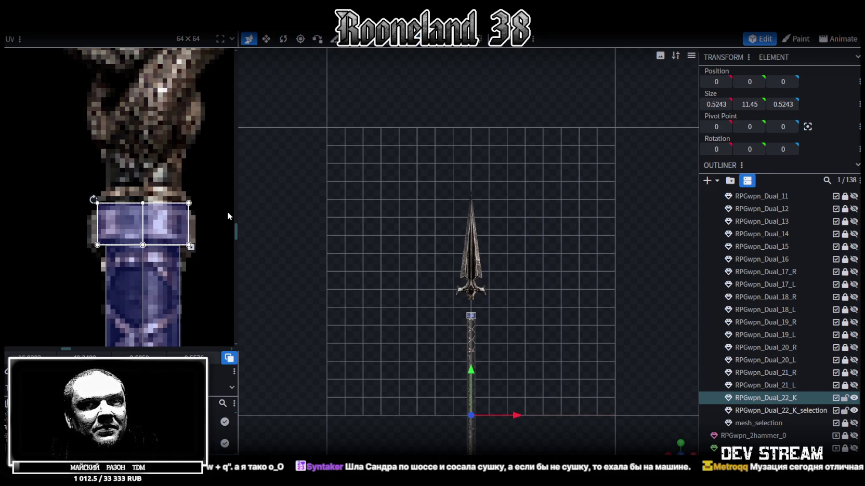
{"action": "scroll", "coordinate": [477, 355], "scroll_direction": "up", "scroll_amount": 5}
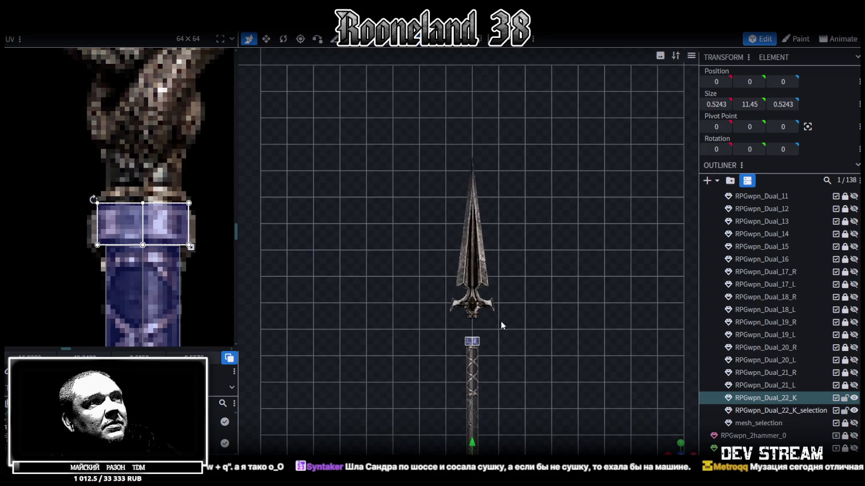
Delete the wide crossguard's side wings from the spear head
{"action": "right_click_drag", "start_coordinate": [477, 356], "coordinate": [461, 264]}
{"action": "scroll", "coordinate": [140, 200], "scroll_direction": "down", "scroll_amount": 3}
{"action": "scroll", "coordinate": [145, 190], "scroll_direction": "down", "scroll_amount": 2}
{"action": "scroll", "coordinate": [516, 254], "scroll_direction": "up", "scroll_amount": 3}
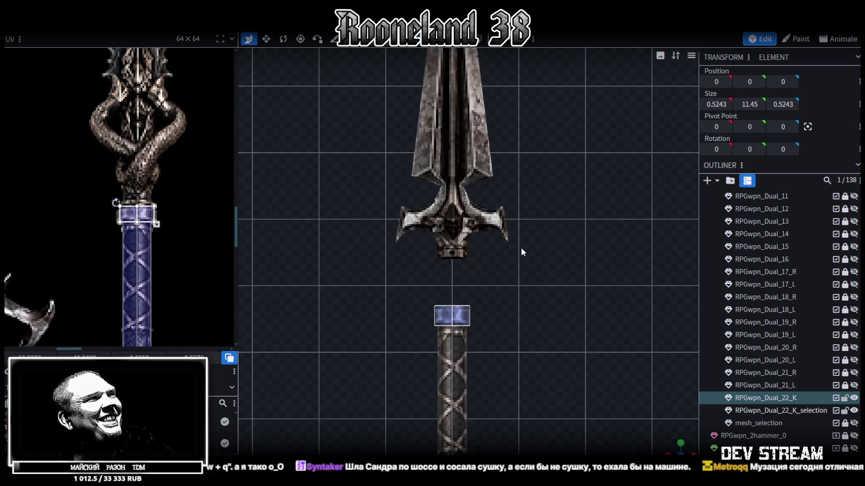
{"action": "scroll", "coordinate": [488, 231], "scroll_direction": "up", "scroll_amount": 2}
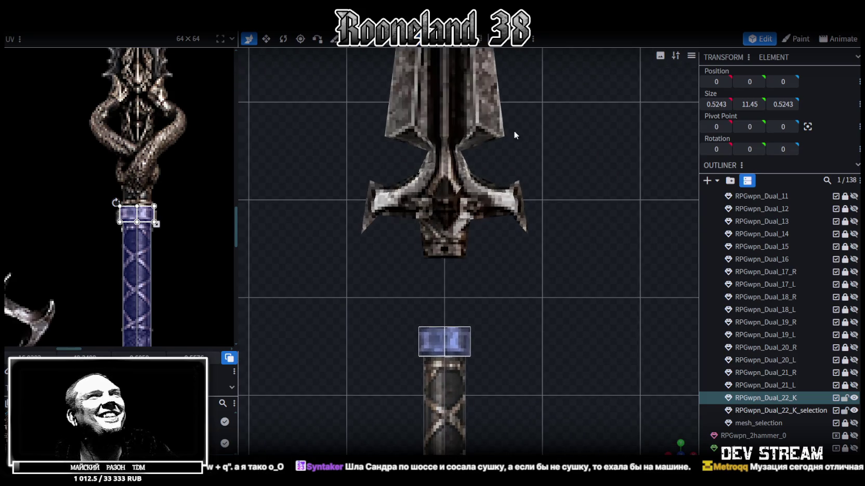
{"action": "left_click", "coordinate": [500, 206]}
{"action": "key", "text": "Delete"}
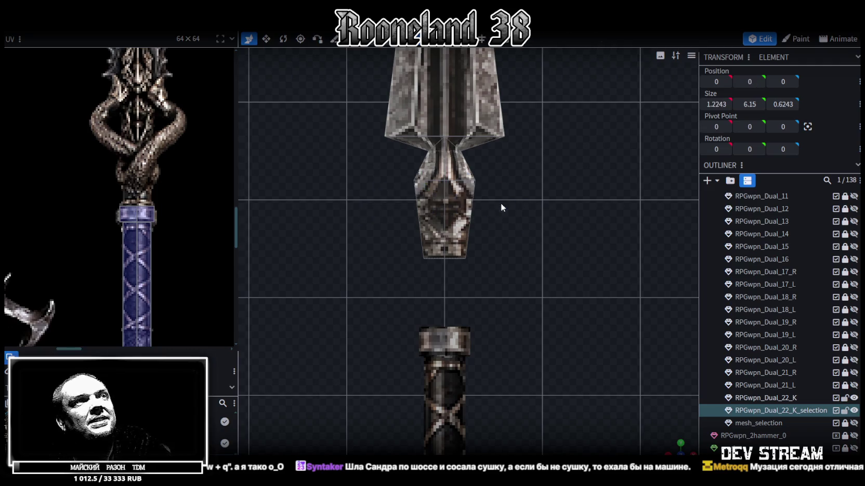
{"action": "scroll", "coordinate": [491, 251], "scroll_direction": "down", "scroll_amount": 2}
Select the narrow collar below the blade
{"action": "right_click_drag", "start_coordinate": [469, 230], "coordinate": [470, 284]}
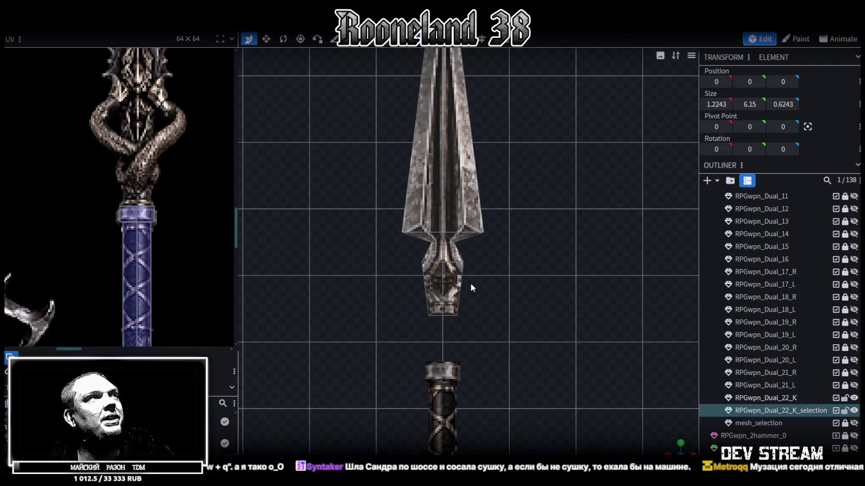
{"action": "scroll", "coordinate": [195, 158], "scroll_direction": "down", "scroll_amount": 2}
{"action": "scroll", "coordinate": [181, 199], "scroll_direction": "down", "scroll_amount": 1}
{"action": "scroll", "coordinate": [181, 200], "scroll_direction": "up", "scroll_amount": 1}
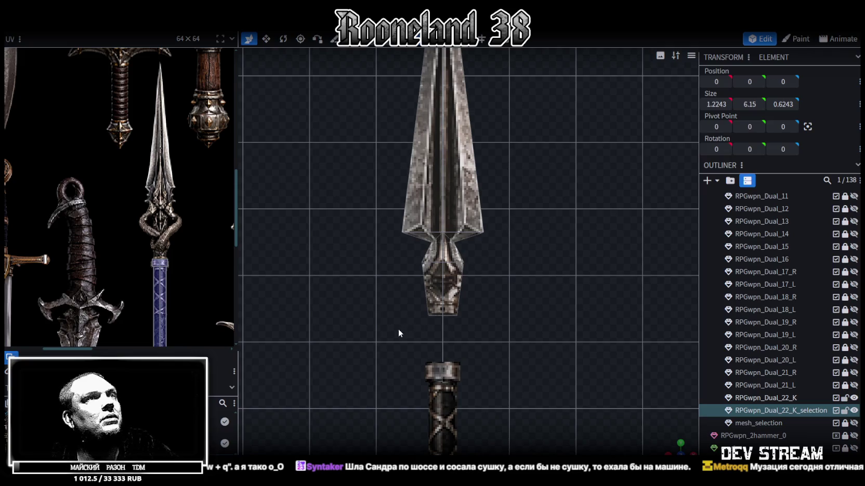
{"action": "left_click", "coordinate": [431, 295]}
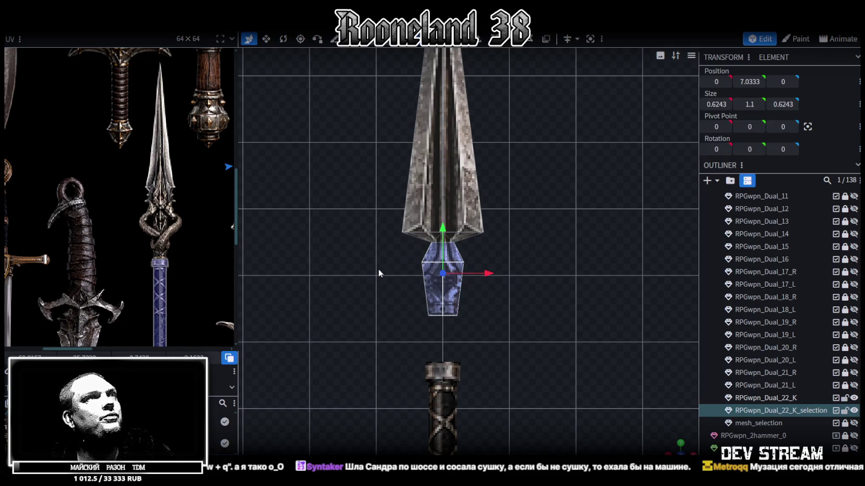
Select all the faces of the spear blade
{"action": "right_click_drag", "start_coordinate": [378, 268], "coordinate": [360, 393]}
{"action": "scroll", "coordinate": [438, 253], "scroll_direction": "down", "scroll_amount": 1}
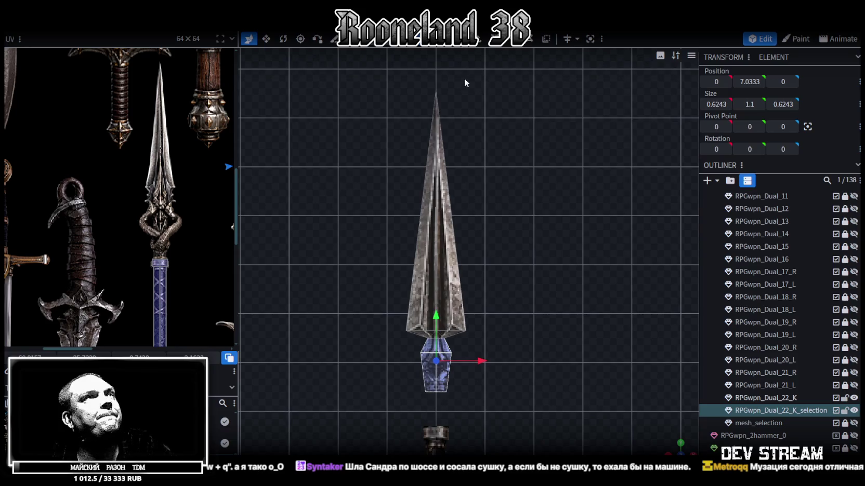
{"action": "left_click", "coordinate": [441, 257]}
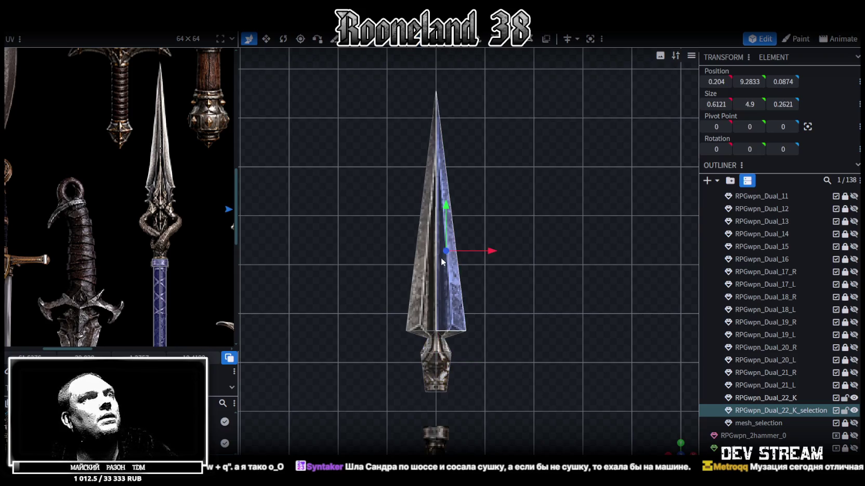
{"action": "key", "text": "ctrl+z"}
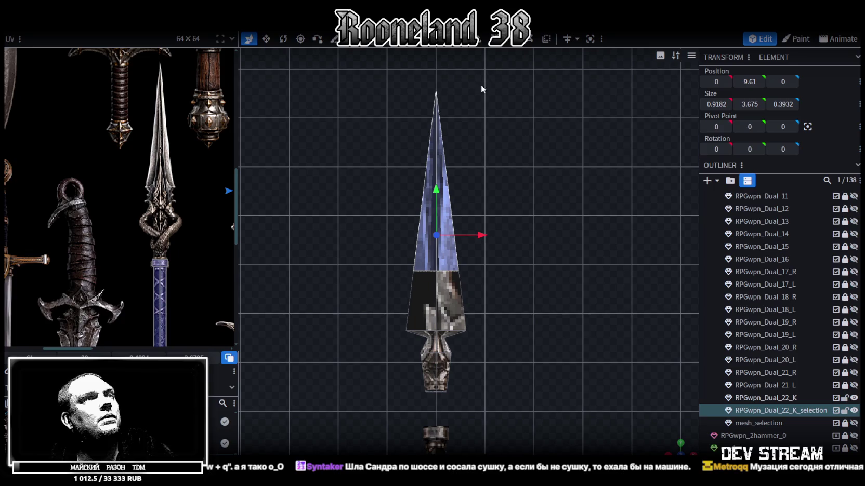
{"action": "scroll", "coordinate": [452, 179], "scroll_direction": "up", "scroll_amount": 1}
{"action": "scroll", "coordinate": [483, 159], "scroll_direction": "up", "scroll_amount": 1}
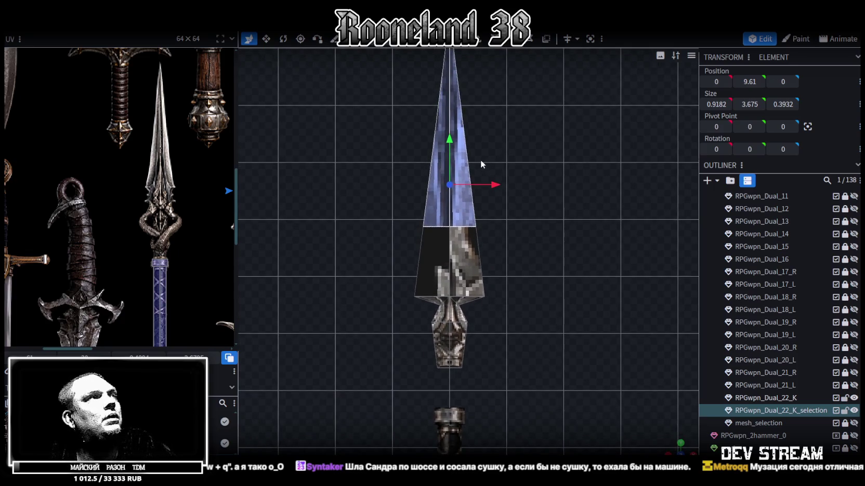
{"action": "scroll", "coordinate": [483, 166], "scroll_direction": "up", "scroll_amount": 1}
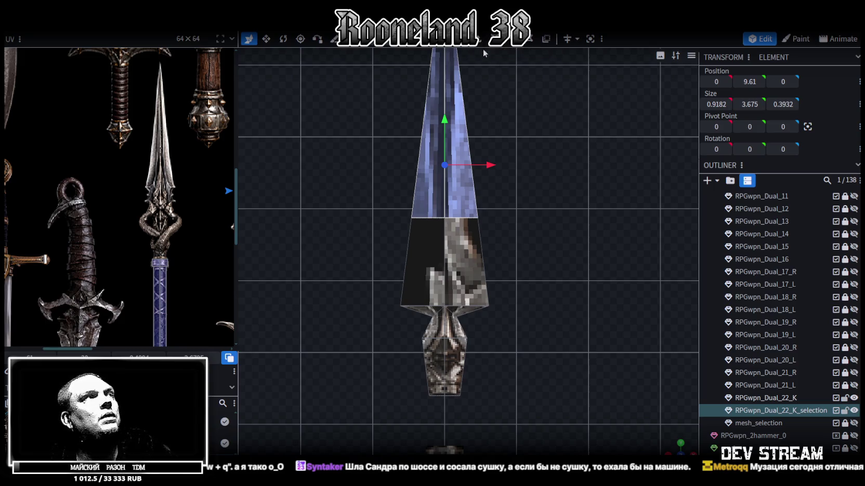
{"action": "left_click_drag", "start_coordinate": [480, 132], "coordinate": [495, 115]}
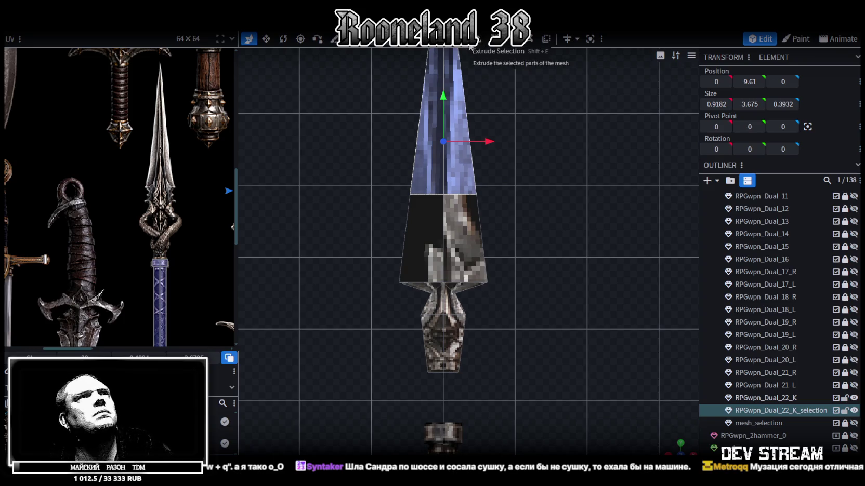
{"action": "left_click_drag", "start_coordinate": [484, 124], "coordinate": [485, 142]}
{"action": "key", "text": "ctrl+z"}
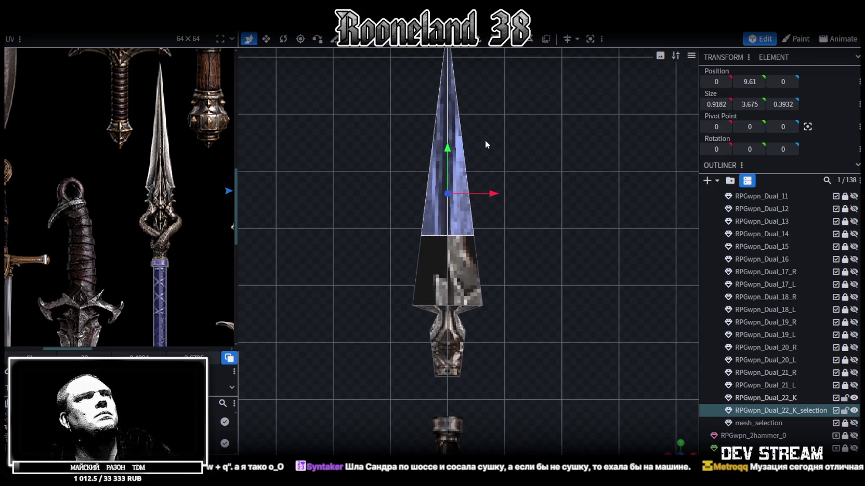
{"action": "scroll", "coordinate": [492, 140], "scroll_direction": "down", "scroll_amount": 2}
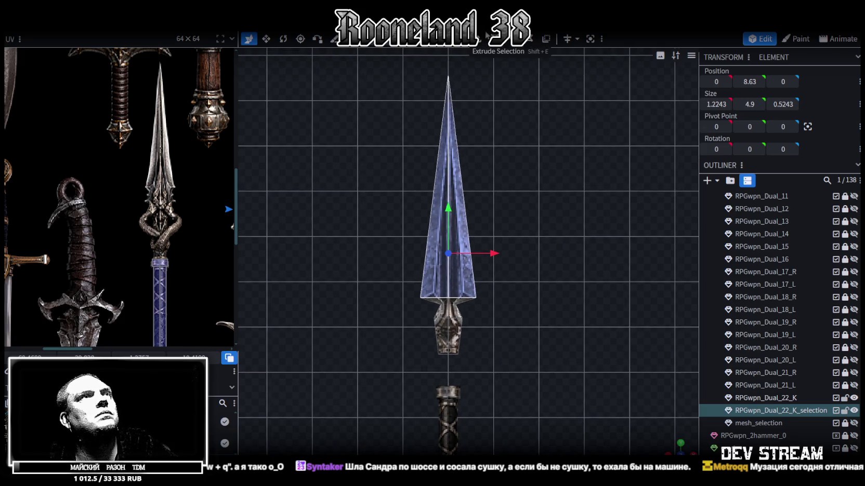
{"action": "left_click", "coordinate": [482, 39]}
{"action": "left_click", "coordinate": [483, 449]}
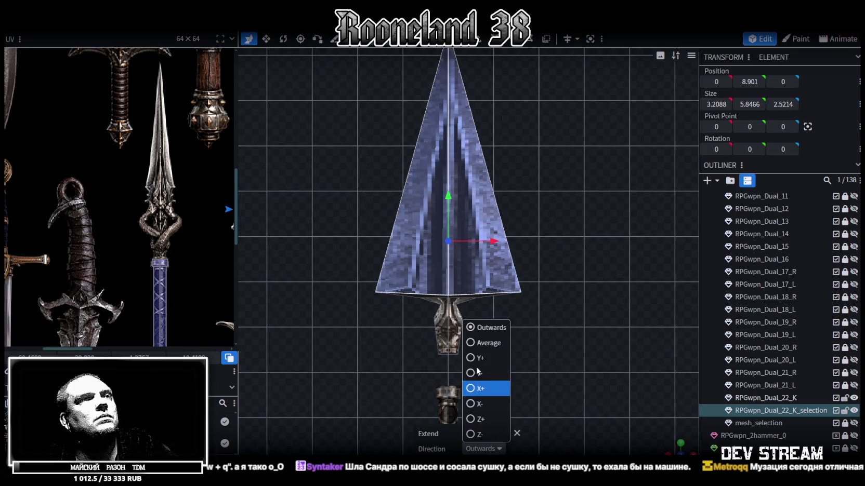
{"action": "left_click", "coordinate": [473, 360]}
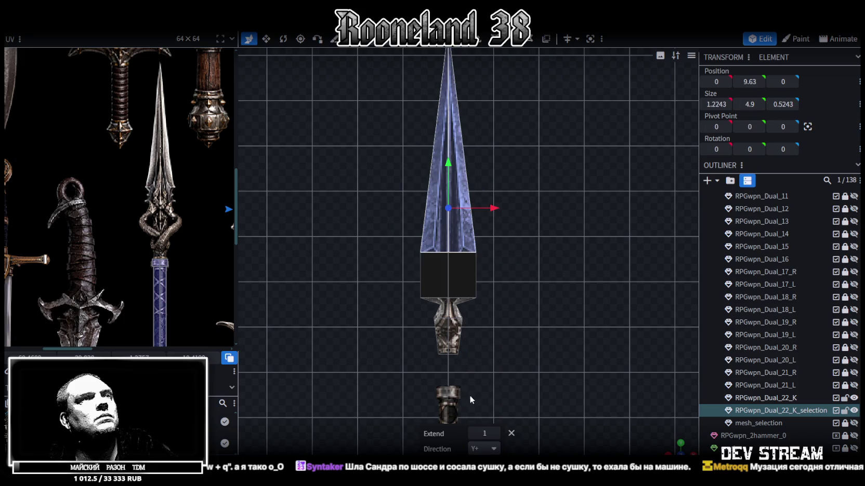
{"action": "left_click", "coordinate": [472, 434]}
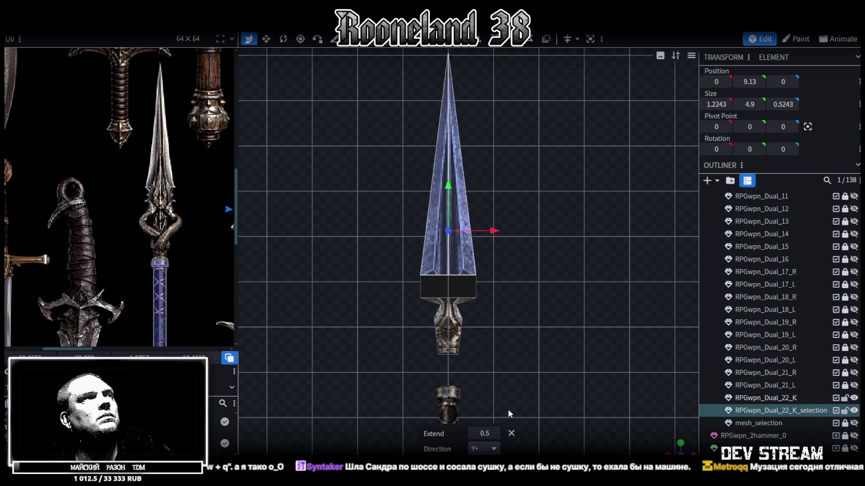
{"action": "left_click", "coordinate": [495, 433]}
{"action": "scroll", "coordinate": [478, 291], "scroll_direction": "up", "scroll_amount": 2}
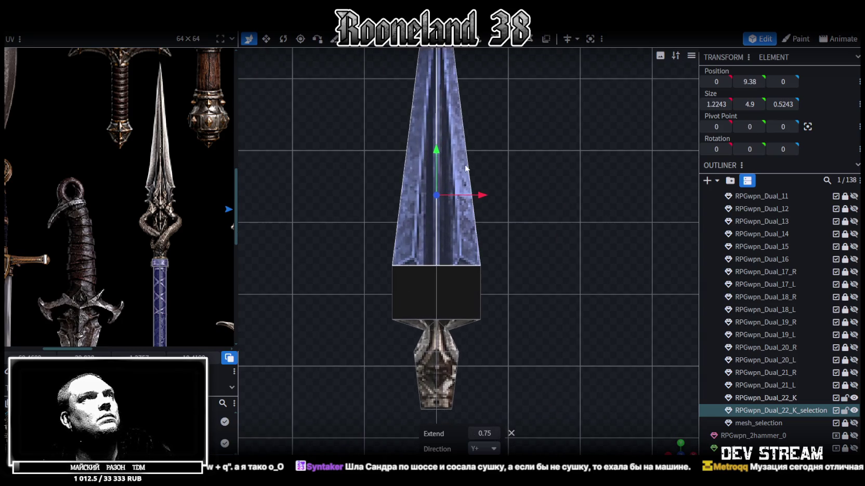
{"action": "key", "text": "shift+r"}
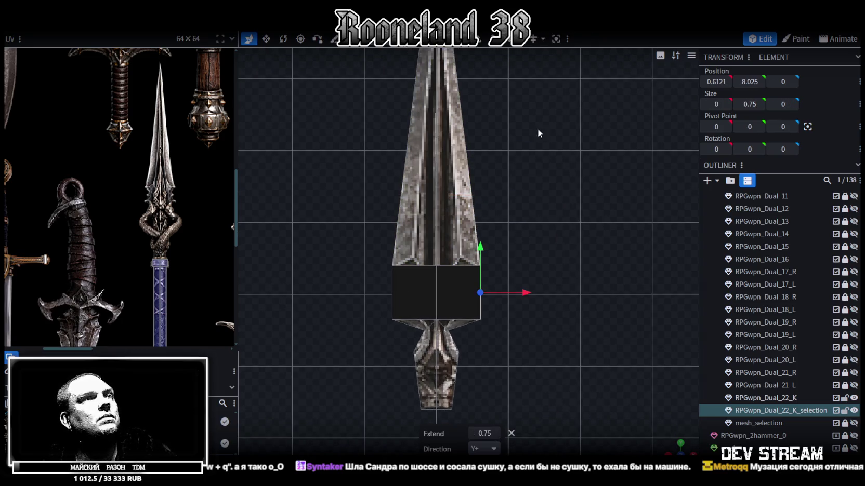
{"action": "left_click", "coordinate": [515, 432]}
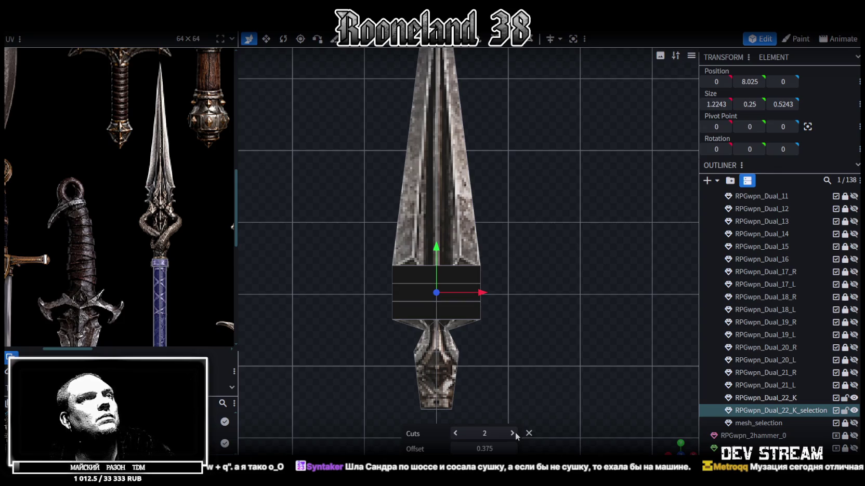
{"action": "key", "text": "v"}
{"action": "left_click_drag", "start_coordinate": [480, 293], "coordinate": [466, 294]}
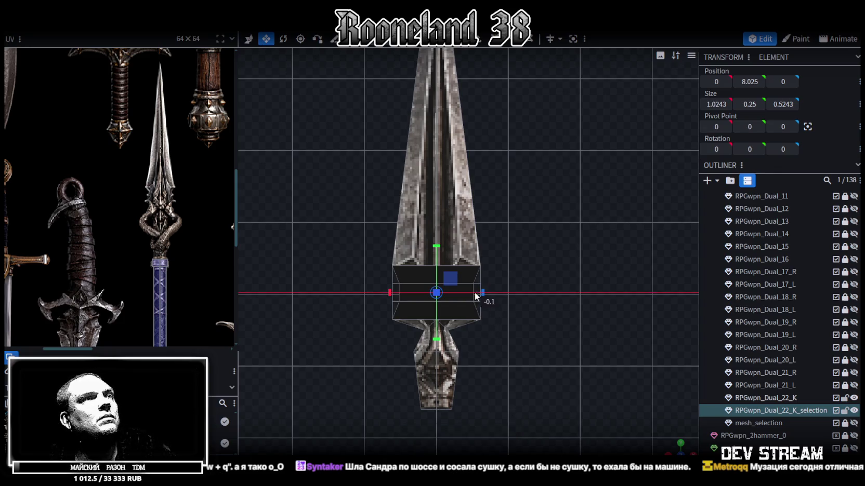
{"action": "left_click_drag", "start_coordinate": [463, 294], "coordinate": [464, 294]}
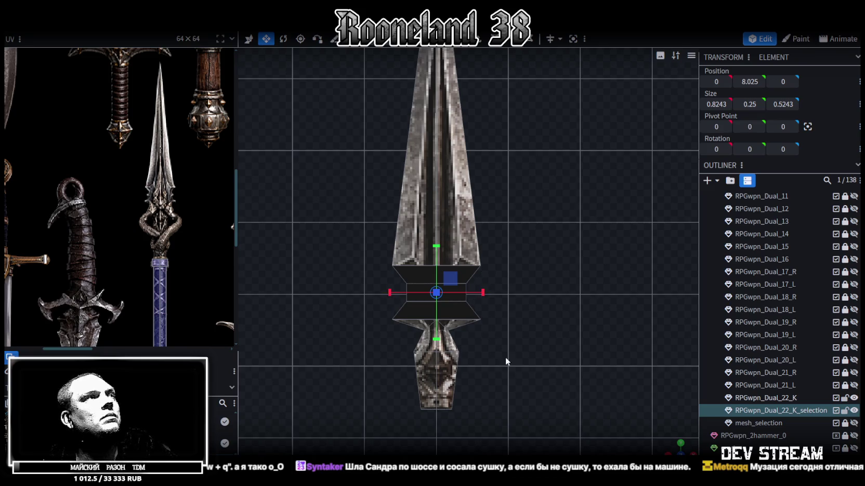
{"action": "scroll", "coordinate": [510, 347], "scroll_direction": "down", "scroll_amount": 3}
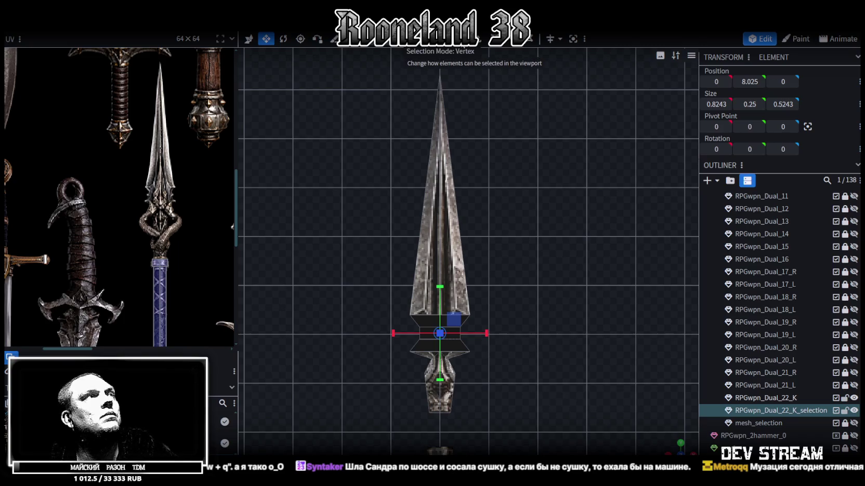
{"action": "left_click", "coordinate": [440, 38]}
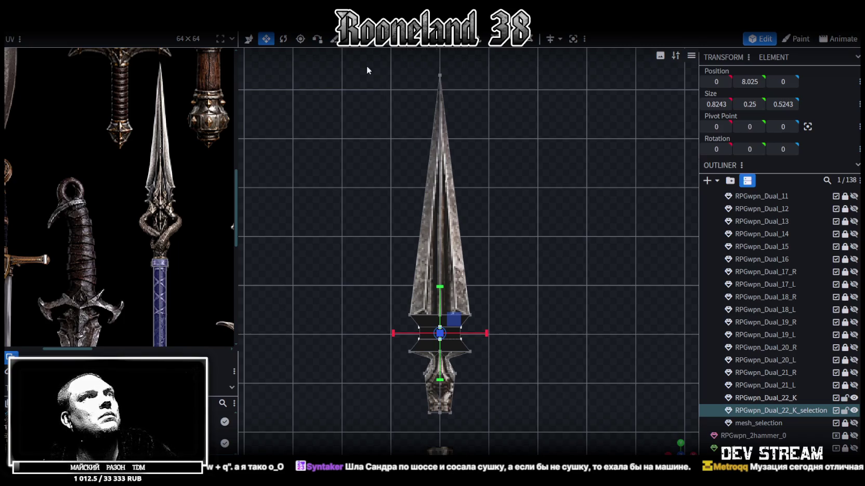
{"action": "left_click_drag", "start_coordinate": [367, 67], "coordinate": [518, 351]}
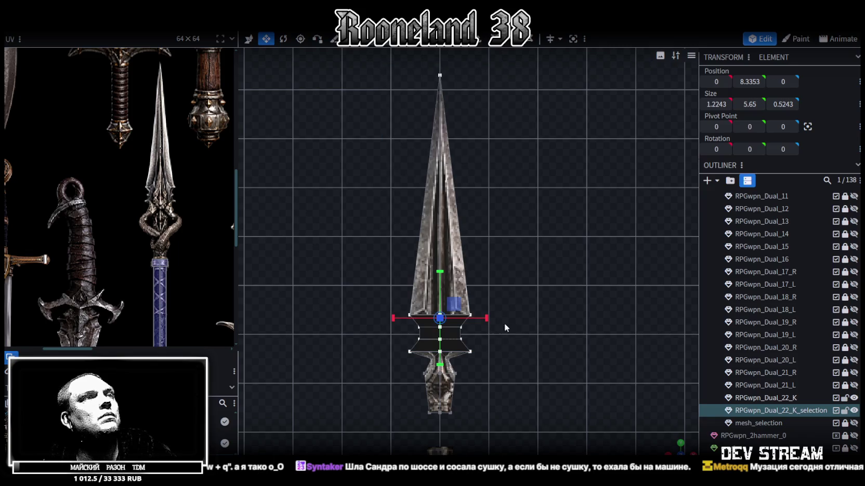
{"action": "key", "text": "v"}
{"action": "left_click_drag", "start_coordinate": [440, 272], "coordinate": [440, 263]}
{"action": "key", "text": "ctrl+z"}
{"action": "scroll", "coordinate": [485, 334], "scroll_direction": "up", "scroll_amount": 2}
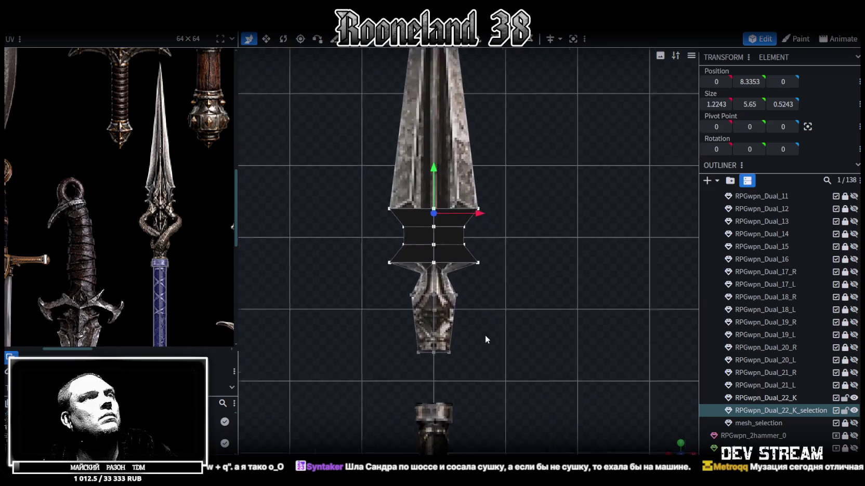
{"action": "scroll", "coordinate": [486, 335], "scroll_direction": "up", "scroll_amount": 2}
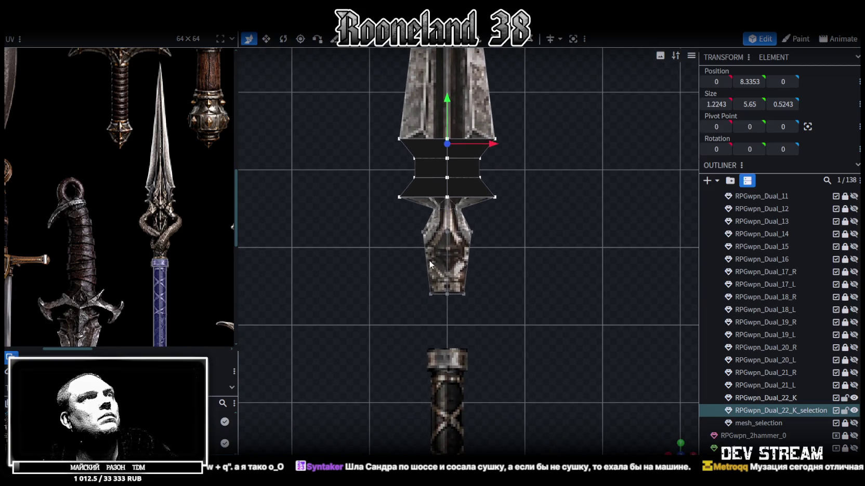
{"action": "left_click", "coordinate": [463, 94]}
{"action": "left_click", "coordinate": [452, 257]}
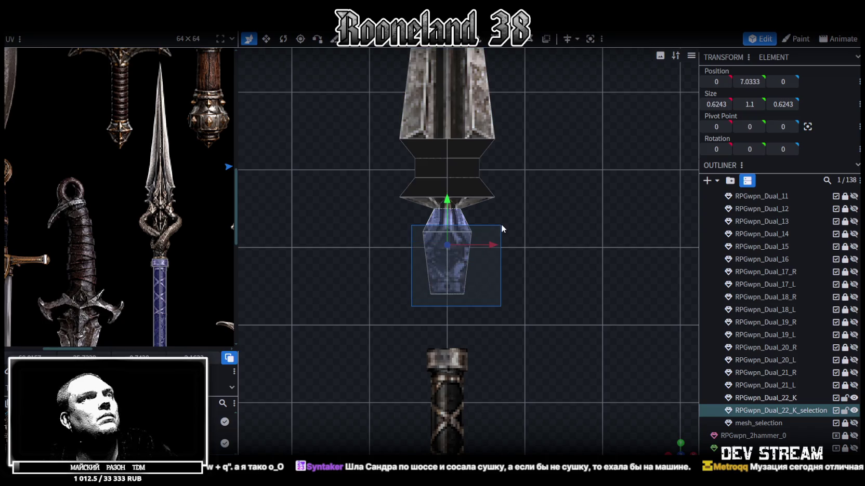
Delete the small socket piece and extrude the bottom face straight down along Y-
{"action": "key", "text": "Delete"}
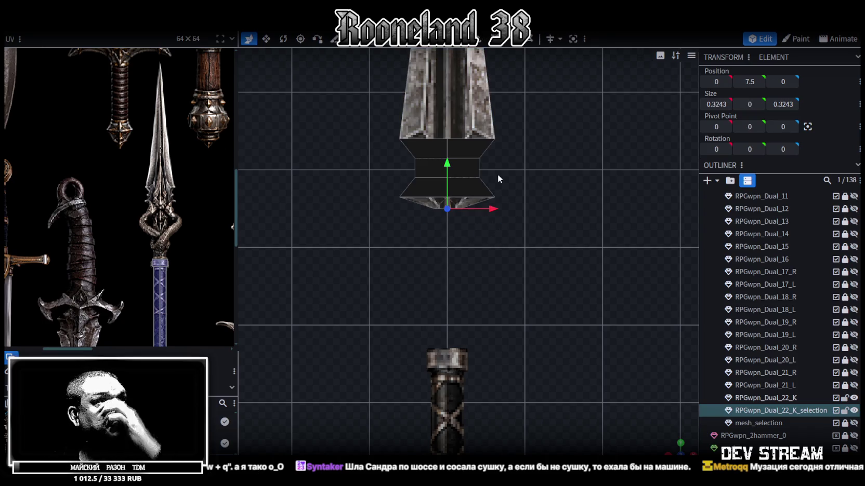
{"action": "left_click_drag", "start_coordinate": [416, 214], "coordinate": [496, 232]}
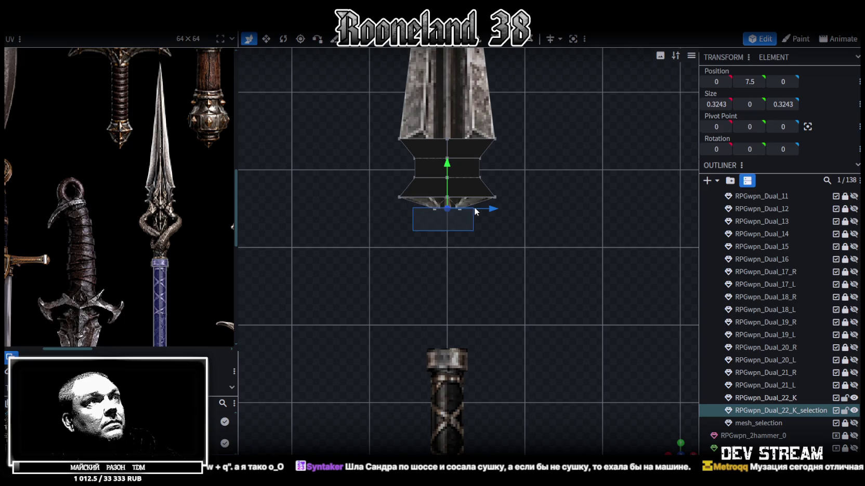
{"action": "key", "text": "e"}
{"action": "key", "text": "ctrl+z"}
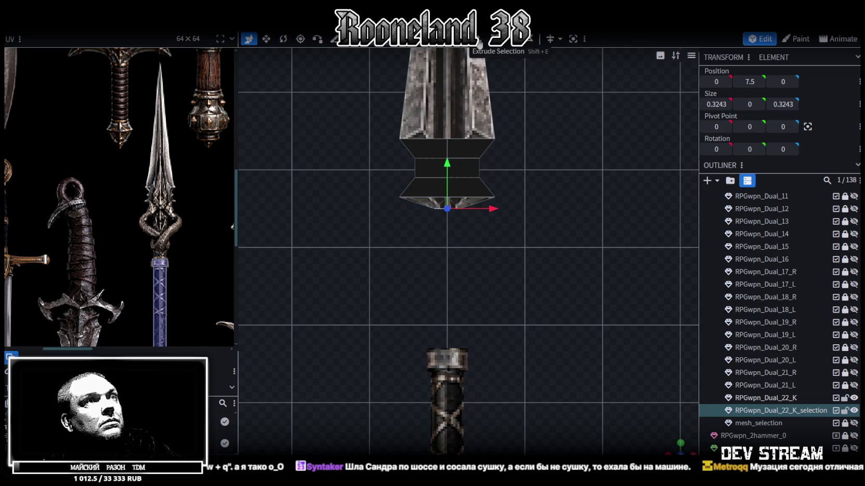
{"action": "key", "text": "e"}
{"action": "left_click", "coordinate": [500, 449]}
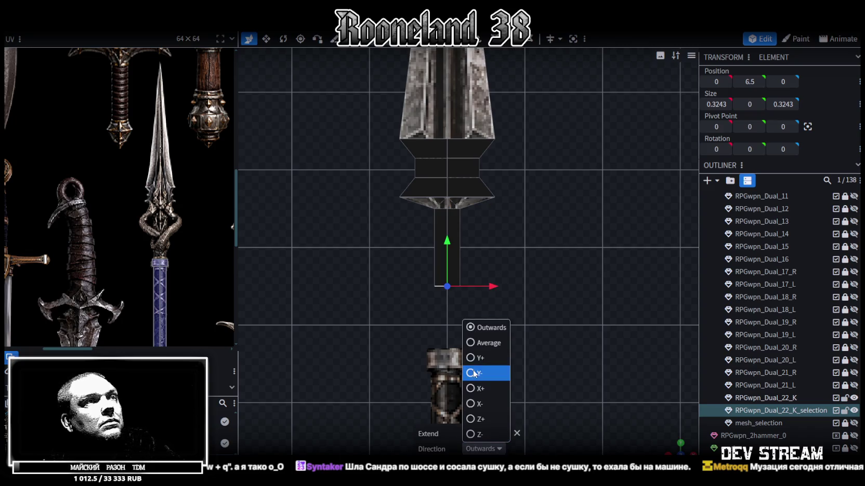
{"action": "left_click", "coordinate": [481, 403]}
{"action": "scroll", "coordinate": [504, 281], "scroll_direction": "down", "scroll_amount": 5}
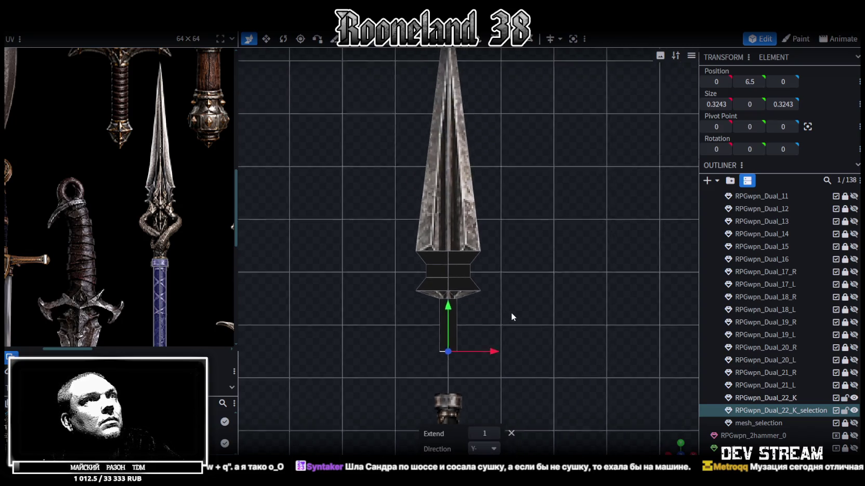
Select the blade faces and inset them
{"action": "left_click_drag", "start_coordinate": [384, 143], "coordinate": [522, 312]}
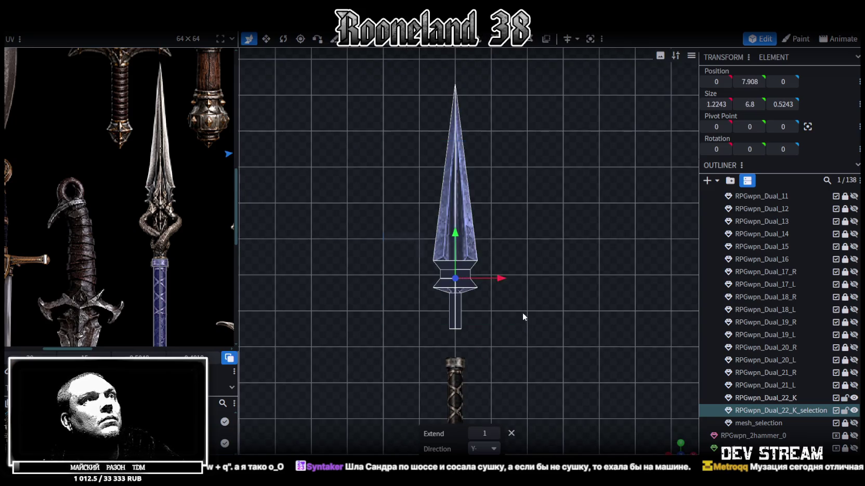
{"action": "scroll", "coordinate": [522, 312], "scroll_direction": "up", "scroll_amount": 2}
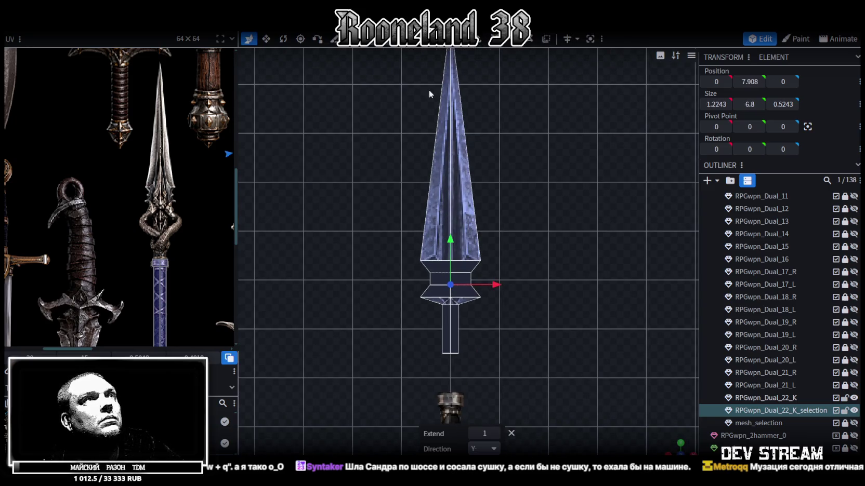
{"action": "left_click_drag", "start_coordinate": [395, 57], "coordinate": [509, 263]}
{"action": "scroll", "coordinate": [515, 177], "scroll_direction": "down", "scroll_amount": 1}
{"action": "key", "text": "ctrl+r"}
{"action": "scroll", "coordinate": [504, 178], "scroll_direction": "up", "scroll_amount": 2}
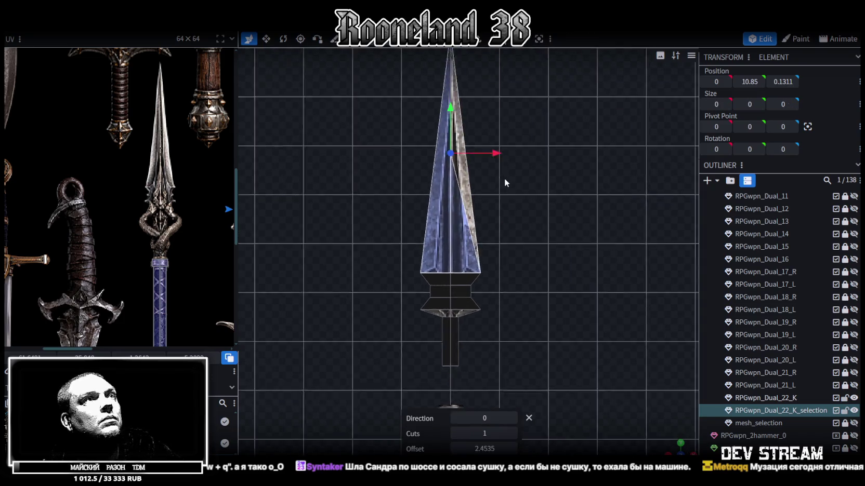
{"action": "scroll", "coordinate": [541, 219], "scroll_direction": "up", "scroll_amount": 1}
{"action": "key", "text": "ctrl+z"}
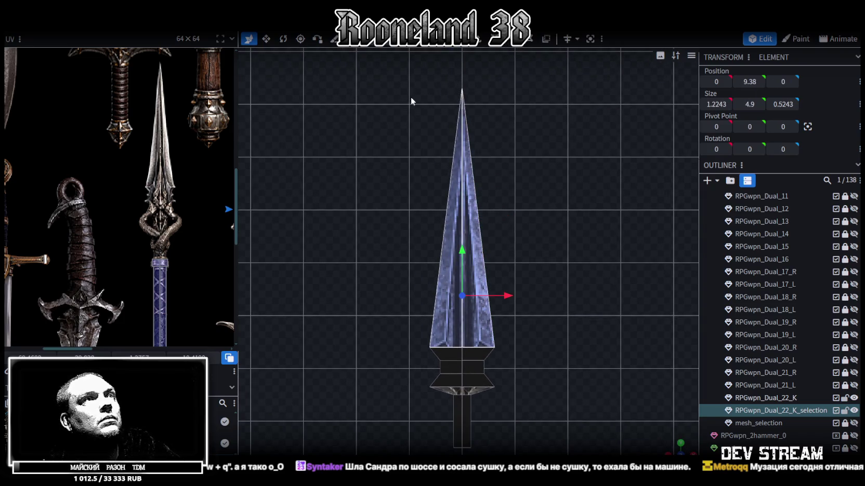
{"action": "left_click", "coordinate": [496, 42]}
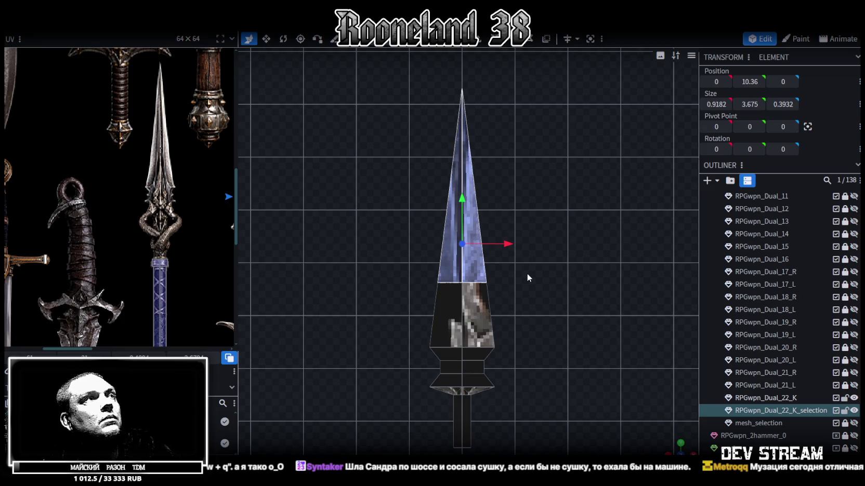
{"action": "scroll", "coordinate": [527, 274], "scroll_direction": "up", "scroll_amount": 2}
Lower the inset blade vertices by 0.6 and narrow them from 0.9182 to 0.8182 wide
{"action": "left_click_drag", "start_coordinate": [390, 221], "coordinate": [406, 233]}
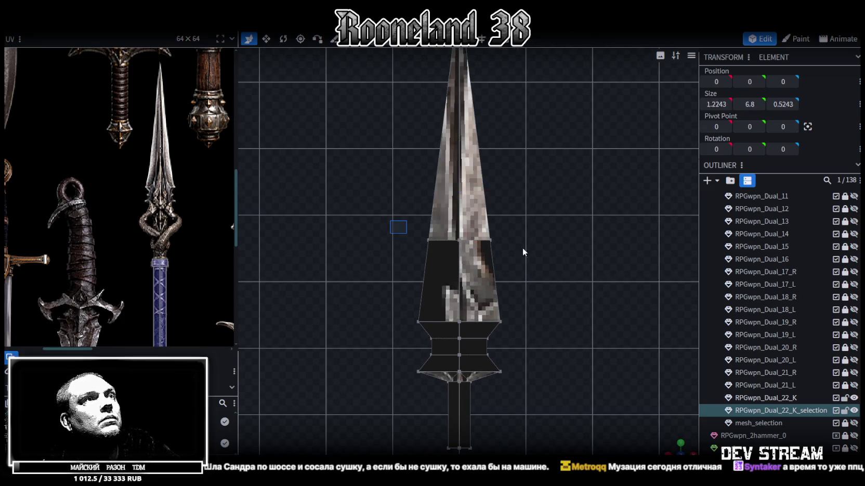
{"action": "left_click_drag", "start_coordinate": [460, 206], "coordinate": [461, 239]}
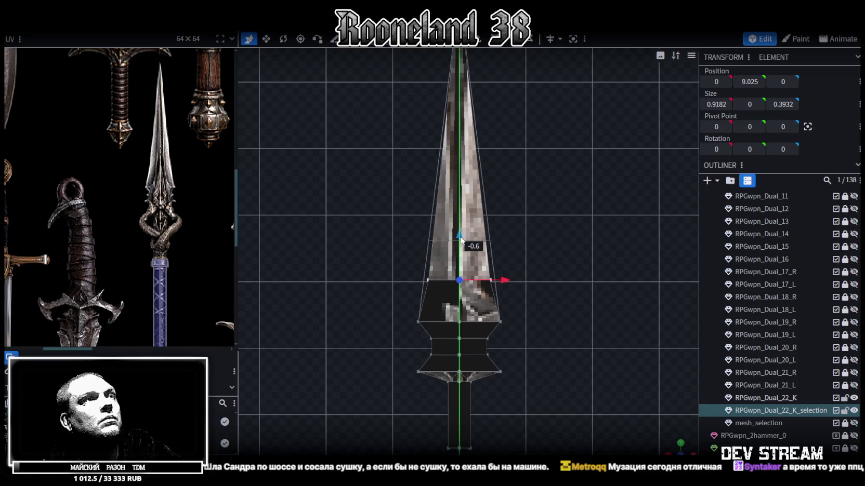
{"action": "key", "text": "s"}
{"action": "mouse_move", "coordinate": [506, 279]}
{"action": "left_mouse_down"}
{"action": "mouse_move", "coordinate": [525, 279]}
{"action": "mouse_move", "coordinate": [486, 280]}
{"action": "left_mouse_up"}
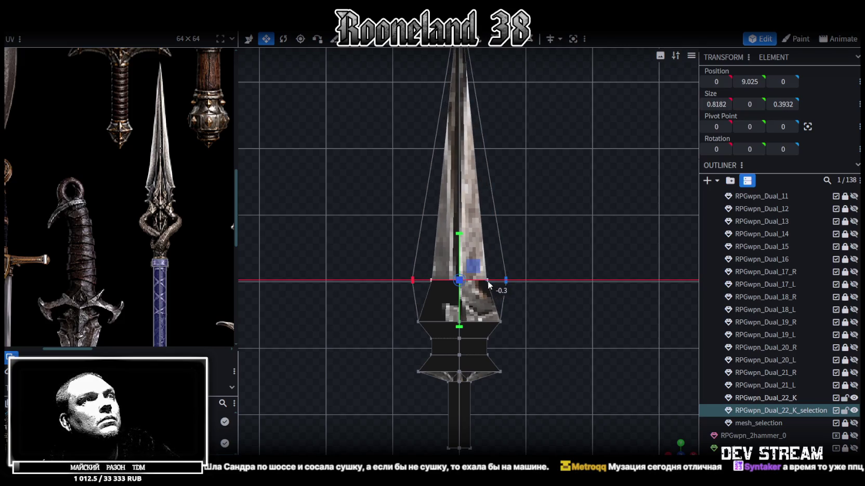
{"action": "scroll", "coordinate": [469, 261], "scroll_direction": "down", "scroll_amount": 4}
{"action": "scroll", "coordinate": [438, 39], "scroll_direction": "up", "scroll_amount": 1}
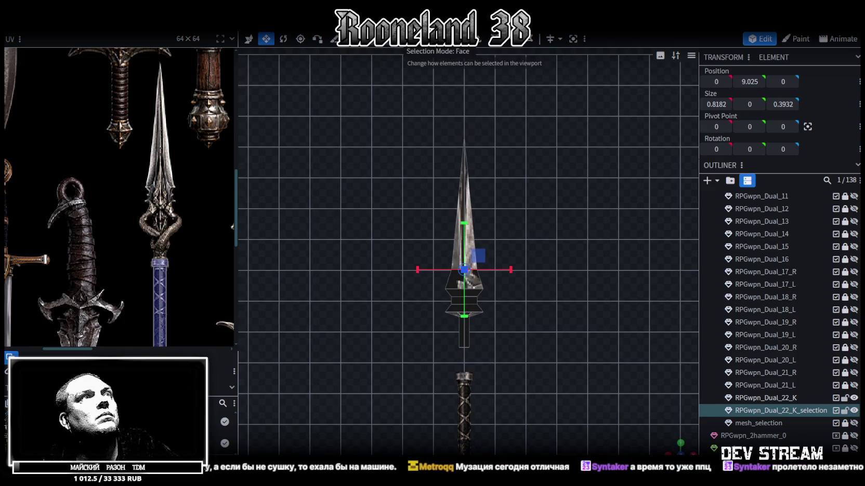
{"action": "mouse_move", "coordinate": [389, 93]}
{"action": "left_mouse_down"}
{"action": "mouse_move", "coordinate": [572, 326]}
{"action": "mouse_move", "coordinate": [576, 353]}
{"action": "left_mouse_up"}
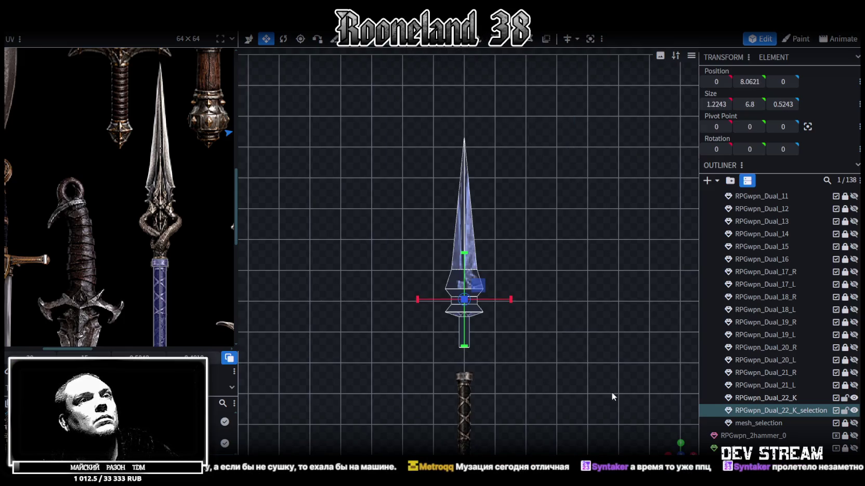
Reposition and scale up the spear's UV island over the spear texture
{"action": "scroll", "coordinate": [113, 240], "scroll_direction": "down", "scroll_amount": 3}
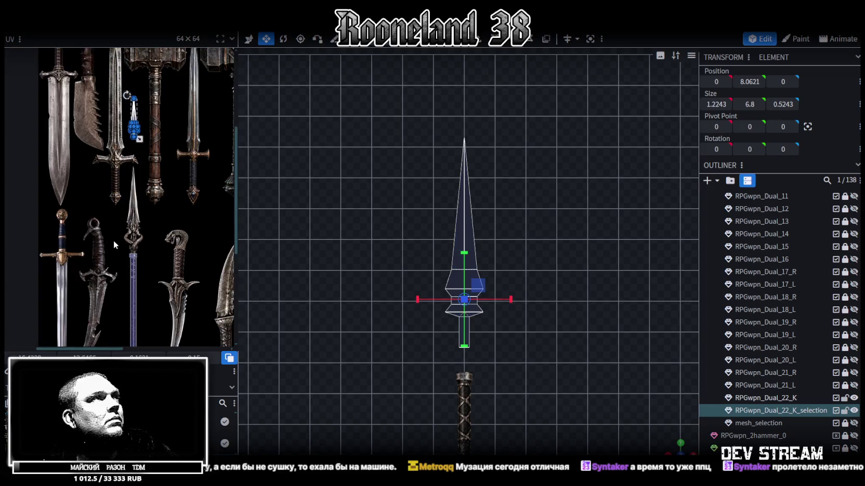
{"action": "scroll", "coordinate": [150, 110], "scroll_direction": "up", "scroll_amount": 2}
{"action": "left_click_drag", "start_coordinate": [126, 138], "coordinate": [125, 221]}
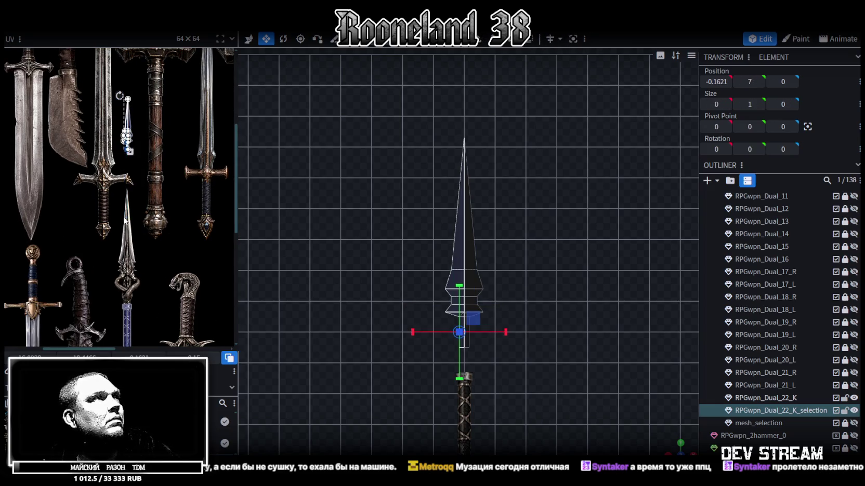
{"action": "left_click_drag", "start_coordinate": [98, 79], "coordinate": [167, 193]}
{"action": "left_click_drag", "start_coordinate": [128, 124], "coordinate": [118, 208]}
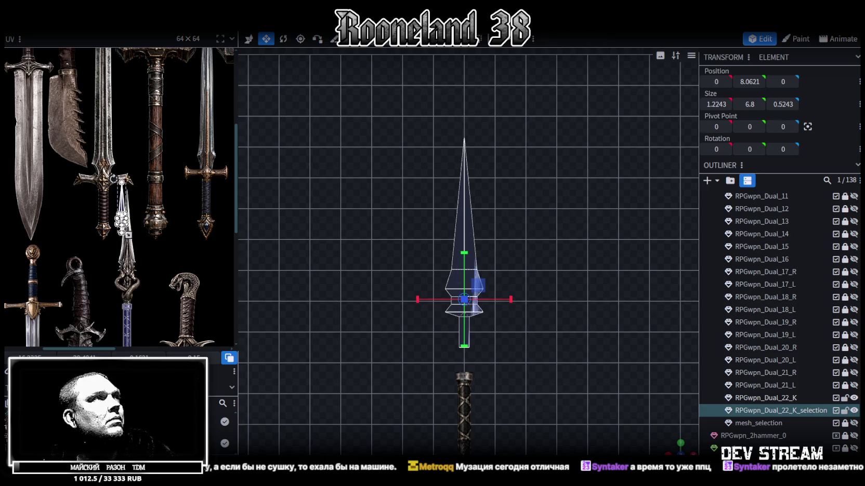
{"action": "scroll", "coordinate": [117, 210], "scroll_direction": "up", "scroll_amount": 2}
{"action": "scroll", "coordinate": [117, 211], "scroll_direction": "up", "scroll_amount": 1}
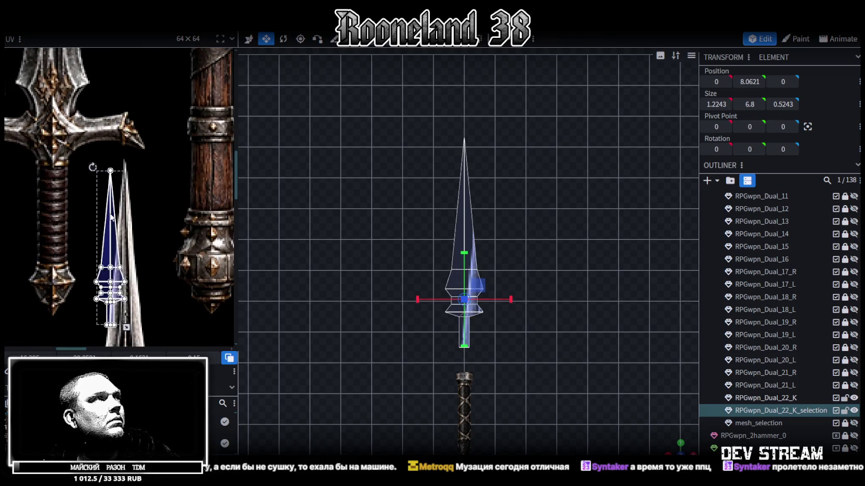
{"action": "scroll", "coordinate": [146, 166], "scroll_direction": "down", "scroll_amount": 3}
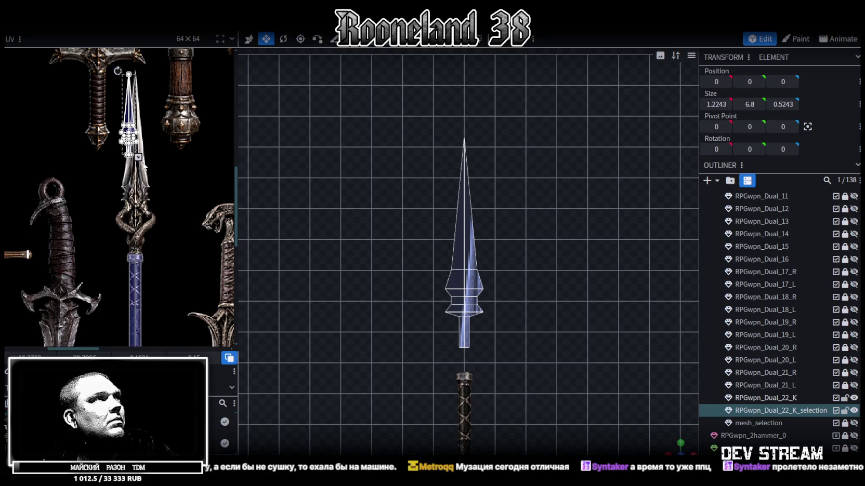
{"action": "left_click_drag", "start_coordinate": [138, 157], "coordinate": [154, 243]}
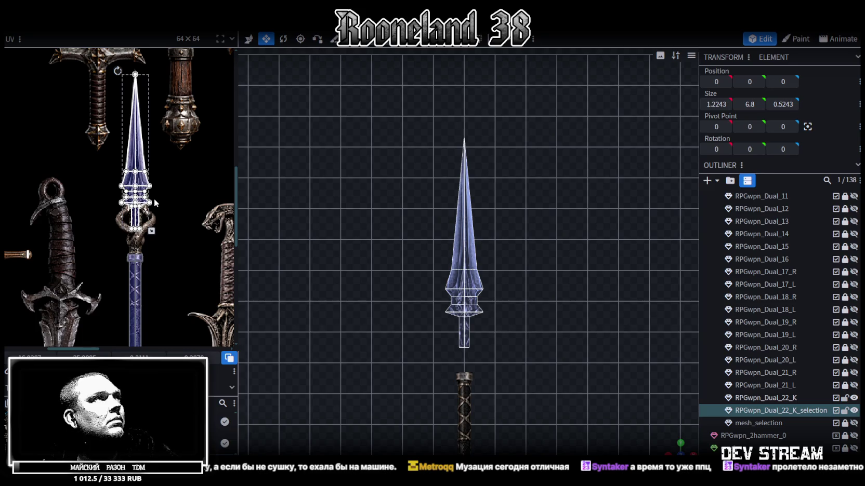
Shrink the UV island toward its top and move it down onto the spear texture
{"action": "scroll", "coordinate": [119, 165], "scroll_direction": "up", "scroll_amount": 2}
{"action": "scroll", "coordinate": [133, 174], "scroll_direction": "up", "scroll_amount": 2}
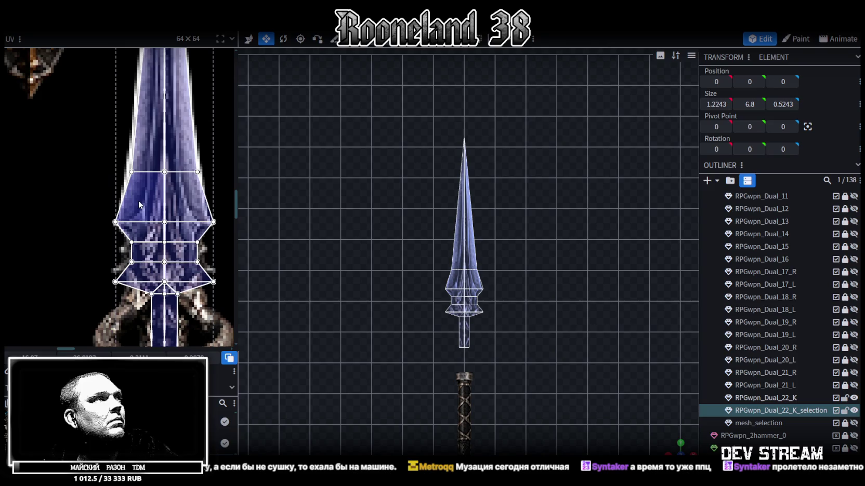
{"action": "scroll", "coordinate": [143, 204], "scroll_direction": "down", "scroll_amount": 1}
{"action": "scroll", "coordinate": [192, 267], "scroll_direction": "down", "scroll_amount": 3}
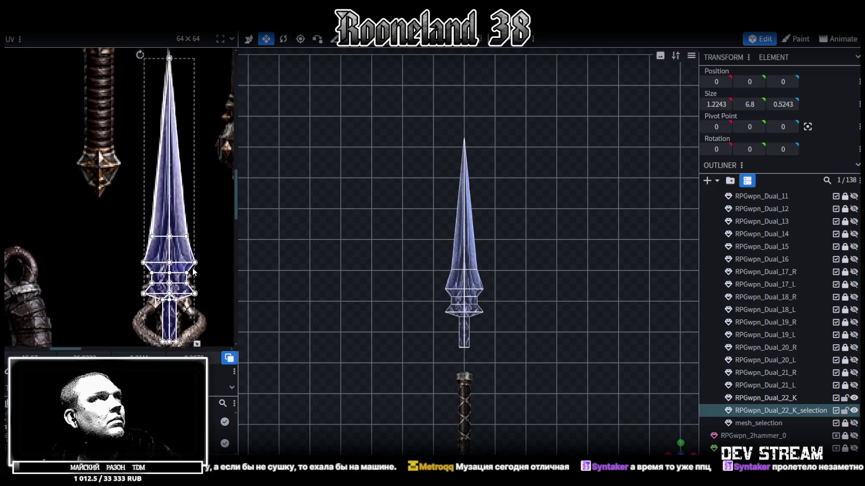
{"action": "scroll", "coordinate": [194, 267], "scroll_direction": "up", "scroll_amount": 2}
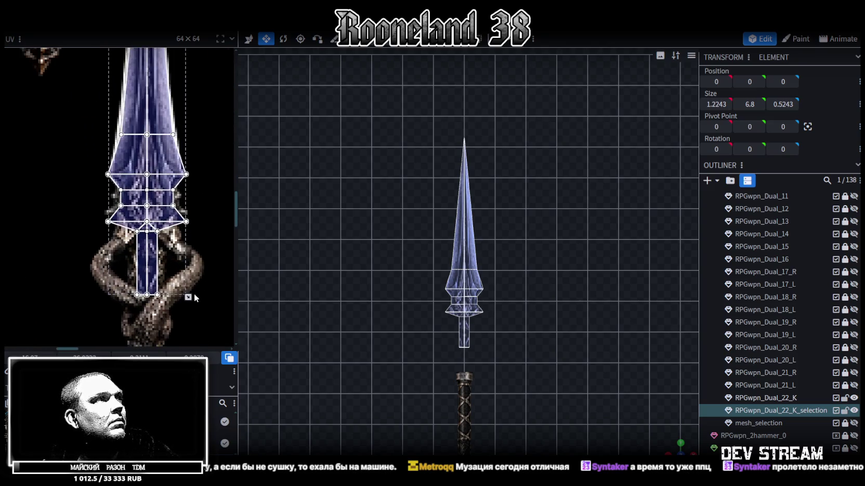
{"action": "left_click_drag", "start_coordinate": [188, 297], "coordinate": [186, 286]}
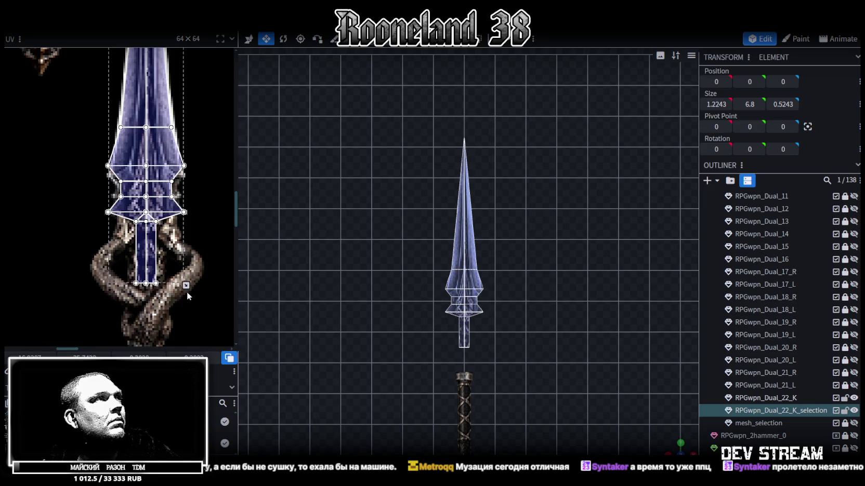
{"action": "left_click_drag", "start_coordinate": [159, 175], "coordinate": [159, 181]}
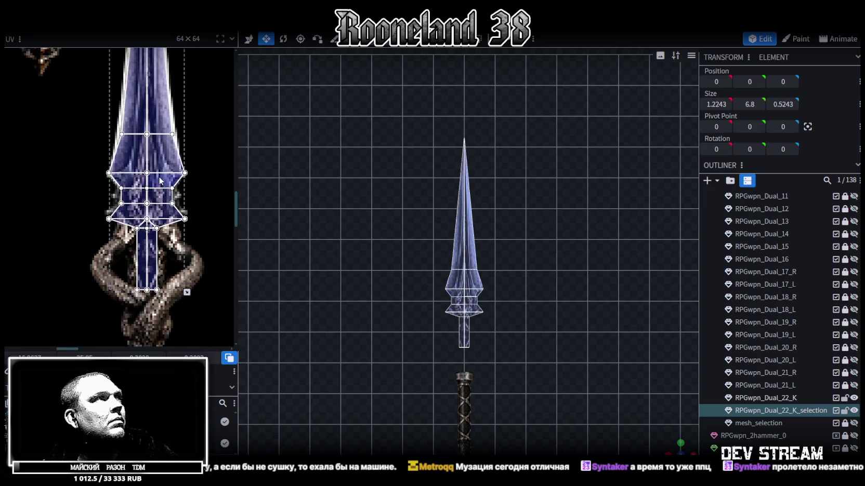
Shift the guard and socket UV faces upward
{"action": "scroll", "coordinate": [159, 181], "scroll_direction": "up", "scroll_amount": 2}
{"action": "scroll", "coordinate": [202, 286], "scroll_direction": "down", "scroll_amount": 2}
{"action": "scroll", "coordinate": [202, 286], "scroll_direction": "up", "scroll_amount": 2}
{"action": "scroll", "coordinate": [154, 160], "scroll_direction": "down", "scroll_amount": 2}
{"action": "scroll", "coordinate": [154, 161], "scroll_direction": "up", "scroll_amount": 2}
{"action": "scroll", "coordinate": [42, 229], "scroll_direction": "down", "scroll_amount": 1}
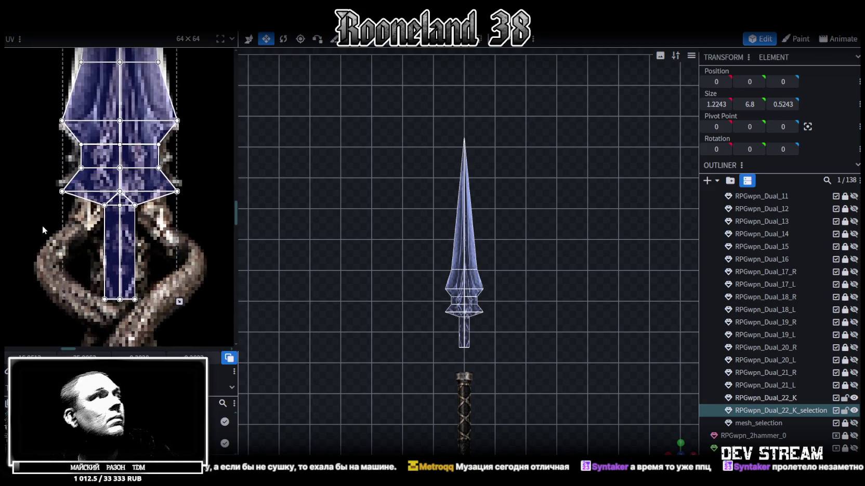
{"action": "left_click_drag", "start_coordinate": [50, 322], "coordinate": [202, 177]}
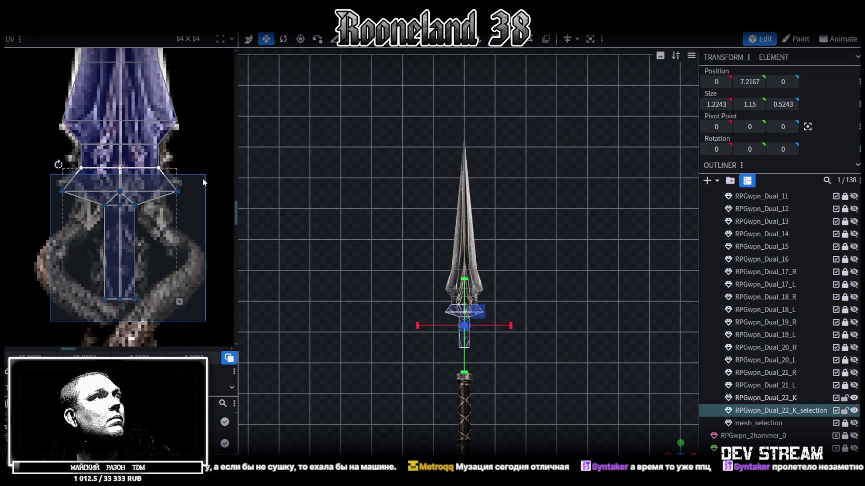
{"action": "key", "text": "Up"}
{"action": "key", "text": "Up"}
{"action": "key", "text": "Up"}
Widen the socket's UV island by moving its right edge right and left edge left
{"action": "middle_click_drag", "start_coordinate": [136, 223], "coordinate": [154, 204]}
{"action": "left_click", "coordinate": [154, 204]}
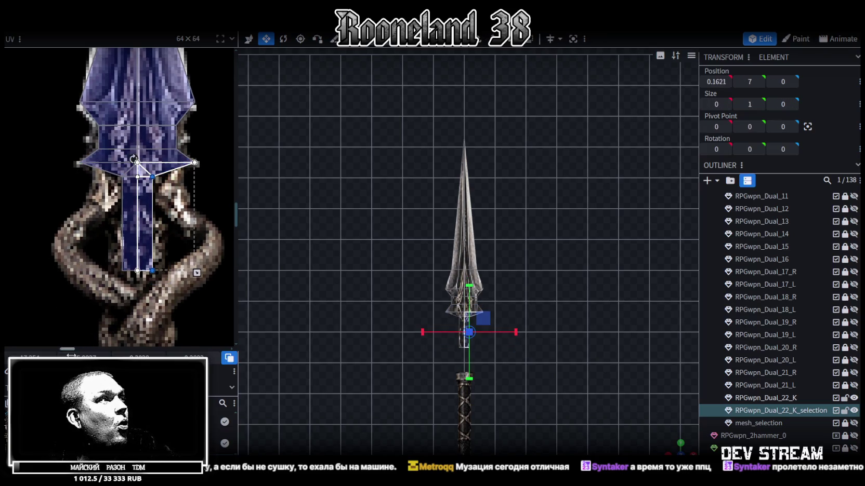
{"action": "key", "text": "Left"}
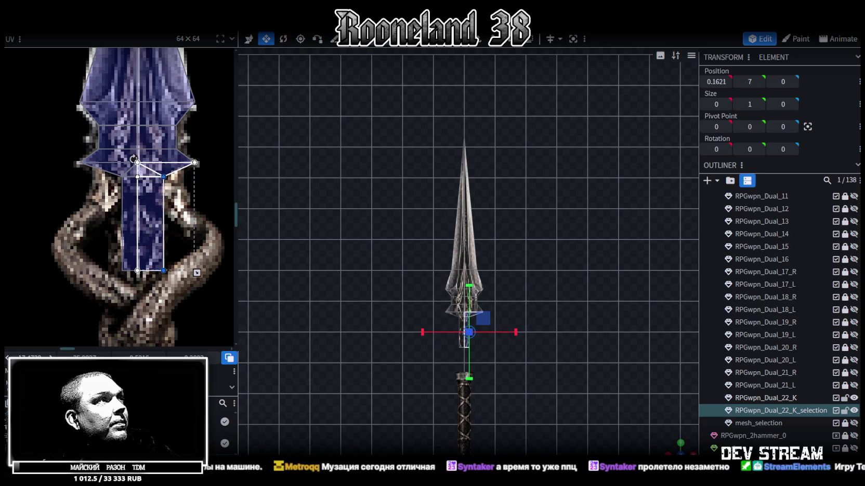
{"action": "key", "text": "Right"}
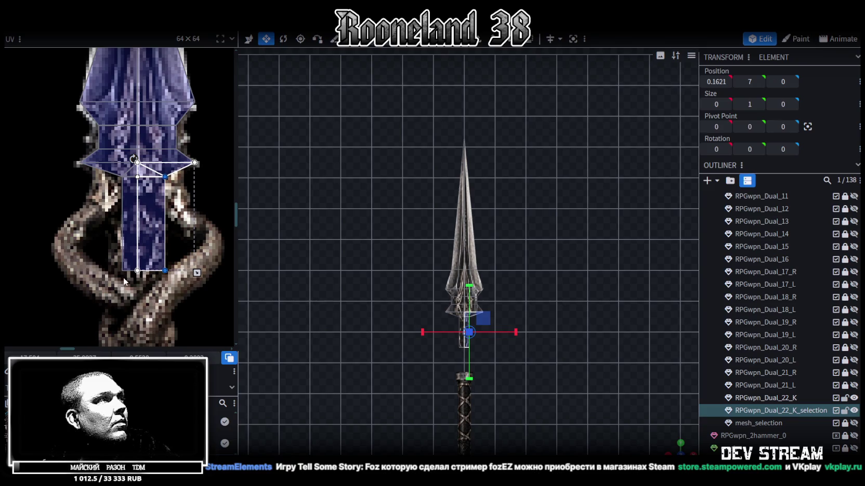
{"action": "left_click_drag", "start_coordinate": [123, 277], "coordinate": [116, 169]}
{"action": "key", "text": "Left"}
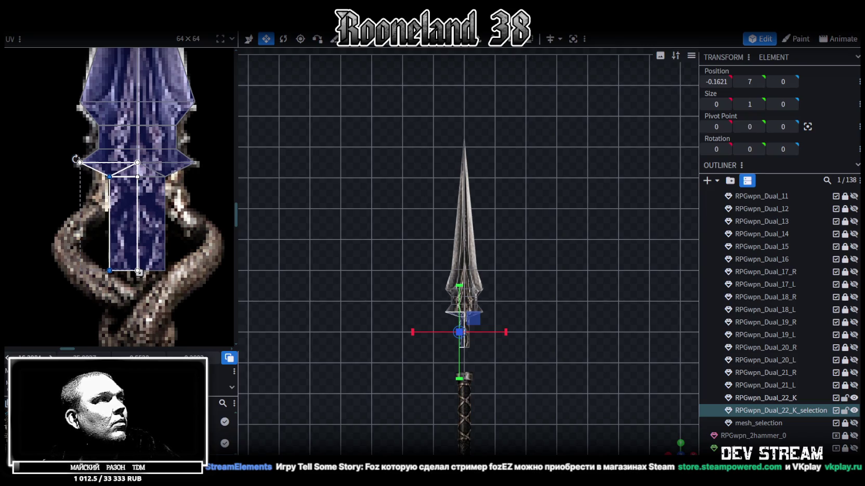
{"action": "scroll", "coordinate": [462, 348], "scroll_direction": "up", "scroll_amount": 5}
{"action": "left_click_drag", "start_coordinate": [419, 249], "coordinate": [524, 281], "text": "ctrl"}
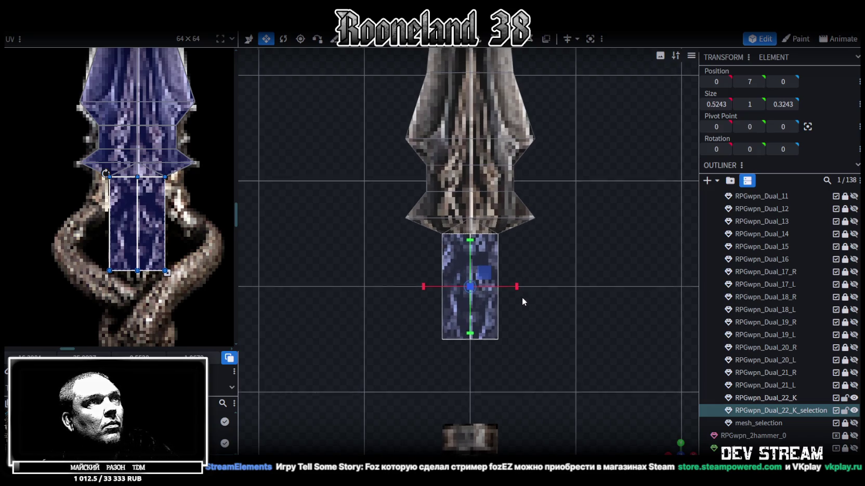
Nudge the socket face slightly downward with the Move tool
{"action": "right_click_drag", "start_coordinate": [523, 295], "coordinate": [514, 310]}
{"action": "key", "text": "v"}
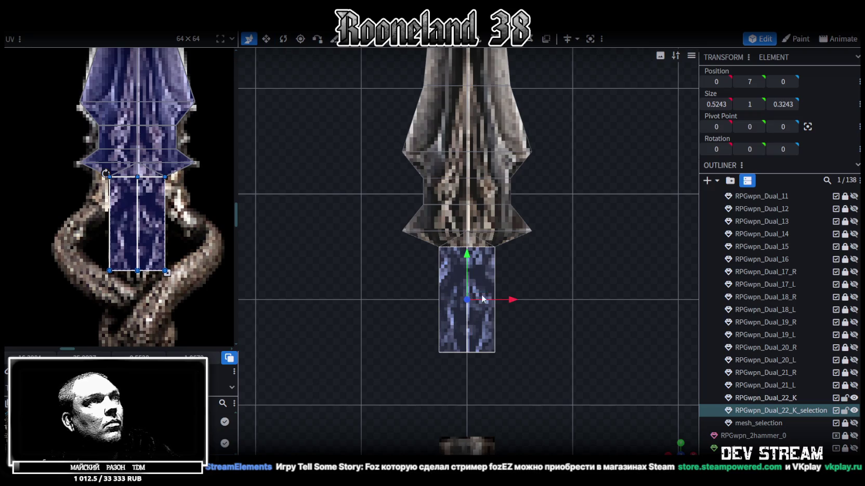
{"action": "mouse_move", "coordinate": [467, 256]}
{"action": "left_mouse_down"}
{"action": "mouse_move", "coordinate": [467, 281]}
{"action": "mouse_move", "coordinate": [468, 246]}
{"action": "left_mouse_up"}
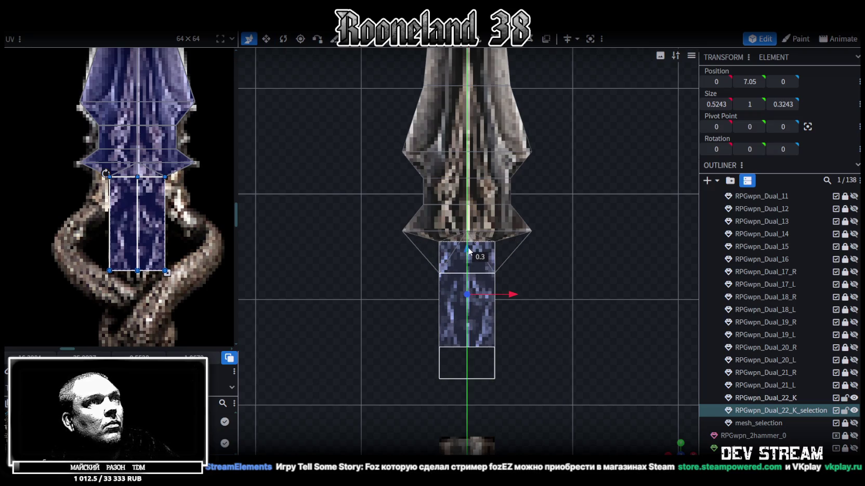
In vertex mode, thin the middle section's depth (Z) to 0.3243
{"action": "scroll", "coordinate": [507, 340], "scroll_direction": "down", "scroll_amount": 3}
{"action": "mouse_move", "coordinate": [676, 447]}
{"action": "left_mouse_down"}
{"action": "mouse_move", "coordinate": [543, 246]}
{"action": "mouse_move", "coordinate": [523, 262]}
{"action": "left_mouse_up"}
{"action": "left_click_drag", "start_coordinate": [397, 135], "coordinate": [522, 268], "text": "ctrl"}
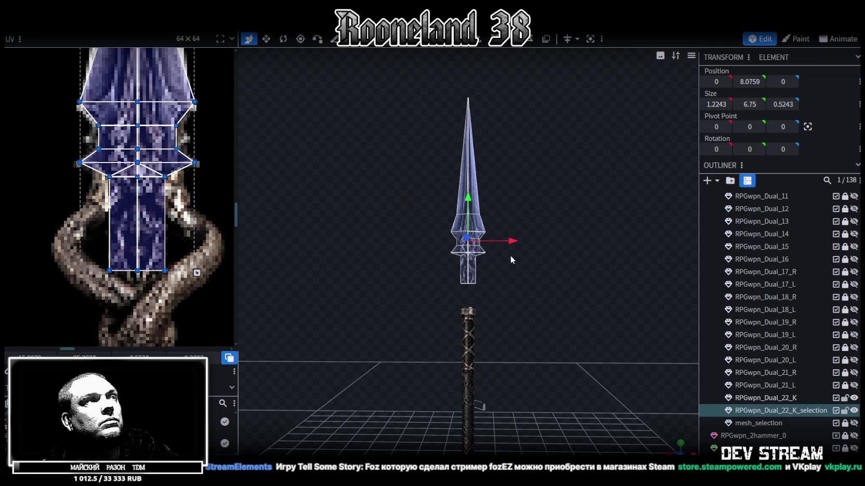
{"action": "scroll", "coordinate": [148, 193], "scroll_direction": "down", "scroll_amount": 2}
{"action": "scroll", "coordinate": [148, 193], "scroll_direction": "down", "scroll_amount": 2}
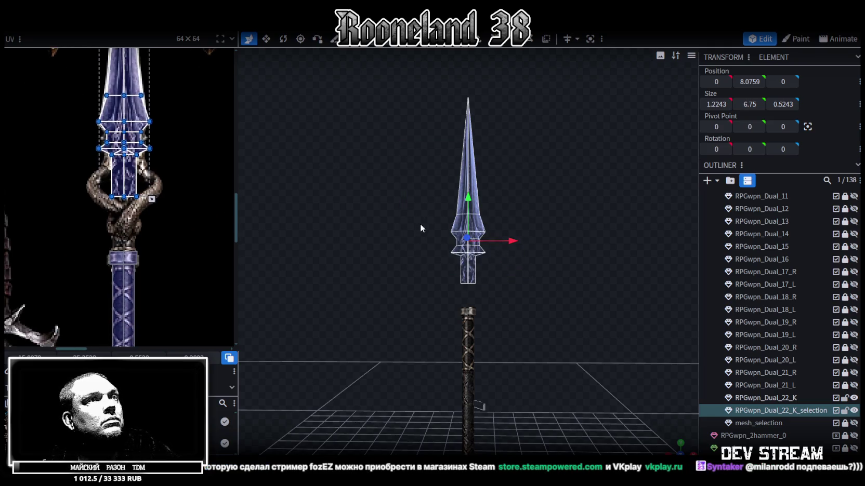
{"action": "scroll", "coordinate": [408, 268], "scroll_direction": "up", "scroll_amount": 3}
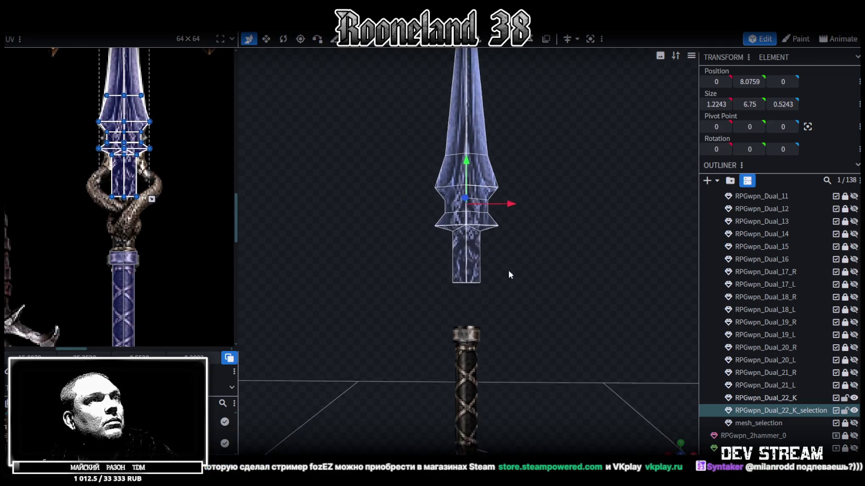
{"action": "left_click", "coordinate": [479, 266]}
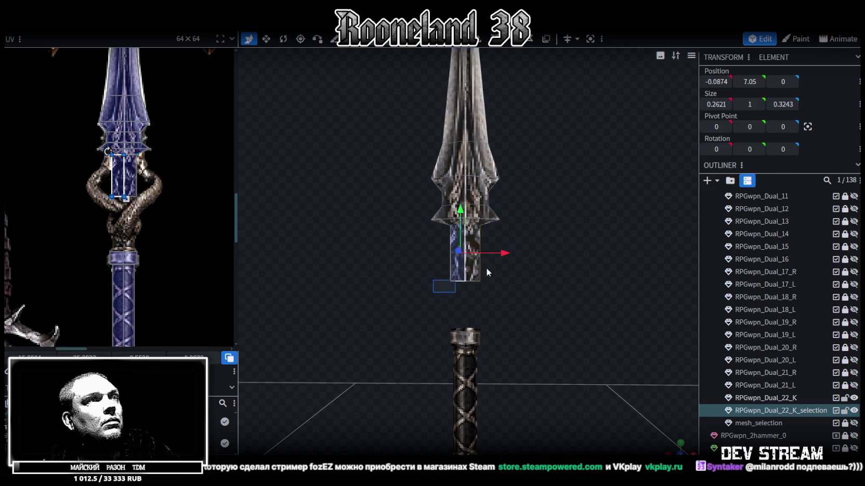
{"action": "left_click", "coordinate": [460, 47]}
{"action": "mouse_move", "coordinate": [508, 295]}
{"action": "left_mouse_down"}
{"action": "mouse_move", "coordinate": [584, 323]}
{"action": "mouse_move", "coordinate": [550, 312]}
{"action": "mouse_move", "coordinate": [563, 264]}
{"action": "left_mouse_up"}
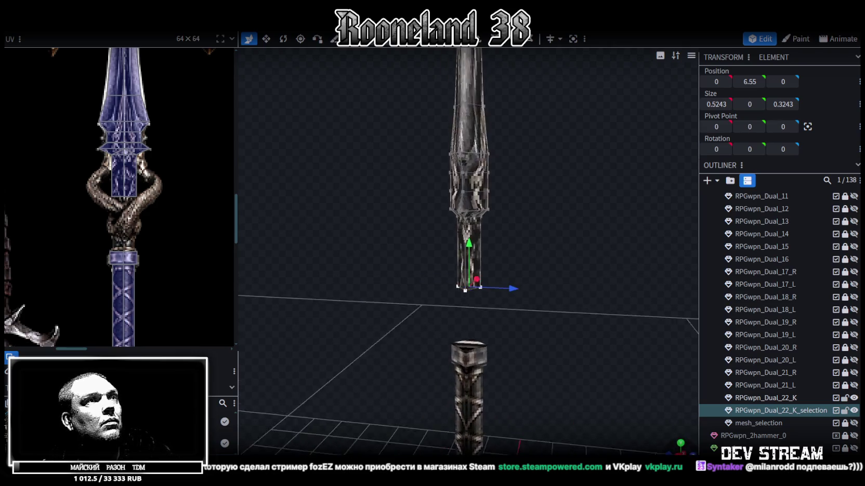
{"action": "left_click", "coordinate": [448, 208]}
{"action": "key", "text": "s"}
{"action": "left_click_drag", "start_coordinate": [522, 219], "coordinate": [525, 229]}
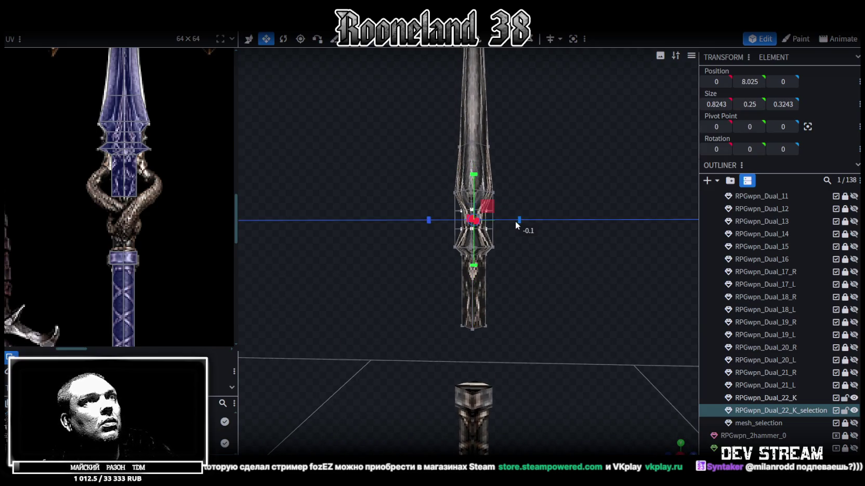
Pull the socket's bottom end down to lengthen the socket
{"action": "mouse_move", "coordinate": [559, 267]}
{"action": "left_mouse_down"}
{"action": "mouse_move", "coordinate": [444, 264]}
{"action": "mouse_move", "coordinate": [461, 342]}
{"action": "left_mouse_up"}
{"action": "left_click", "coordinate": [461, 342]}
{"action": "mouse_move", "coordinate": [516, 286]}
{"action": "left_mouse_down"}
{"action": "mouse_move", "coordinate": [579, 285]}
{"action": "mouse_move", "coordinate": [537, 297]}
{"action": "left_mouse_up"}
{"action": "key", "text": "v"}
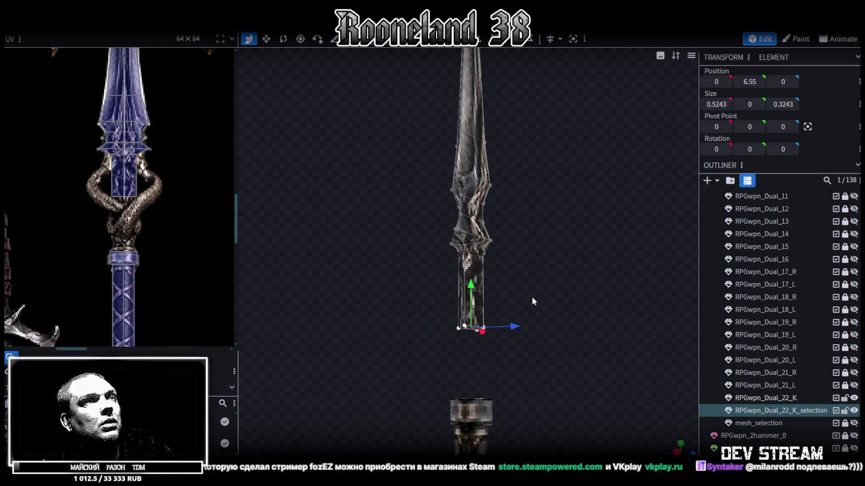
{"action": "mouse_move", "coordinate": [472, 286]}
{"action": "left_mouse_down"}
{"action": "mouse_move", "coordinate": [478, 358]}
{"action": "mouse_move", "coordinate": [506, 375]}
{"action": "left_mouse_up"}
{"action": "scroll", "coordinate": [517, 290], "scroll_direction": "up", "scroll_amount": 2}
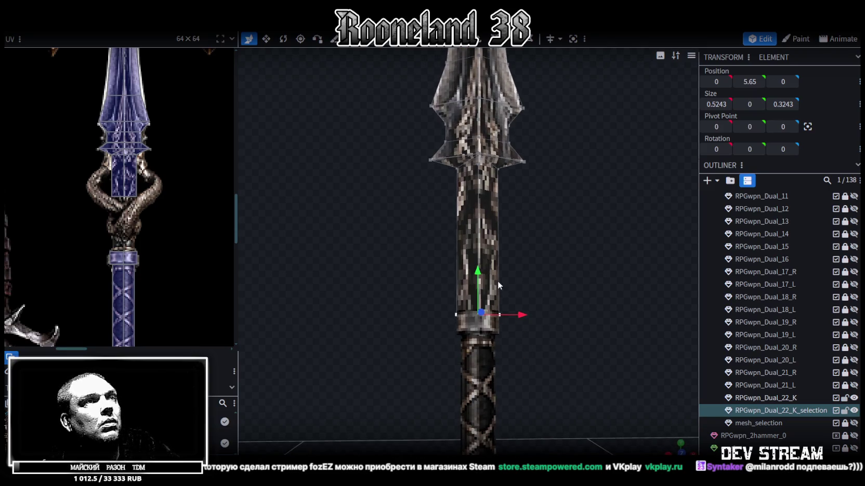
Stretch the socket's bottom UV vertices further down the shaft texture
{"action": "mouse_move", "coordinate": [97, 205]}
{"action": "left_mouse_down"}
{"action": "mouse_move", "coordinate": [158, 191]}
{"action": "mouse_move", "coordinate": [139, 252]}
{"action": "left_mouse_up"}
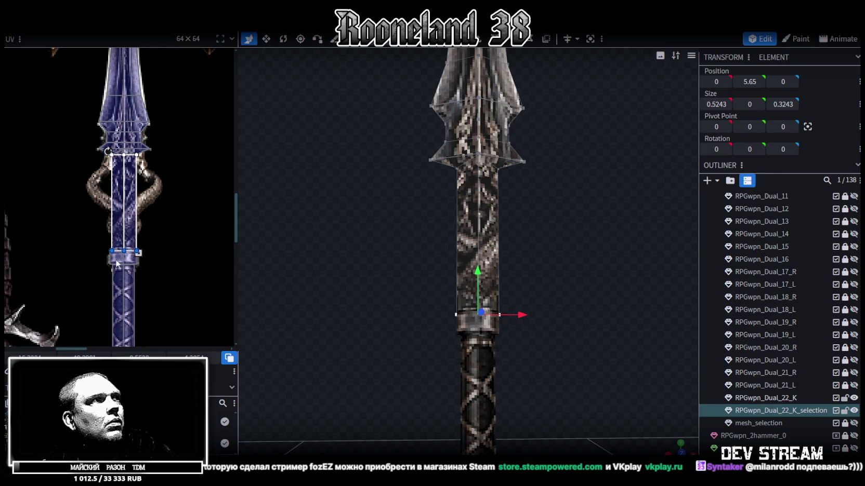
{"action": "scroll", "coordinate": [118, 264], "scroll_direction": "up", "scroll_amount": 5}
{"action": "scroll", "coordinate": [151, 274], "scroll_direction": "down", "scroll_amount": 2}
{"action": "left_click_drag", "start_coordinate": [138, 258], "coordinate": [139, 263]}
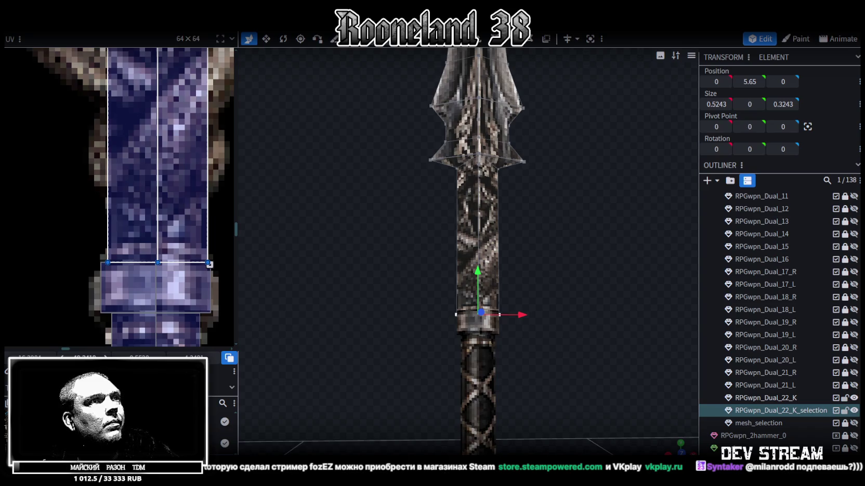
Enlarge the band cube RPGwpn_Dual_22_K to wrap around the socket
{"action": "mouse_move", "coordinate": [279, 346]}
{"action": "left_mouse_down"}
{"action": "mouse_move", "coordinate": [378, 324]}
{"action": "mouse_move", "coordinate": [426, 351]}
{"action": "mouse_move", "coordinate": [469, 346]}
{"action": "mouse_move", "coordinate": [370, 333]}
{"action": "mouse_move", "coordinate": [376, 324]}
{"action": "mouse_move", "coordinate": [536, 306]}
{"action": "left_mouse_up"}
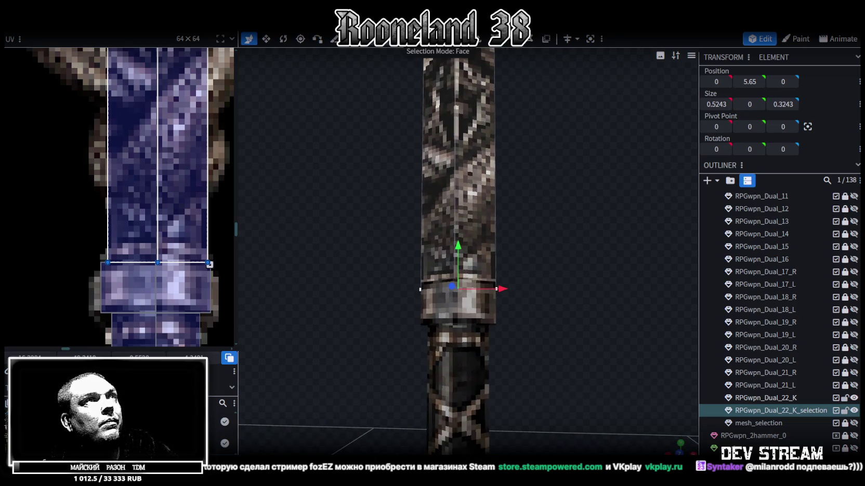
{"action": "left_click", "coordinate": [469, 289]}
{"action": "left_click_drag", "start_coordinate": [511, 286], "coordinate": [546, 315]}
{"action": "key", "text": "v"}
{"action": "mouse_move", "coordinate": [474, 338]}
{"action": "left_mouse_down"}
{"action": "mouse_move", "coordinate": [407, 339]}
{"action": "mouse_move", "coordinate": [437, 343]}
{"action": "mouse_move", "coordinate": [410, 258]}
{"action": "left_mouse_up"}
{"action": "key", "text": "Escape"}
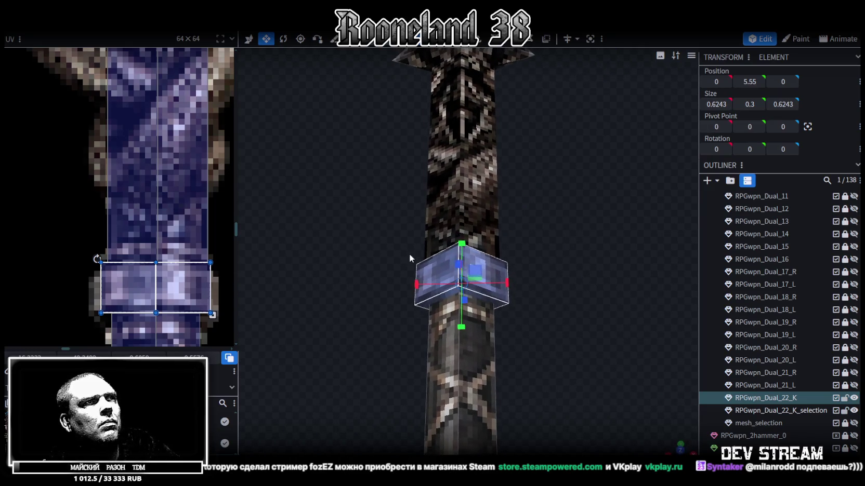
Select both guard tip vertices at Y 7.65 and widen their depth to 0.6243
{"action": "mouse_move", "coordinate": [573, 244]}
{"action": "left_mouse_down"}
{"action": "mouse_move", "coordinate": [574, 266]}
{"action": "mouse_move", "coordinate": [542, 300]}
{"action": "mouse_move", "coordinate": [462, 326]}
{"action": "mouse_move", "coordinate": [500, 273]}
{"action": "mouse_move", "coordinate": [584, 281]}
{"action": "mouse_move", "coordinate": [592, 326]}
{"action": "mouse_move", "coordinate": [477, 266]}
{"action": "left_mouse_up"}
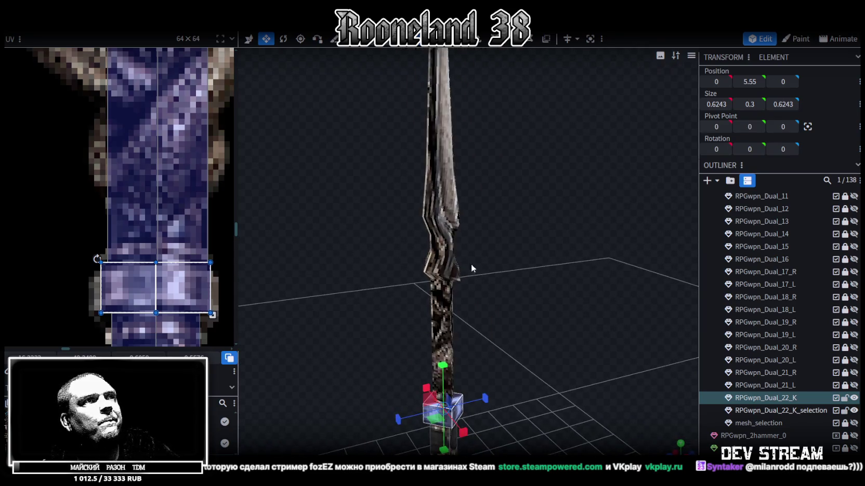
{"action": "left_click", "coordinate": [451, 244]}
{"action": "mouse_move", "coordinate": [536, 258]}
{"action": "left_mouse_down"}
{"action": "mouse_move", "coordinate": [508, 245]}
{"action": "mouse_move", "coordinate": [499, 182]}
{"action": "left_mouse_up"}
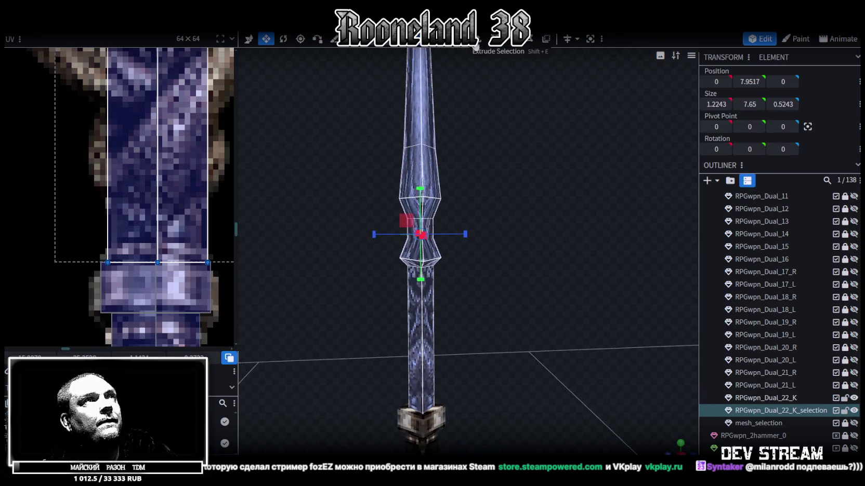
{"action": "left_click", "coordinate": [446, 78]}
{"action": "left_click", "coordinate": [443, 258]}
{"action": "scroll", "coordinate": [400, 274], "scroll_direction": "up", "scroll_amount": 3}
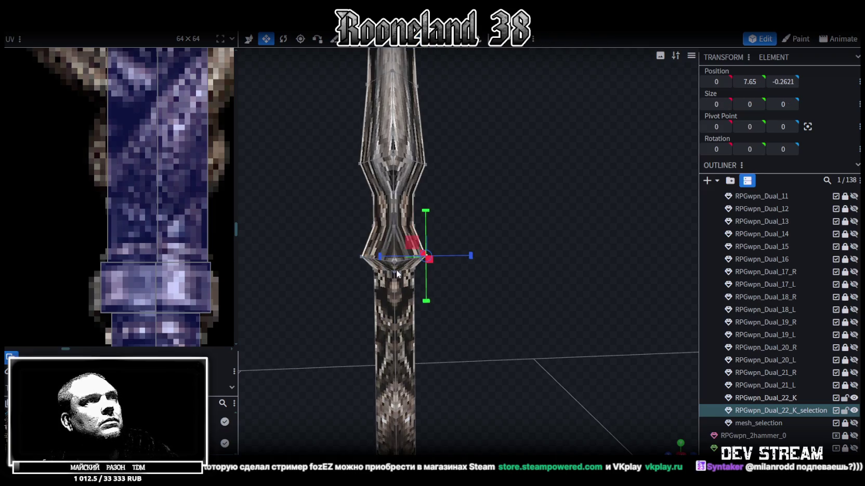
{"action": "left_click", "coordinate": [362, 257], "text": "shift"}
{"action": "mouse_move", "coordinate": [443, 258]}
{"action": "left_mouse_down"}
{"action": "mouse_move", "coordinate": [449, 254]}
{"action": "mouse_move", "coordinate": [407, 264]}
{"action": "mouse_move", "coordinate": [553, 347]}
{"action": "mouse_move", "coordinate": [573, 342]}
{"action": "mouse_move", "coordinate": [560, 341]}
{"action": "left_mouse_up"}
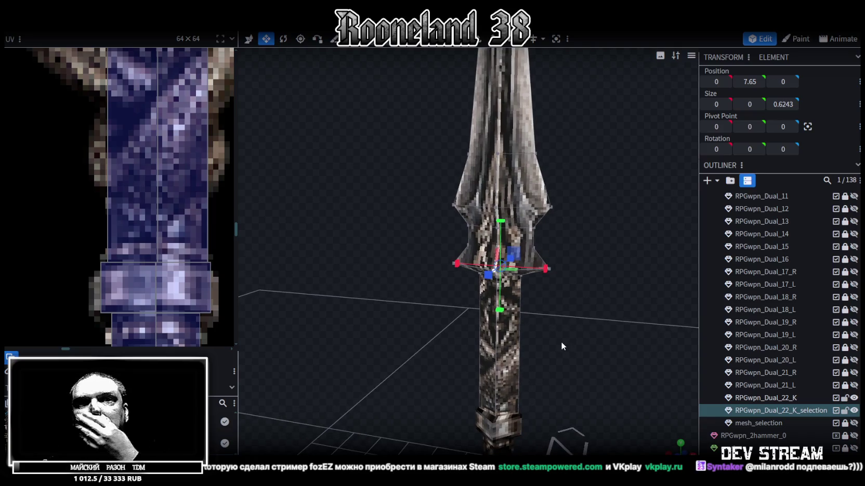
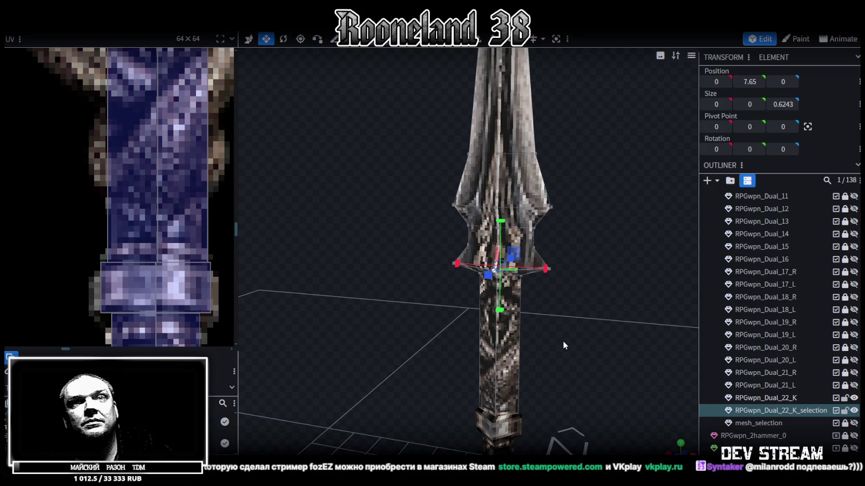
Select the upper pinch ring's vertices and widen it slightly in depth along Z
{"action": "mouse_move", "coordinate": [563, 340]}
{"action": "left_mouse_down"}
{"action": "mouse_move", "coordinate": [557, 308]}
{"action": "mouse_move", "coordinate": [479, 228]}
{"action": "left_mouse_up"}
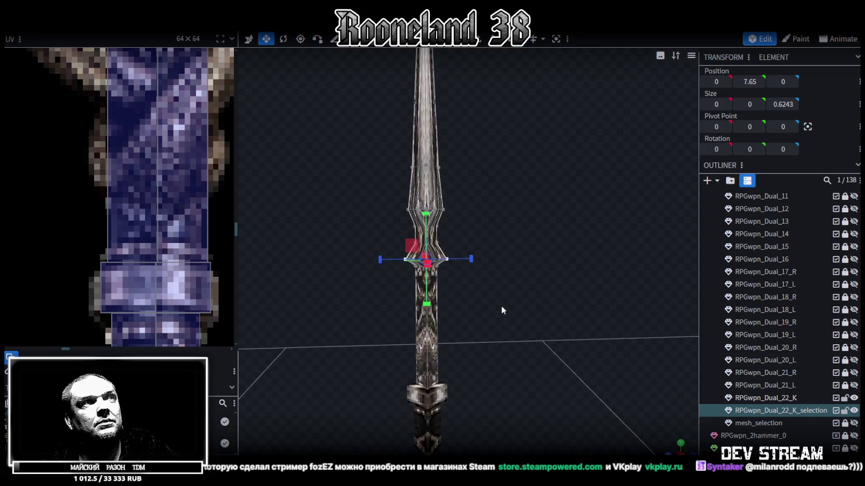
{"action": "left_click", "coordinate": [478, 229]}
{"action": "scroll", "coordinate": [417, 218], "scroll_direction": "up", "scroll_amount": 2}
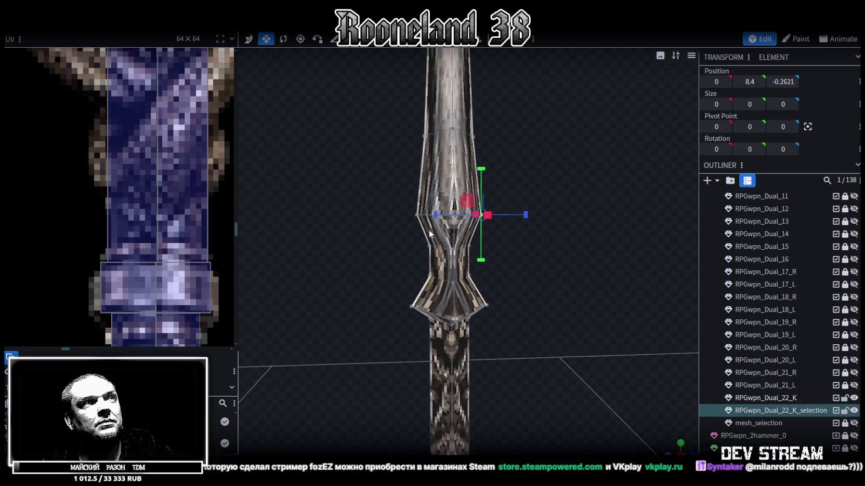
{"action": "left_click_drag", "start_coordinate": [510, 218], "coordinate": [475, 214]}
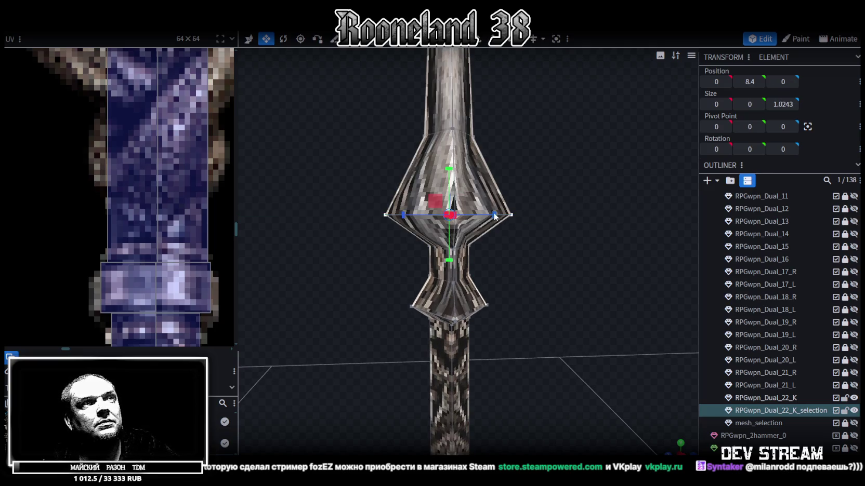
{"action": "scroll", "coordinate": [530, 264], "scroll_direction": "down", "scroll_amount": 2}
Orbit around the spear to check the widened ring from several sides
{"action": "mouse_move", "coordinate": [531, 264]}
{"action": "left_mouse_down"}
{"action": "mouse_move", "coordinate": [587, 314]}
{"action": "mouse_move", "coordinate": [627, 306]}
{"action": "mouse_move", "coordinate": [544, 337]}
{"action": "left_mouse_up"}
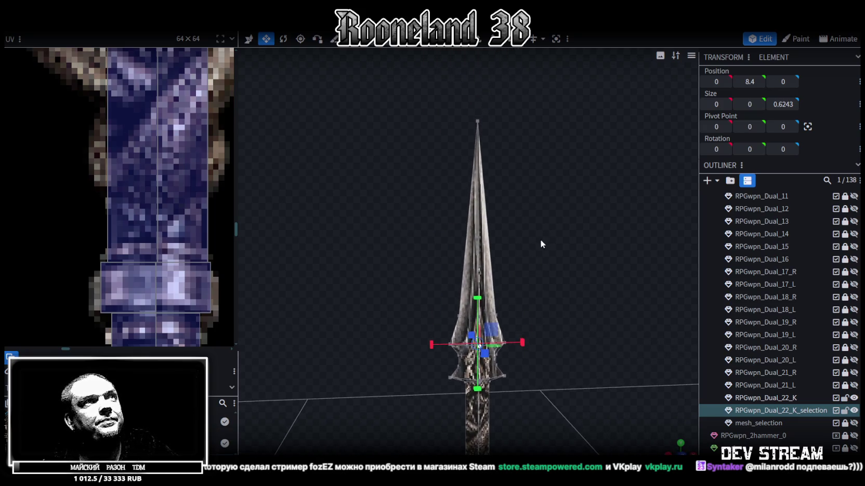
{"action": "scroll", "coordinate": [202, 200], "scroll_direction": "down", "scroll_amount": 3}
{"action": "scroll", "coordinate": [202, 200], "scroll_direction": "down", "scroll_amount": 2}
{"action": "left_click_drag", "start_coordinate": [549, 227], "coordinate": [606, 240]}
{"action": "scroll", "coordinate": [569, 79], "scroll_direction": "up", "scroll_amount": 3}
{"action": "scroll", "coordinate": [530, 205], "scroll_direction": "up", "scroll_amount": 2}
{"action": "scroll", "coordinate": [526, 204], "scroll_direction": "up", "scroll_amount": 1}
{"action": "mouse_move", "coordinate": [526, 204]}
{"action": "left_mouse_down"}
{"action": "mouse_move", "coordinate": [312, 220]}
{"action": "mouse_move", "coordinate": [460, 213]}
{"action": "mouse_move", "coordinate": [271, 183]}
{"action": "left_mouse_up"}
{"action": "left_click_drag", "start_coordinate": [453, 245], "coordinate": [513, 283]}
Clear the selection, then select the spear's main piece
{"action": "left_click", "coordinate": [572, 282]}
{"action": "mouse_move", "coordinate": [573, 283]}
{"action": "left_mouse_down"}
{"action": "mouse_move", "coordinate": [341, 286]}
{"action": "mouse_move", "coordinate": [560, 297]}
{"action": "mouse_move", "coordinate": [594, 278]}
{"action": "mouse_move", "coordinate": [540, 287]}
{"action": "mouse_move", "coordinate": [552, 309]}
{"action": "mouse_move", "coordinate": [478, 234]}
{"action": "left_mouse_up"}
{"action": "scroll", "coordinate": [561, 298], "scroll_direction": "up", "scroll_amount": 2}
{"action": "left_click", "coordinate": [478, 234]}
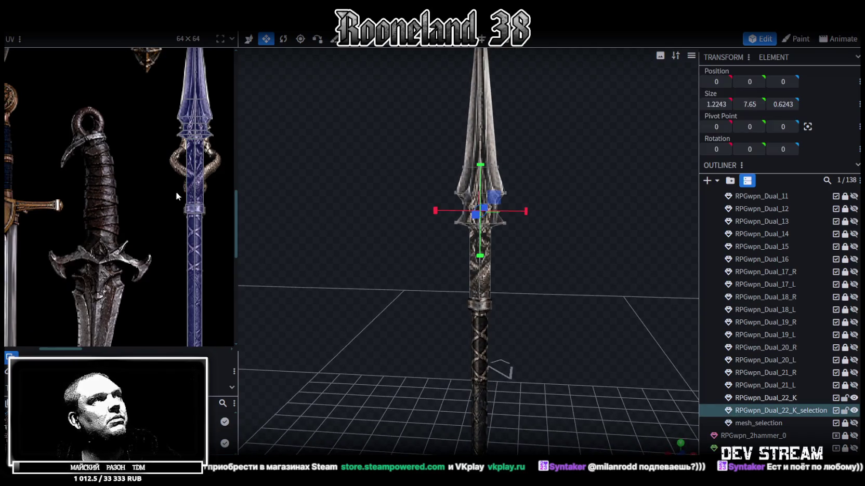
Save the model as RPGweapon.bbmodel
{"action": "scroll", "coordinate": [200, 149], "scroll_direction": "up", "scroll_amount": 2}
{"action": "scroll", "coordinate": [192, 182], "scroll_direction": "up", "scroll_amount": 2}
{"action": "scroll", "coordinate": [171, 208], "scroll_direction": "up", "scroll_amount": 1}
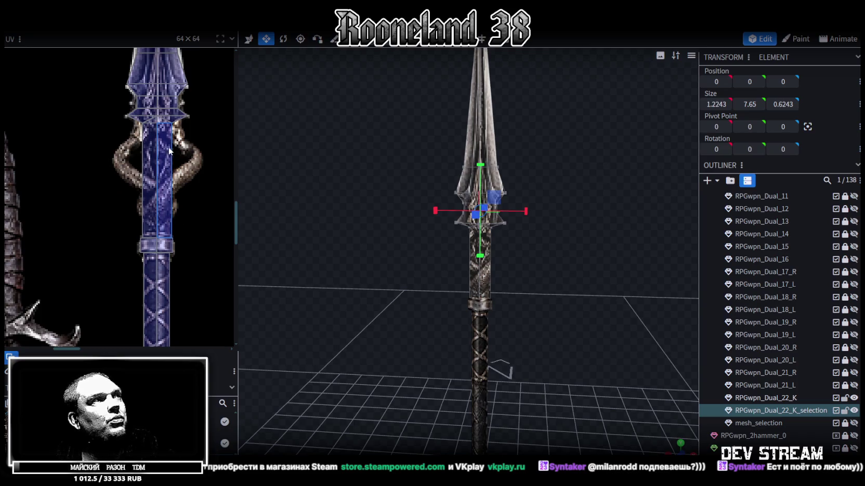
{"action": "mouse_move", "coordinate": [333, 224]}
{"action": "left_mouse_down"}
{"action": "mouse_move", "coordinate": [528, 264]}
{"action": "mouse_move", "coordinate": [526, 242]}
{"action": "mouse_move", "coordinate": [303, 247]}
{"action": "mouse_move", "coordinate": [525, 232]}
{"action": "mouse_move", "coordinate": [368, 254]}
{"action": "mouse_move", "coordinate": [275, 235]}
{"action": "mouse_move", "coordinate": [285, 228]}
{"action": "mouse_move", "coordinate": [516, 246]}
{"action": "mouse_move", "coordinate": [530, 236]}
{"action": "left_mouse_up"}
{"action": "scroll", "coordinate": [531, 238], "scroll_direction": "down", "scroll_amount": 4}
{"action": "scroll", "coordinate": [531, 243], "scroll_direction": "down", "scroll_amount": 3}
{"action": "key", "text": "ctrl+s"}
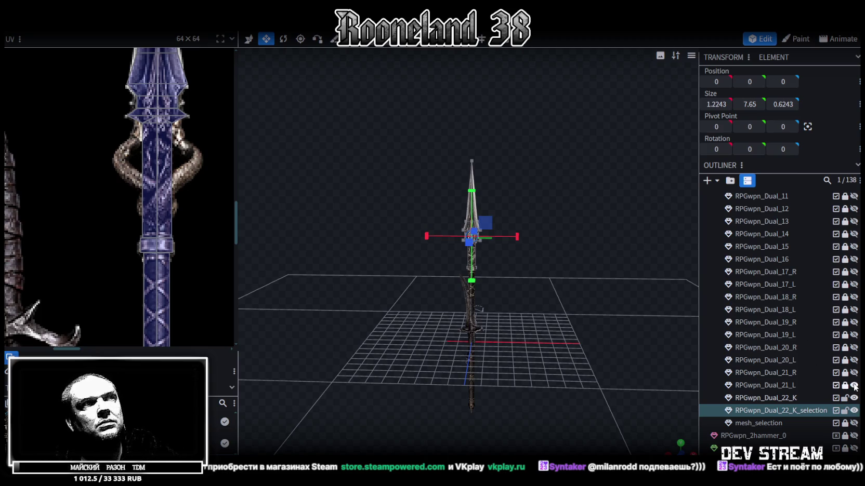
Check the hidden Dual pieces in the Outliner, leaving only RPGwpn_Dual_17_L visible
{"action": "scroll", "coordinate": [537, 289], "scroll_direction": "up", "scroll_amount": 5}
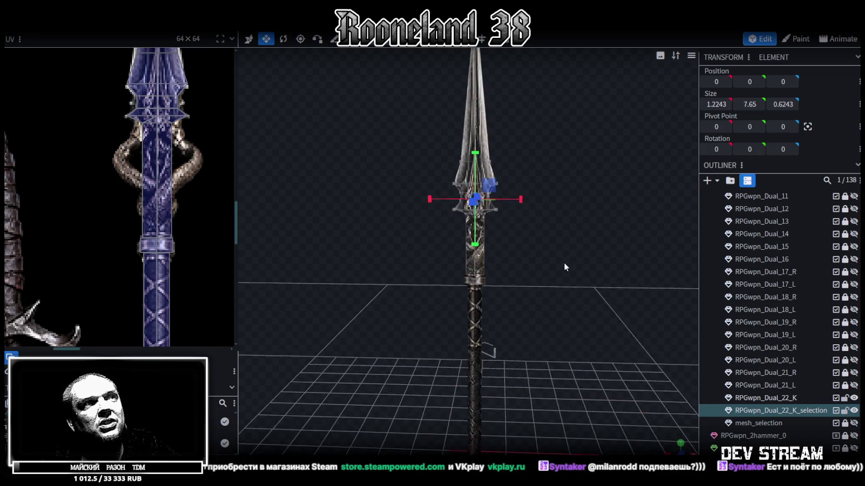
{"action": "scroll", "coordinate": [800, 345], "scroll_direction": "up", "scroll_amount": 1}
{"action": "scroll", "coordinate": [815, 380], "scroll_direction": "down", "scroll_amount": 1}
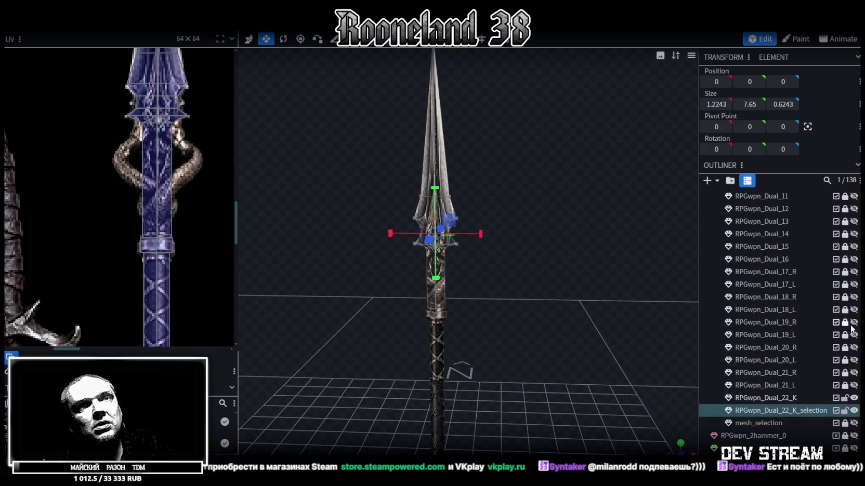
{"action": "left_click", "coordinate": [854, 322]}
{"action": "left_click", "coordinate": [853, 322]}
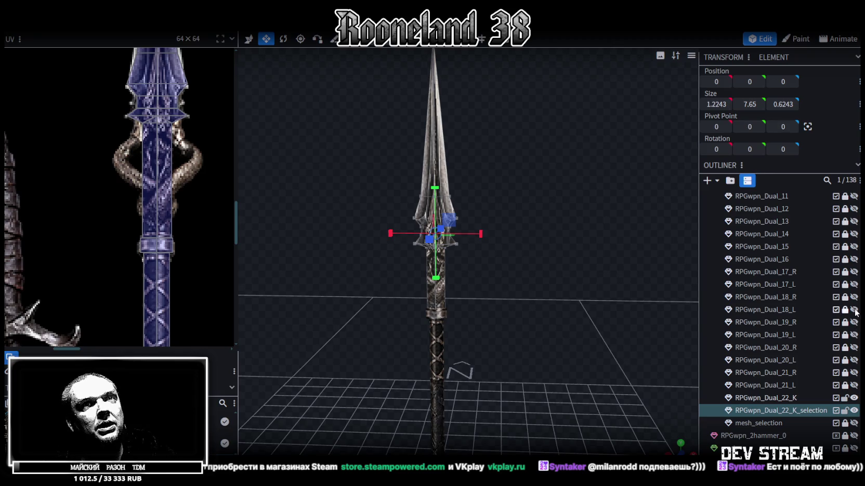
{"action": "left_click", "coordinate": [854, 310]}
{"action": "left_click", "coordinate": [854, 310]}
{"action": "left_click", "coordinate": [854, 297]}
{"action": "left_click", "coordinate": [854, 298]}
{"action": "left_click", "coordinate": [854, 284]}
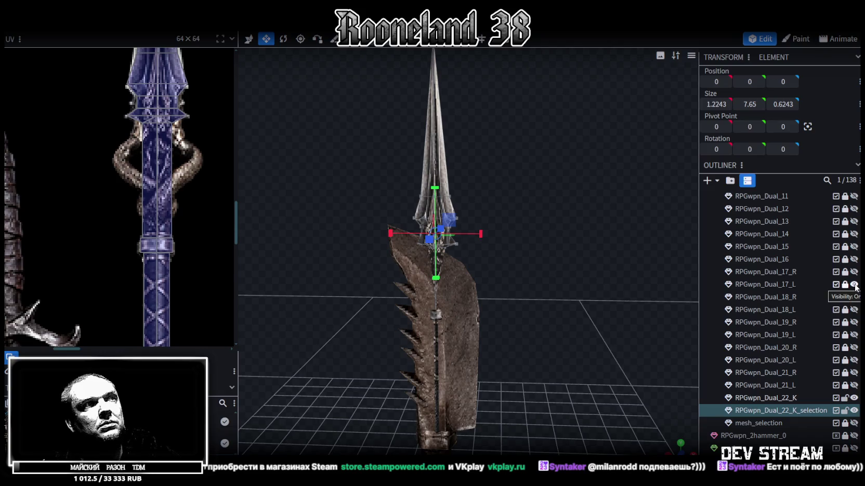
Select the RPGwpn_Dual_17_L blade and copy one spike's faces
{"action": "left_click", "coordinate": [783, 285]}
{"action": "scroll", "coordinate": [464, 345], "scroll_direction": "up", "scroll_amount": 3}
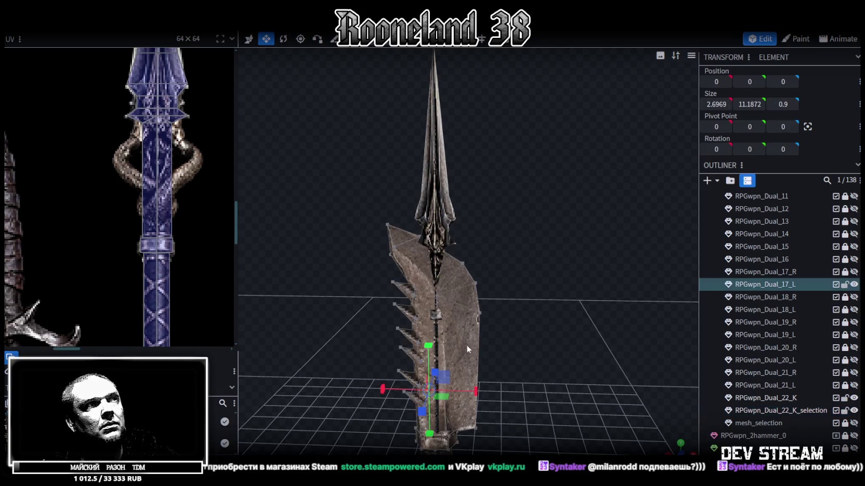
{"action": "scroll", "coordinate": [472, 215], "scroll_direction": "up", "scroll_amount": 2}
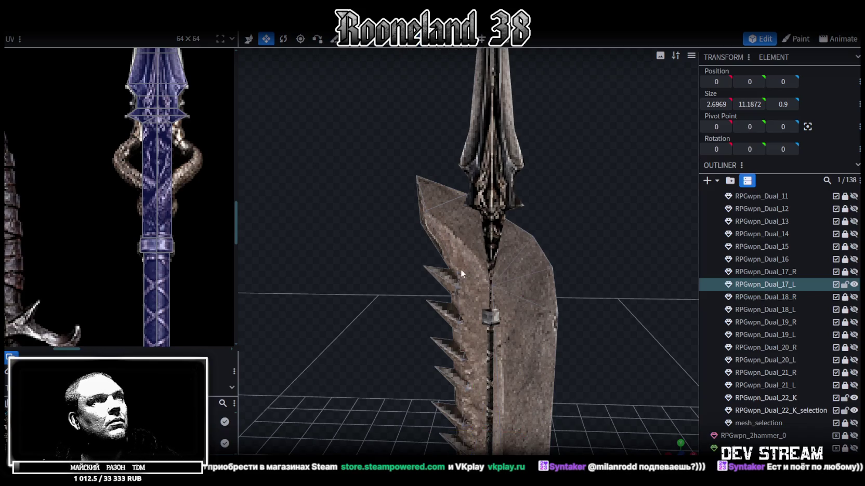
{"action": "left_click", "coordinate": [445, 281]}
{"action": "key", "text": "ctrl+c"}
Split the spike faces into their own piece and hide the original serrated blade
{"action": "right_click", "coordinate": [450, 282]}
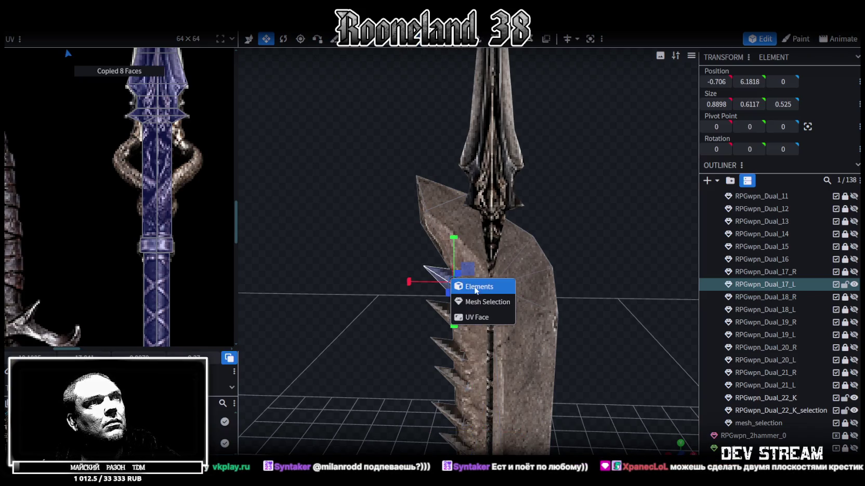
{"action": "left_click", "coordinate": [469, 296]}
{"action": "right_click", "coordinate": [443, 278]}
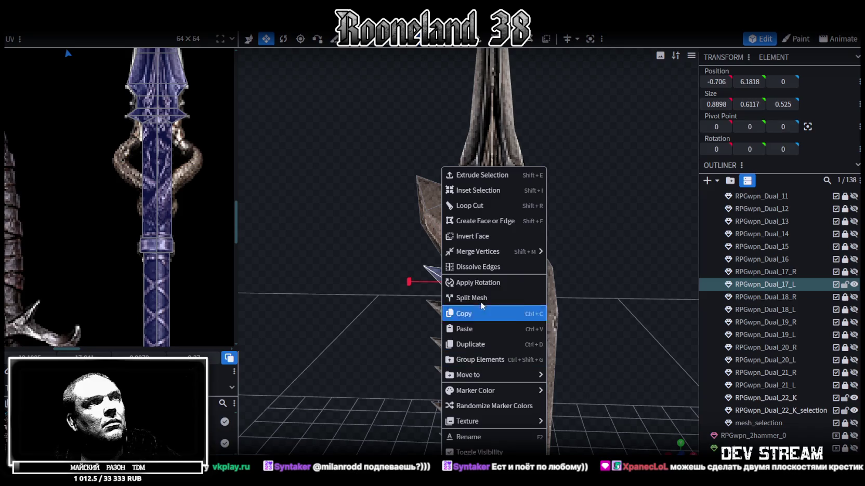
{"action": "left_click", "coordinate": [481, 304]}
{"action": "left_click", "coordinate": [854, 284]}
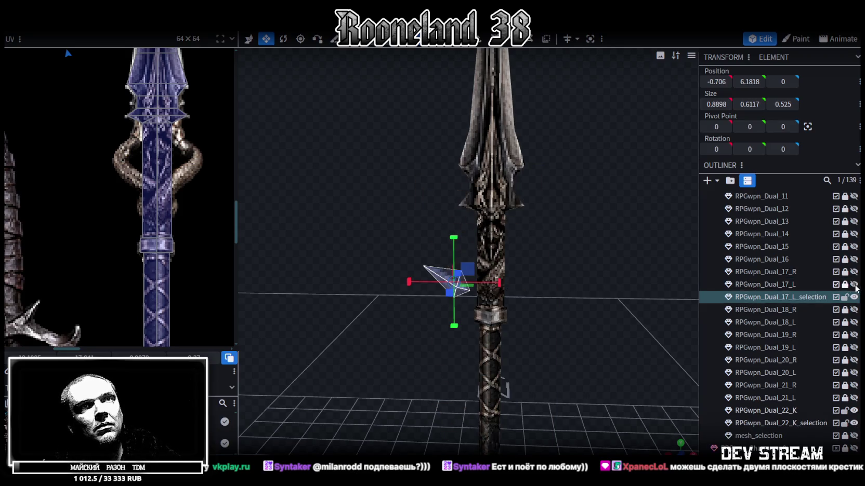
{"action": "mouse_move", "coordinate": [509, 284]}
{"action": "left_mouse_down"}
{"action": "mouse_move", "coordinate": [517, 294]}
{"action": "mouse_move", "coordinate": [559, 273]}
{"action": "mouse_move", "coordinate": [563, 288]}
{"action": "mouse_move", "coordinate": [497, 296]}
{"action": "mouse_move", "coordinate": [457, 248]}
{"action": "left_mouse_up"}
Apply the spear texture to the separated spike piece
{"action": "key", "text": "x"}
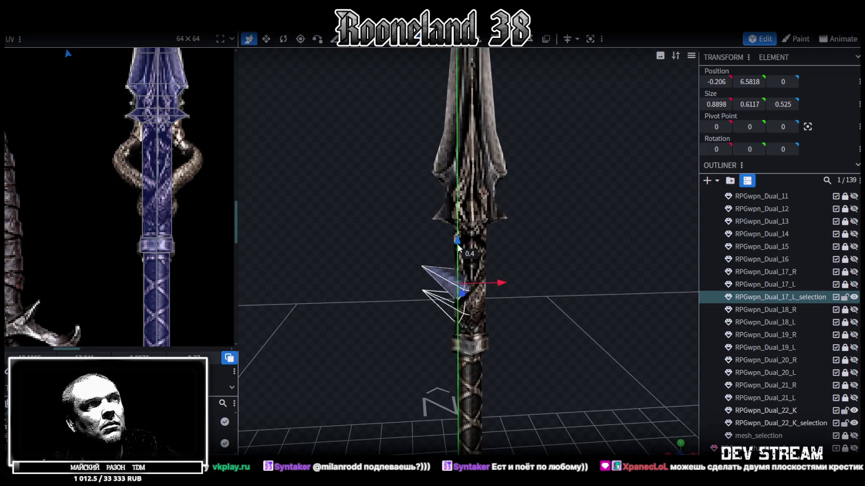
{"action": "scroll", "coordinate": [454, 260], "scroll_direction": "up", "scroll_amount": 3}
{"action": "right_click", "coordinate": [437, 290]}
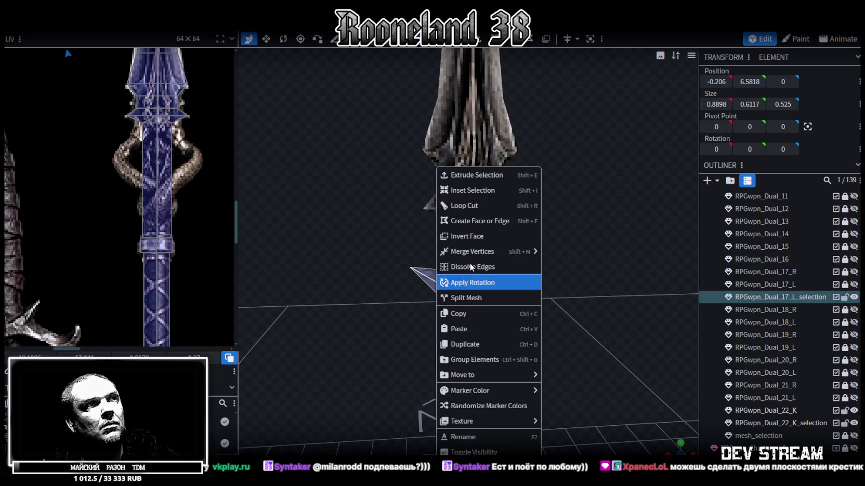
{"action": "mouse_move", "coordinate": [469, 391]}
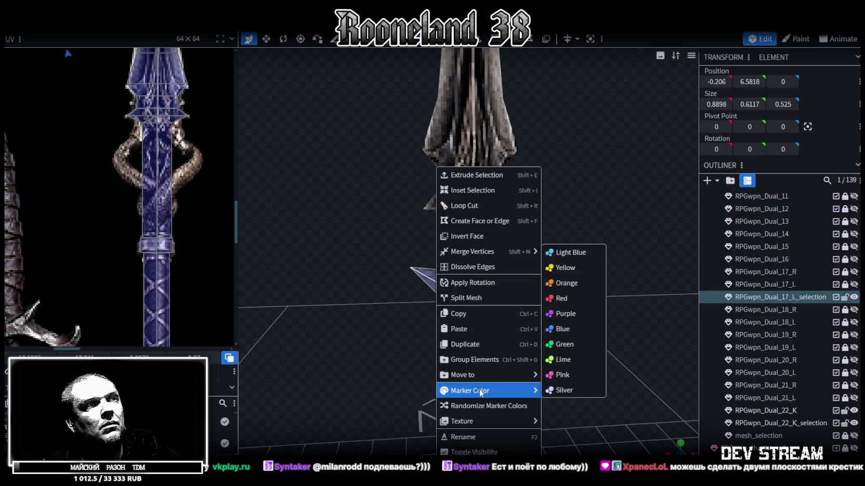
{"action": "mouse_move", "coordinate": [473, 421]}
{"action": "left_click", "coordinate": [576, 422]}
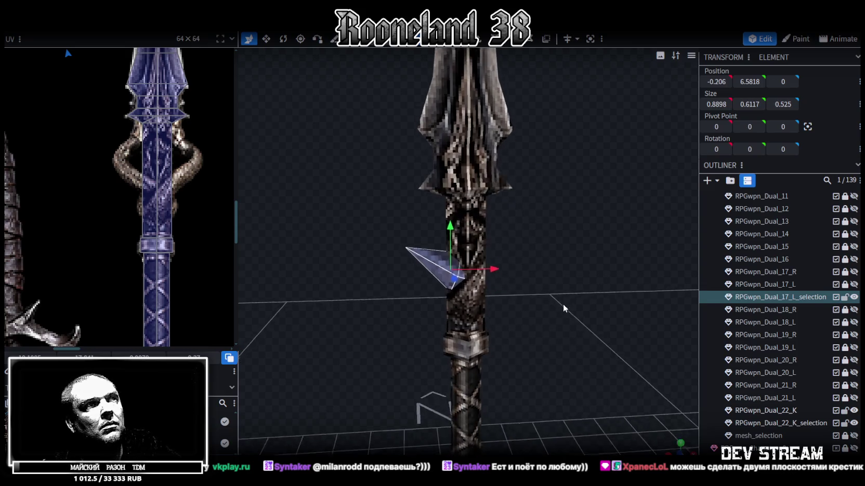
{"action": "left_click_drag", "start_coordinate": [564, 308], "coordinate": [552, 286]}
Mirror a copy of the spike to the right side and make it taller
{"action": "right_click", "coordinate": [513, 268]}
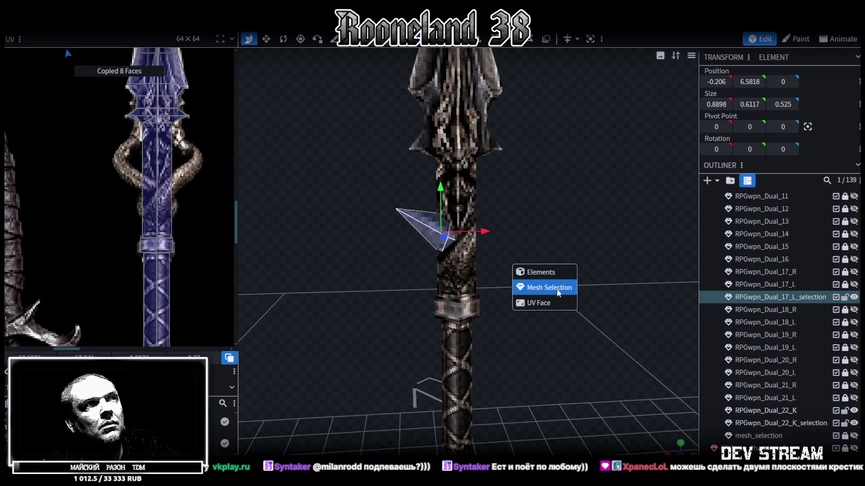
{"action": "key", "text": "Escape"}
{"action": "left_click", "coordinate": [116, 21]}
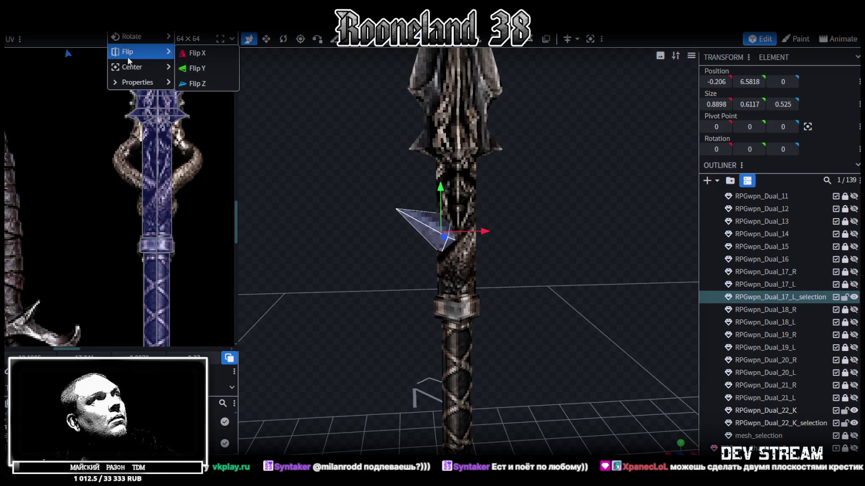
{"action": "left_click", "coordinate": [200, 52]}
{"action": "left_click_drag", "start_coordinate": [471, 188], "coordinate": [473, 212]}
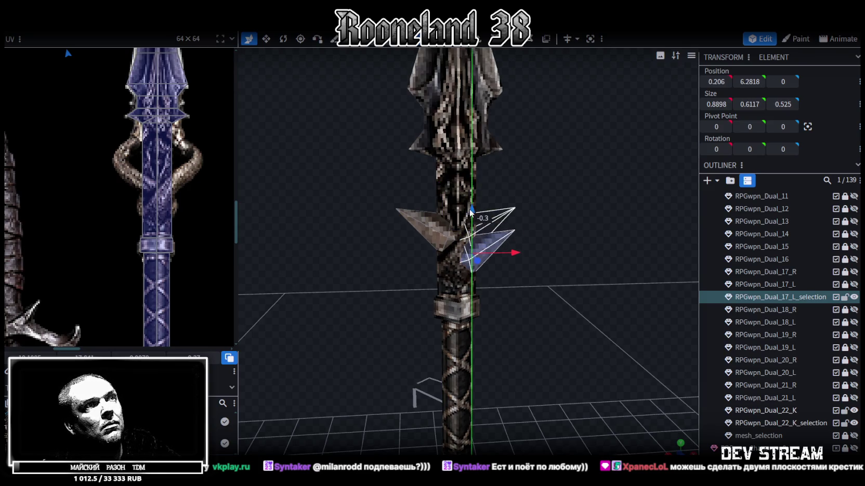
{"action": "left_click_drag", "start_coordinate": [537, 199], "coordinate": [526, 194]}
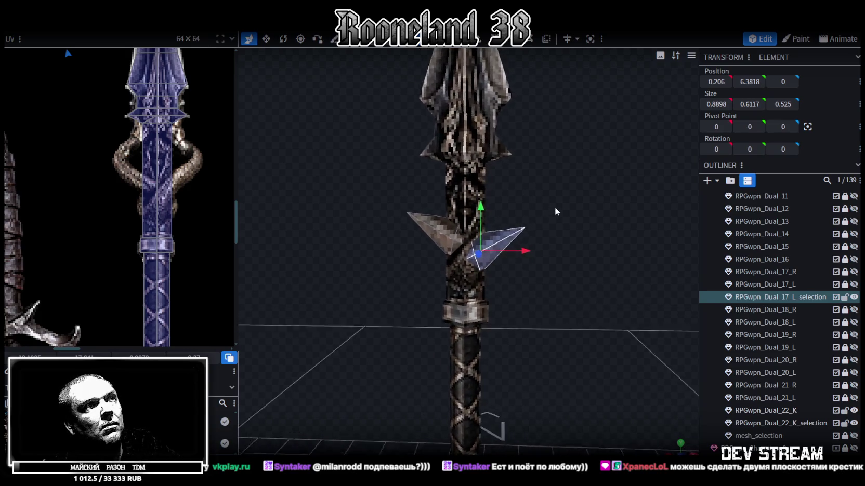
{"action": "key", "text": "s"}
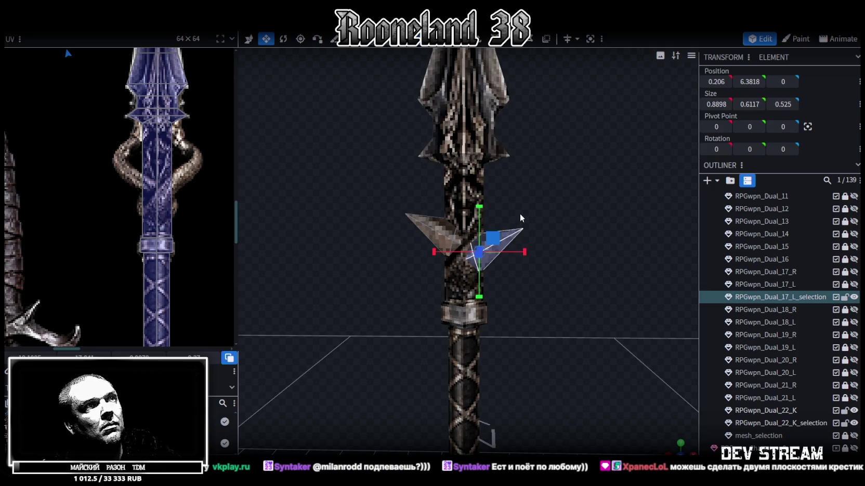
{"action": "left_click_drag", "start_coordinate": [490, 211], "coordinate": [518, 239]}
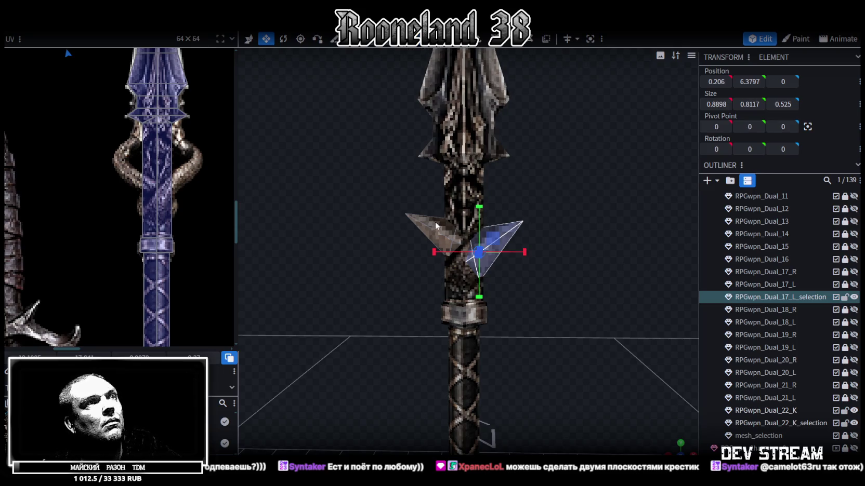
Select both spike wings in front view and move their UV island onto the spear texture
{"action": "key", "text": "ctrl+a"}
{"action": "key", "text": "KP_1"}
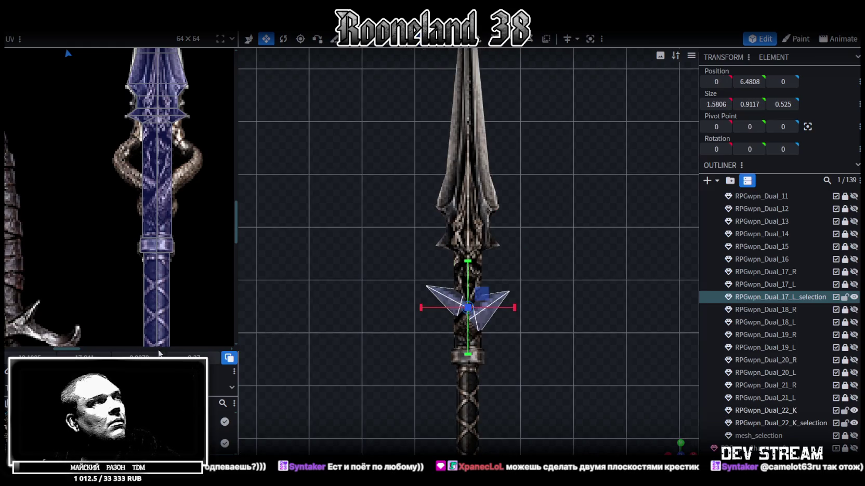
{"action": "scroll", "coordinate": [85, 213], "scroll_direction": "down", "scroll_amount": 2}
{"action": "scroll", "coordinate": [98, 226], "scroll_direction": "down", "scroll_amount": 2}
{"action": "scroll", "coordinate": [102, 234], "scroll_direction": "down", "scroll_amount": 2}
{"action": "scroll", "coordinate": [103, 238], "scroll_direction": "down", "scroll_amount": 1}
{"action": "mouse_move", "coordinate": [93, 91]}
{"action": "left_mouse_down"}
{"action": "mouse_move", "coordinate": [105, 107]}
{"action": "mouse_move", "coordinate": [113, 302]}
{"action": "mouse_move", "coordinate": [120, 277]}
{"action": "mouse_move", "coordinate": [188, 236]}
{"action": "mouse_move", "coordinate": [206, 256]}
{"action": "mouse_move", "coordinate": [175, 234]}
{"action": "left_mouse_up"}
{"action": "scroll", "coordinate": [120, 278], "scroll_direction": "up", "scroll_amount": 3}
{"action": "scroll", "coordinate": [120, 278], "scroll_direction": "up", "scroll_amount": 1}
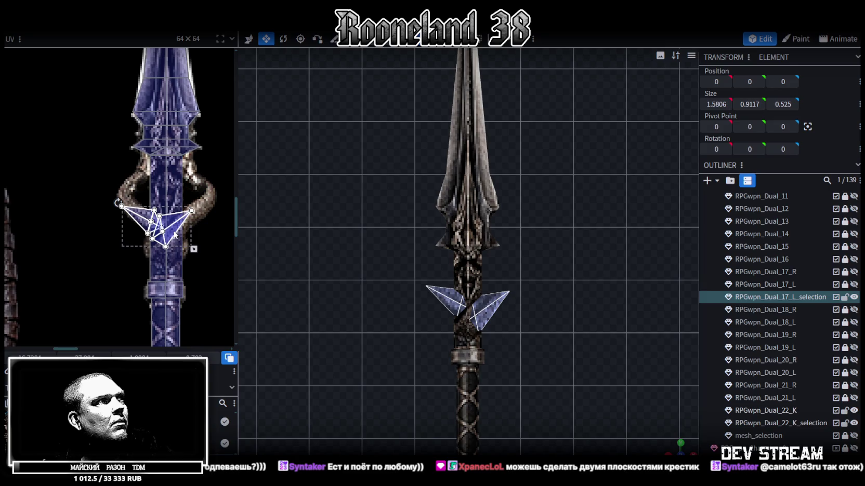
Shift the right spike wing's UV area up and right to match the shaft pattern
{"action": "scroll", "coordinate": [421, 296], "scroll_direction": "up", "scroll_amount": 3}
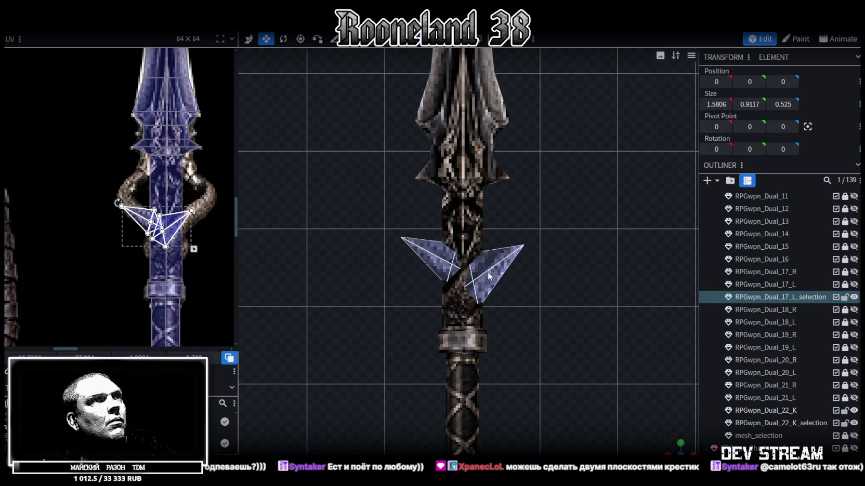
{"action": "left_click", "coordinate": [155, 228]}
{"action": "left_click_drag", "start_coordinate": [175, 235], "coordinate": [196, 229]}
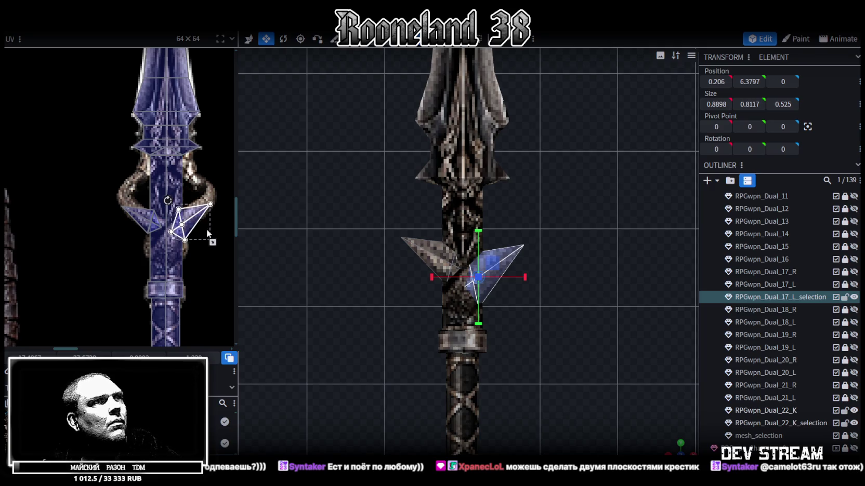
{"action": "scroll", "coordinate": [420, 294], "scroll_direction": "up", "scroll_amount": 1}
{"action": "left_click_drag", "start_coordinate": [196, 227], "coordinate": [190, 229]}
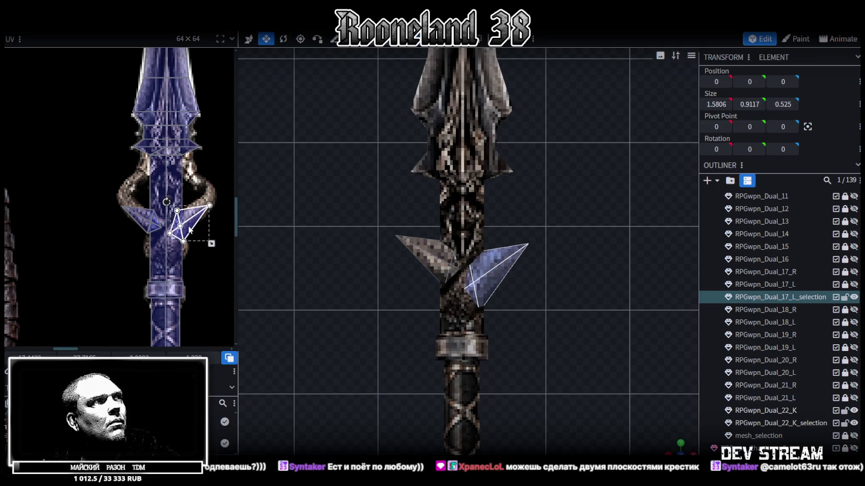
Nudge the left spike wing's UV area down-right, then deselect and inspect the spear
{"action": "left_click", "coordinate": [415, 248]}
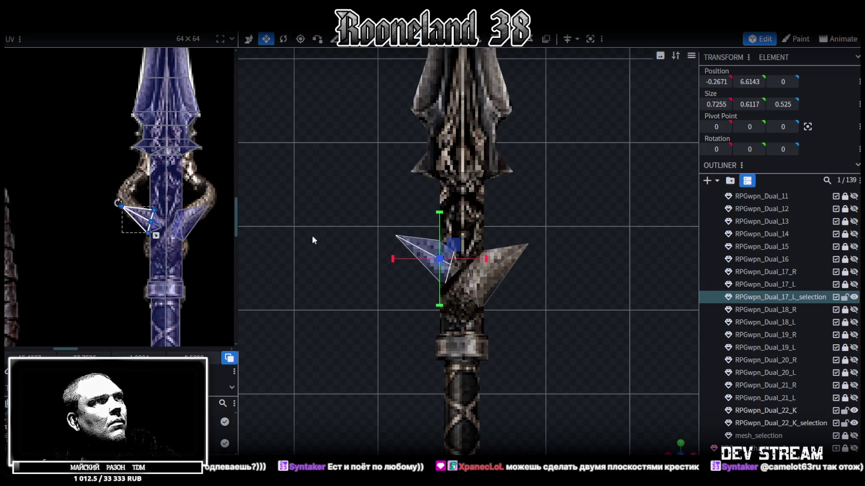
{"action": "scroll", "coordinate": [135, 218], "scroll_direction": "up", "scroll_amount": 2}
{"action": "scroll", "coordinate": [140, 208], "scroll_direction": "up", "scroll_amount": 3}
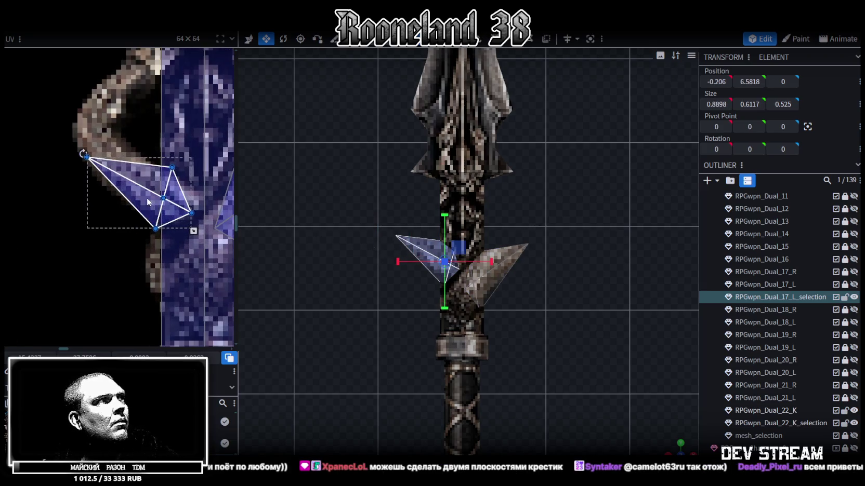
{"action": "left_click_drag", "start_coordinate": [144, 193], "coordinate": [144, 196]}
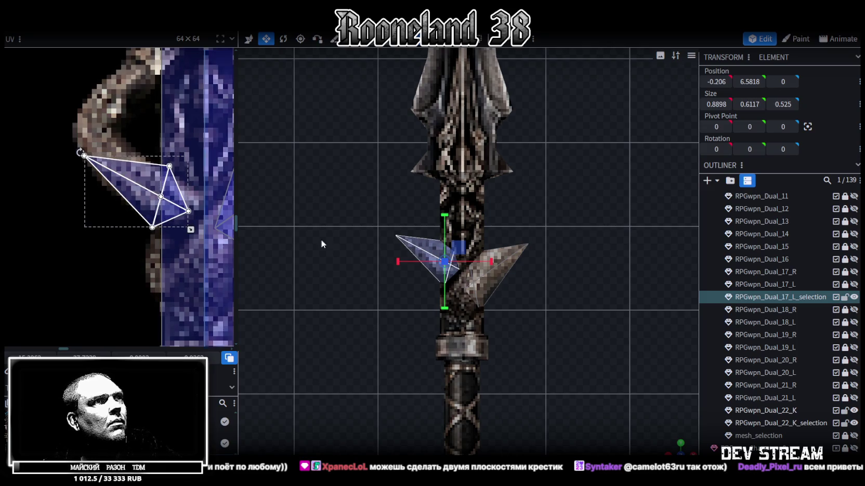
{"action": "left_click_drag", "start_coordinate": [135, 202], "coordinate": [139, 203]}
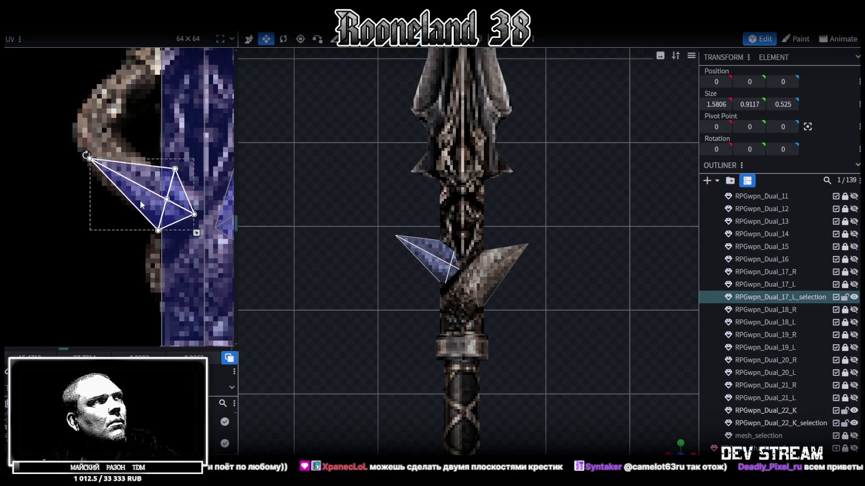
{"action": "left_click", "coordinate": [611, 381]}
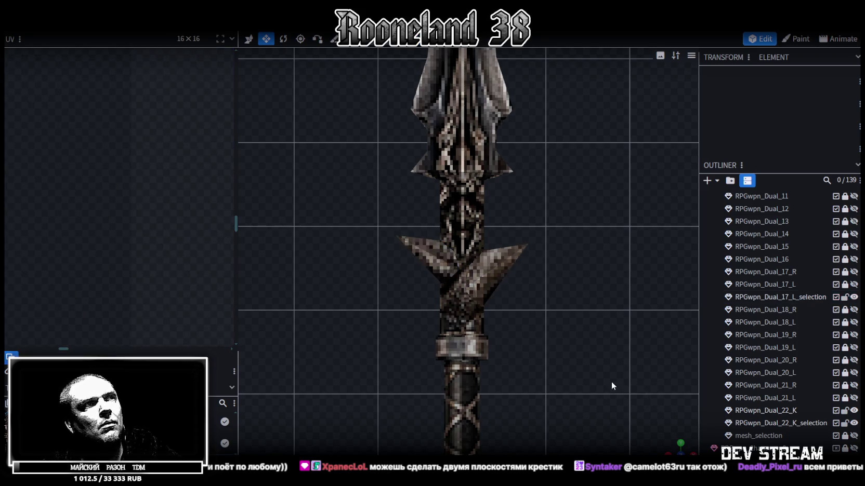
{"action": "scroll", "coordinate": [611, 381], "scroll_direction": "down", "scroll_amount": 5}
{"action": "mouse_move", "coordinate": [611, 382]}
{"action": "left_mouse_down"}
{"action": "mouse_move", "coordinate": [404, 308]}
{"action": "mouse_move", "coordinate": [431, 279]}
{"action": "mouse_move", "coordinate": [404, 294]}
{"action": "left_mouse_up"}
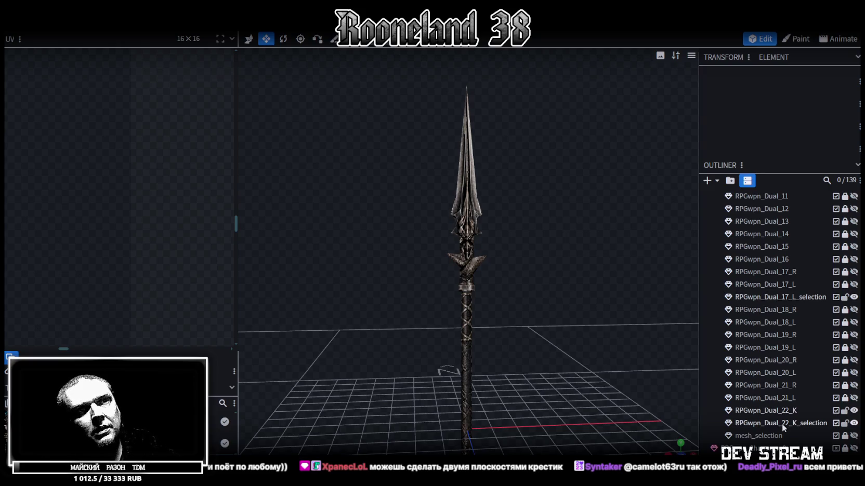
Merge RPGwpn_Dual_22_K, RPGwpn_Dual_22_K_selection and RPGwpn_Dual_17_L_selection into one mesh
{"action": "left_click", "coordinate": [781, 424]}
{"action": "left_click", "coordinate": [786, 414]}
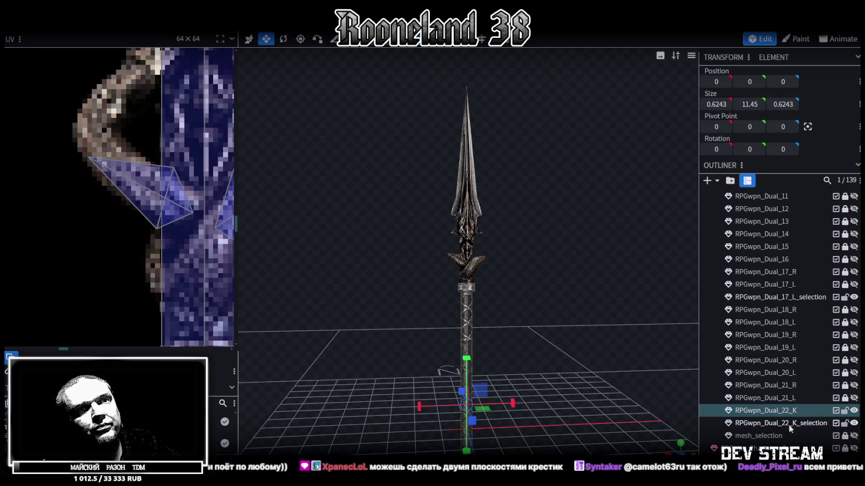
{"action": "left_click", "coordinate": [789, 424], "text": "ctrl"}
{"action": "left_click", "coordinate": [797, 298], "text": "ctrl"}
{"action": "right_click", "coordinate": [796, 297]}
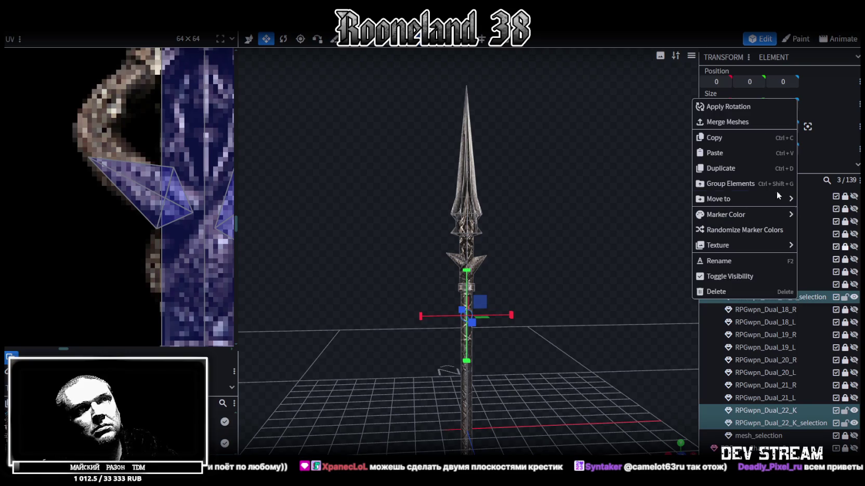
{"action": "left_click", "coordinate": [724, 122]}
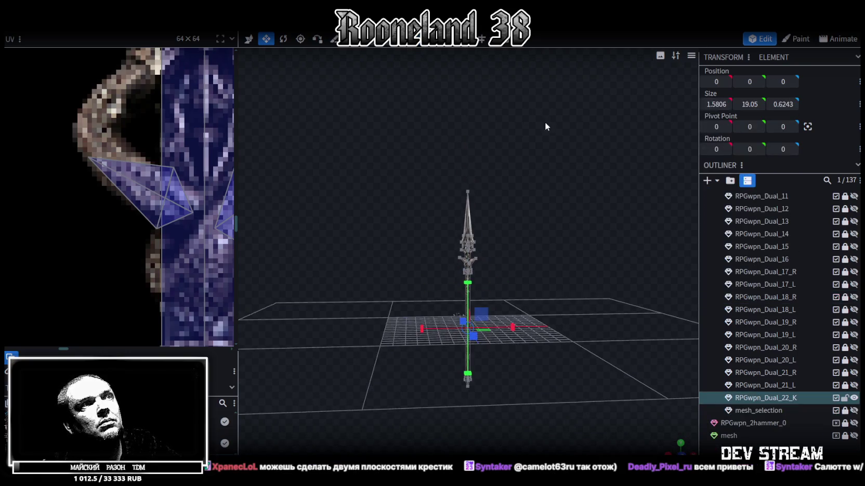
Lower the selected part by one unit and save RPGweapon.bbmodel
{"action": "key", "text": "x"}
{"action": "mouse_move", "coordinate": [470, 228]}
{"action": "left_mouse_down"}
{"action": "mouse_move", "coordinate": [440, 273]}
{"action": "mouse_move", "coordinate": [578, 299]}
{"action": "left_mouse_up"}
{"action": "key", "text": "ctrl+s"}
Select the small square collar face below the guard and view it from above
{"action": "mouse_move", "coordinate": [482, 285]}
{"action": "left_mouse_down"}
{"action": "mouse_move", "coordinate": [415, 322]}
{"action": "mouse_move", "coordinate": [525, 309]}
{"action": "mouse_move", "coordinate": [538, 165]}
{"action": "mouse_move", "coordinate": [527, 174]}
{"action": "mouse_move", "coordinate": [542, 288]}
{"action": "mouse_move", "coordinate": [570, 306]}
{"action": "mouse_move", "coordinate": [563, 295]}
{"action": "mouse_move", "coordinate": [578, 283]}
{"action": "left_mouse_up"}
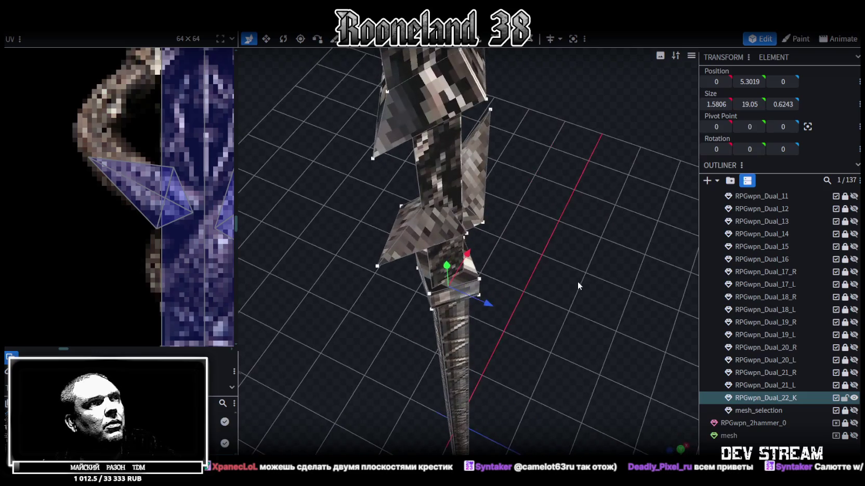
{"action": "left_click", "coordinate": [449, 270]}
{"action": "left_click_drag", "start_coordinate": [580, 303], "coordinate": [495, 166]}
{"action": "left_click_drag", "start_coordinate": [601, 223], "coordinate": [597, 332]}
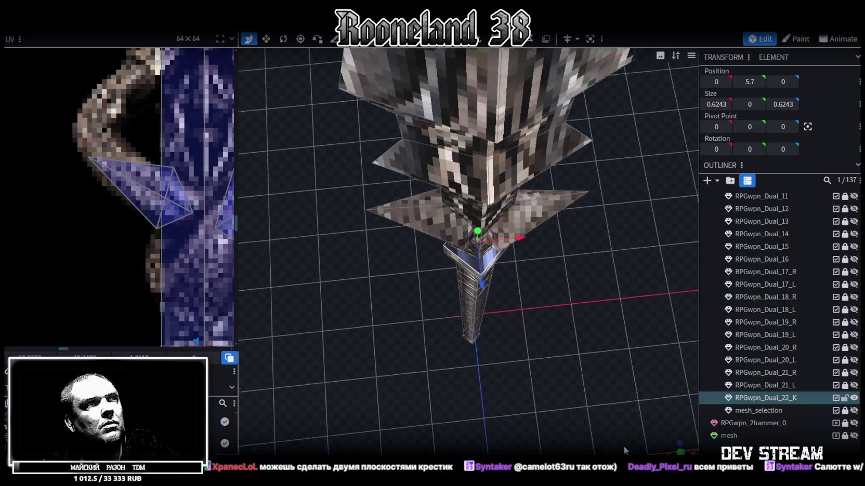
{"action": "mouse_move", "coordinate": [524, 332]}
{"action": "left_mouse_down"}
{"action": "mouse_move", "coordinate": [522, 226]}
{"action": "mouse_move", "coordinate": [498, 295]}
{"action": "left_mouse_up"}
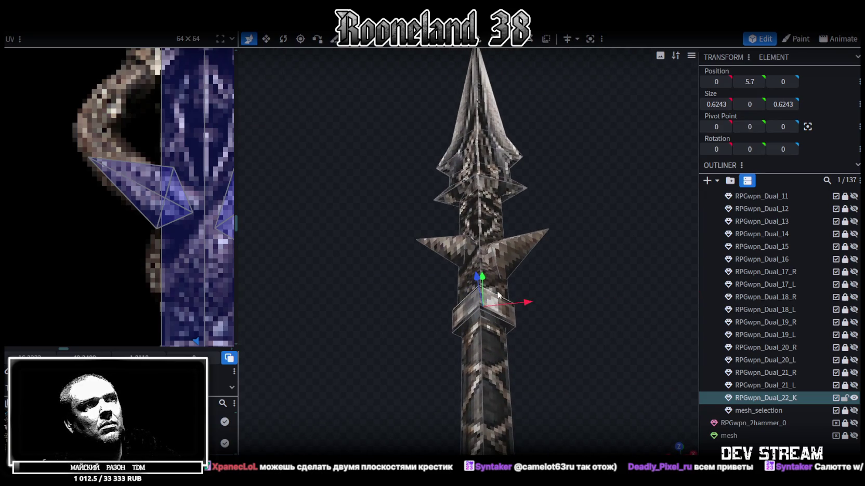
{"action": "key", "text": "KP_8"}
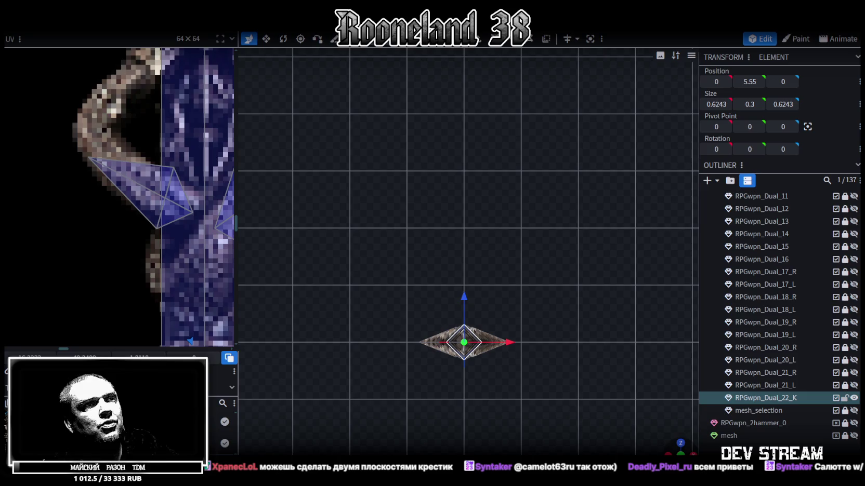
Move the collar face's UV from the cleaver onto the spear shaft below the guard and shrink it
{"action": "scroll", "coordinate": [97, 222], "scroll_direction": "down", "scroll_amount": 5}
{"action": "scroll", "coordinate": [93, 195], "scroll_direction": "down", "scroll_amount": 3}
{"action": "middle_click_drag", "start_coordinate": [93, 195], "coordinate": [145, 177]}
{"action": "scroll", "coordinate": [84, 297], "scroll_direction": "up", "scroll_amount": 2}
{"action": "scroll", "coordinate": [87, 108], "scroll_direction": "up", "scroll_amount": 1}
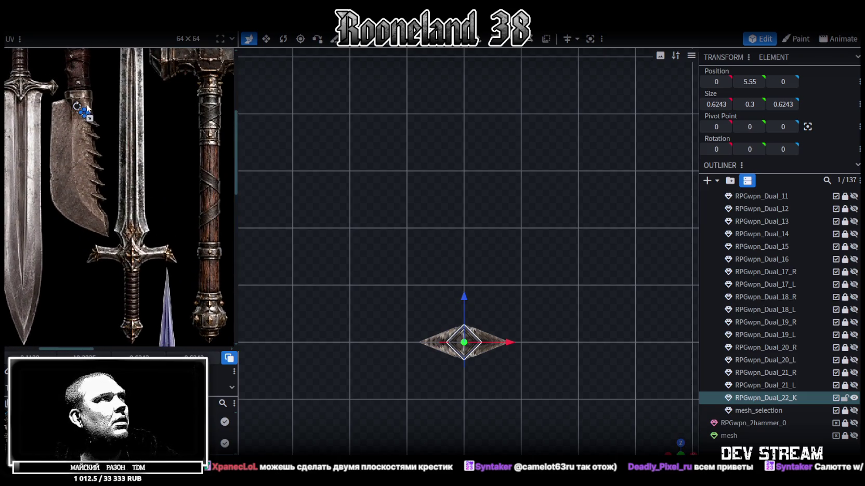
{"action": "left_click_drag", "start_coordinate": [89, 119], "coordinate": [166, 311]}
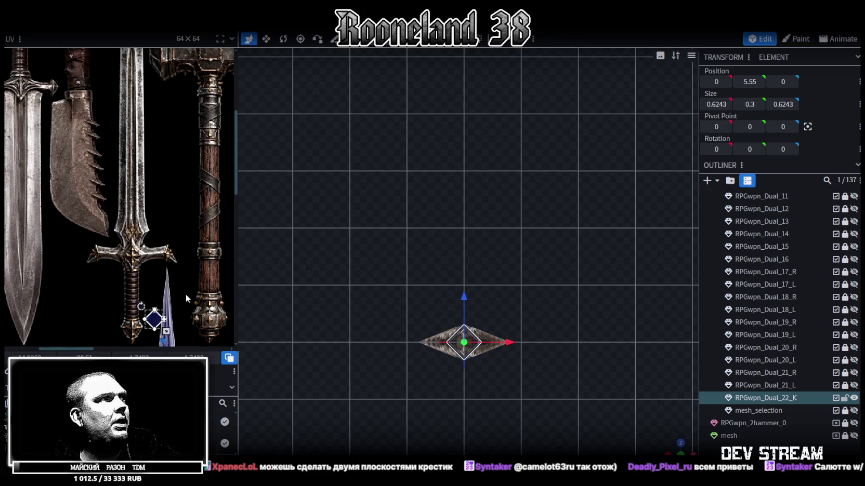
{"action": "middle_click_drag", "start_coordinate": [165, 327], "coordinate": [165, 77]}
{"action": "scroll", "coordinate": [146, 85], "scroll_direction": "up", "scroll_amount": 1}
{"action": "mouse_move", "coordinate": [134, 106]}
{"action": "left_mouse_down"}
{"action": "mouse_move", "coordinate": [169, 203]}
{"action": "mouse_move", "coordinate": [164, 261]}
{"action": "mouse_move", "coordinate": [159, 251]}
{"action": "left_mouse_up"}
{"action": "scroll", "coordinate": [169, 208], "scroll_direction": "up", "scroll_amount": 2}
{"action": "scroll", "coordinate": [172, 218], "scroll_direction": "up", "scroll_amount": 2}
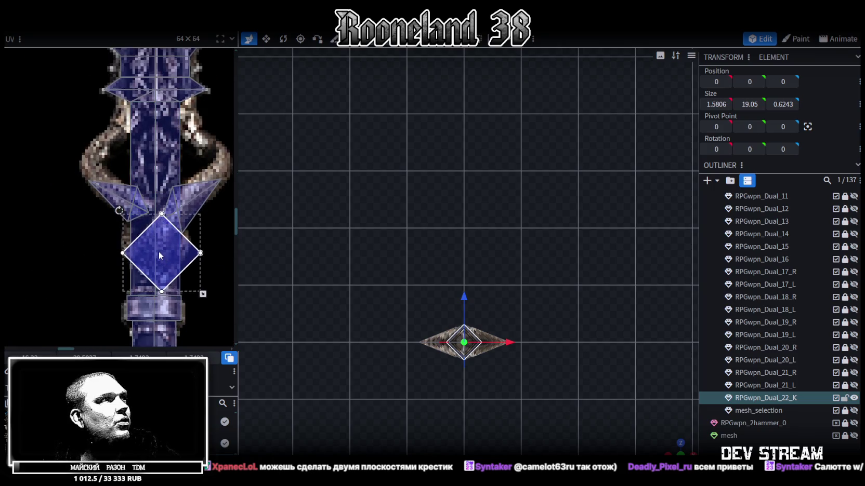
{"action": "left_click_drag", "start_coordinate": [200, 288], "coordinate": [186, 283]}
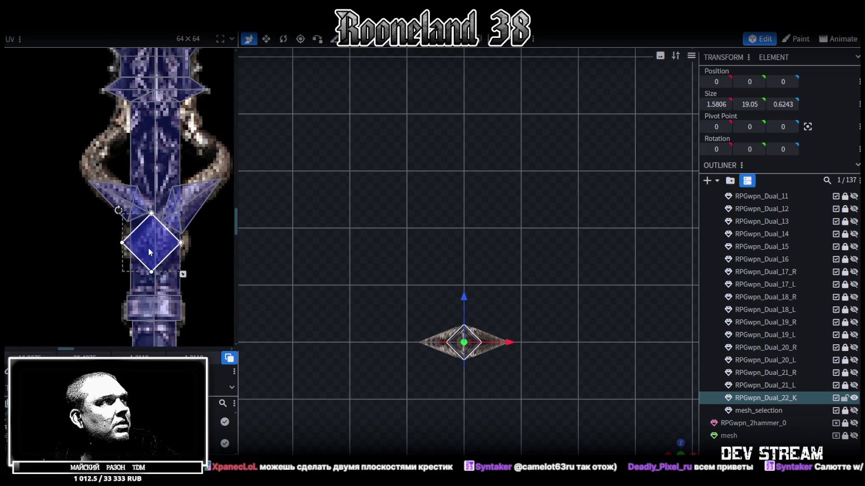
{"action": "scroll", "coordinate": [393, 366], "scroll_direction": "up", "scroll_amount": 3}
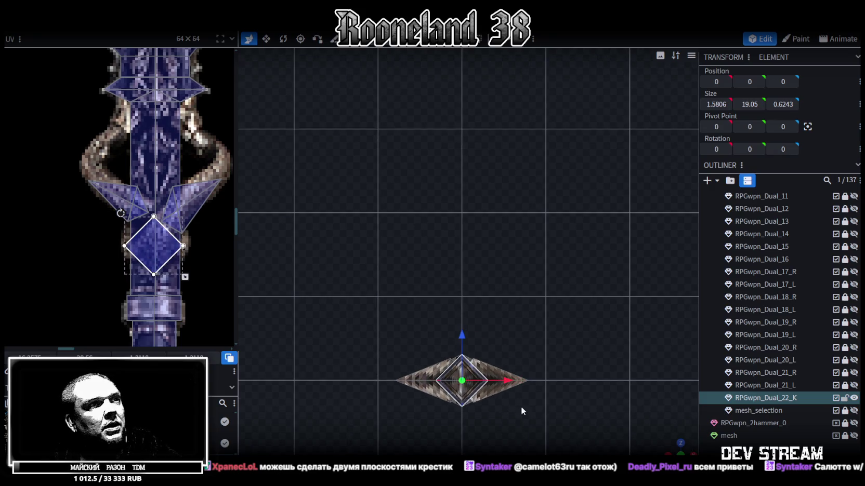